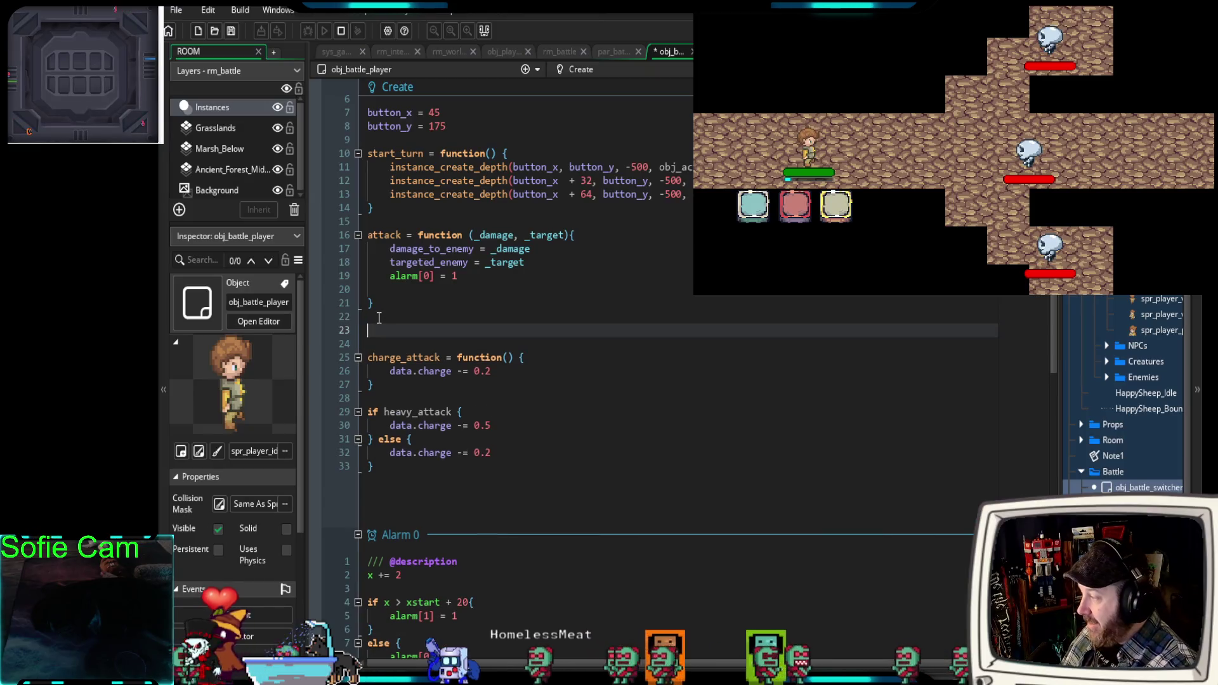
Add an empty heavy_attack = function() { } on line 23, above charge_attack.
{"action": "type", "text": "heavy_atta"}
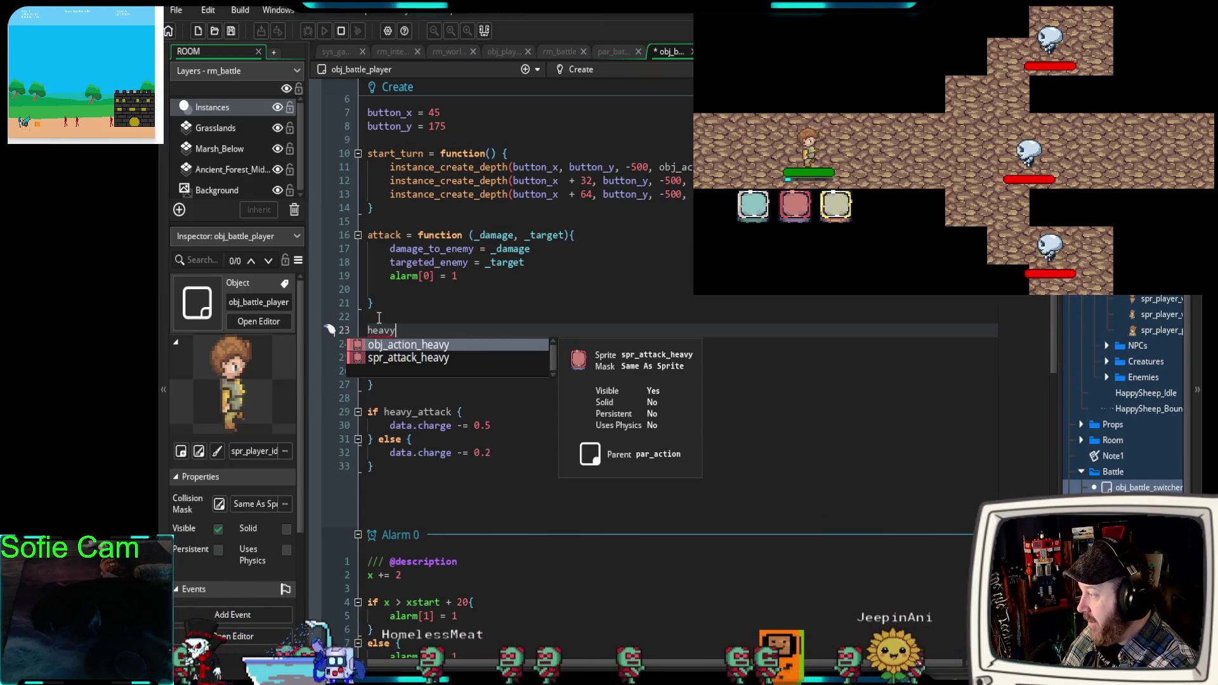
{"action": "type", "text": "ck "}
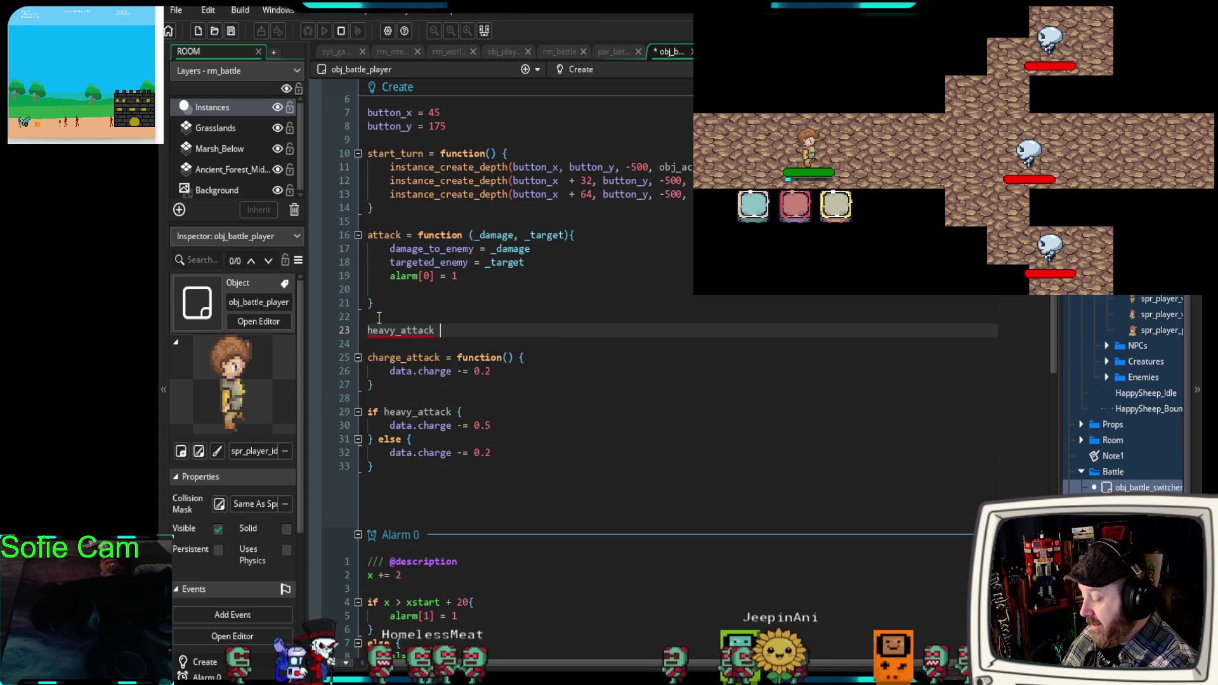
{"action": "type", "text": "= function"}
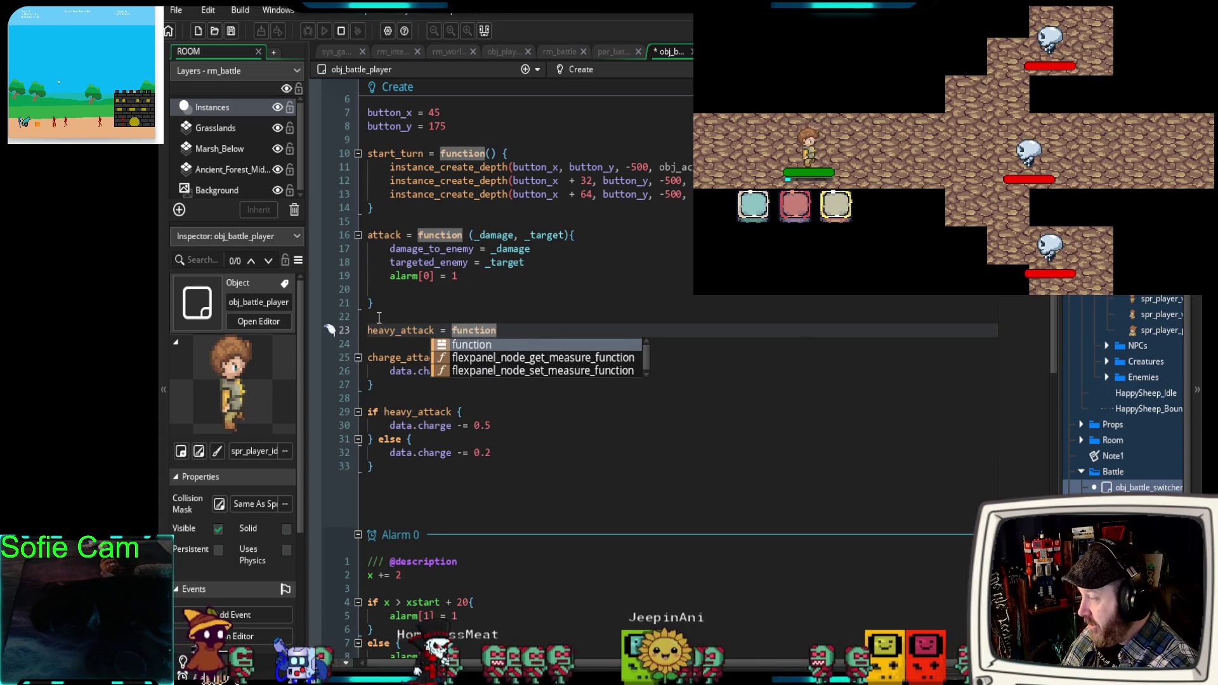
{"action": "type", "text": "("}
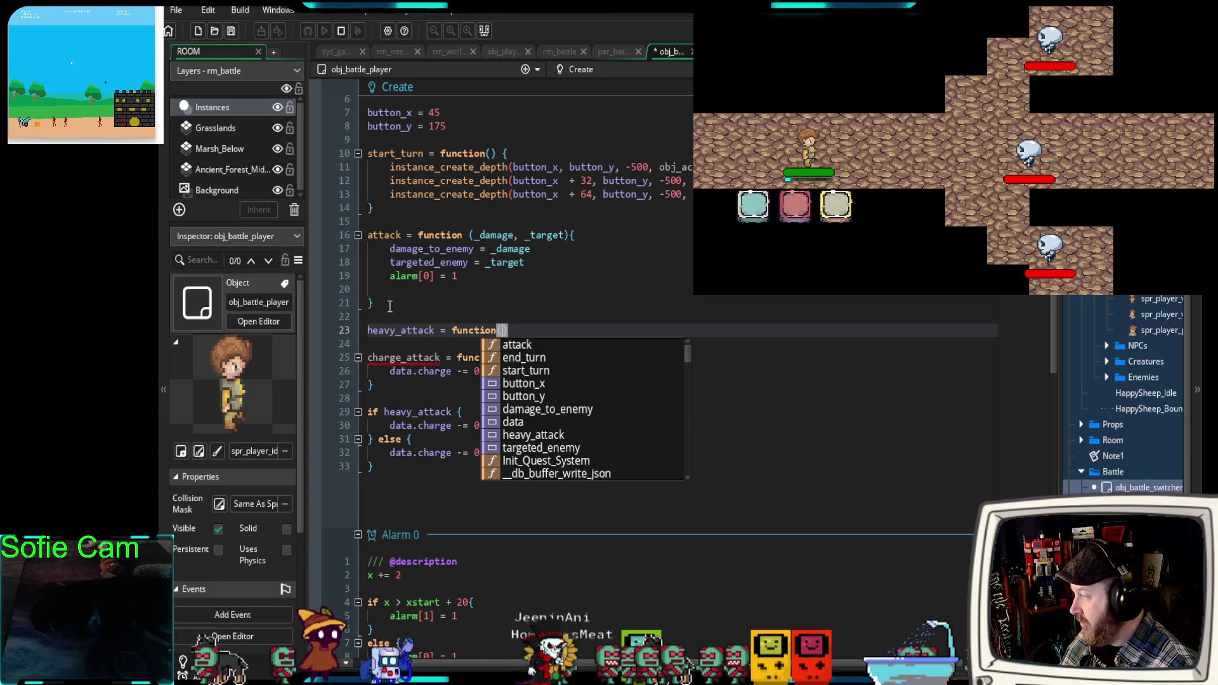
{"action": "left_click", "coordinate": [536, 330]}
{"action": "type", "text": "{"}
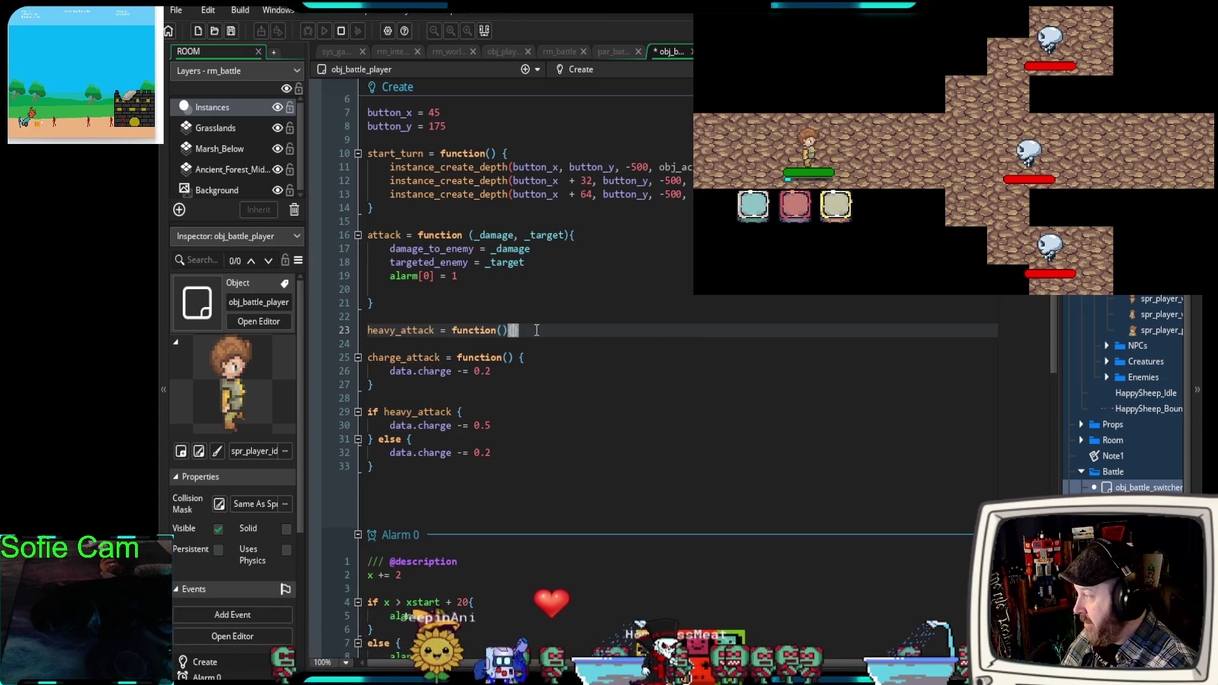
{"action": "key", "text": "Return"}
{"action": "left_click", "coordinate": [421, 369]}
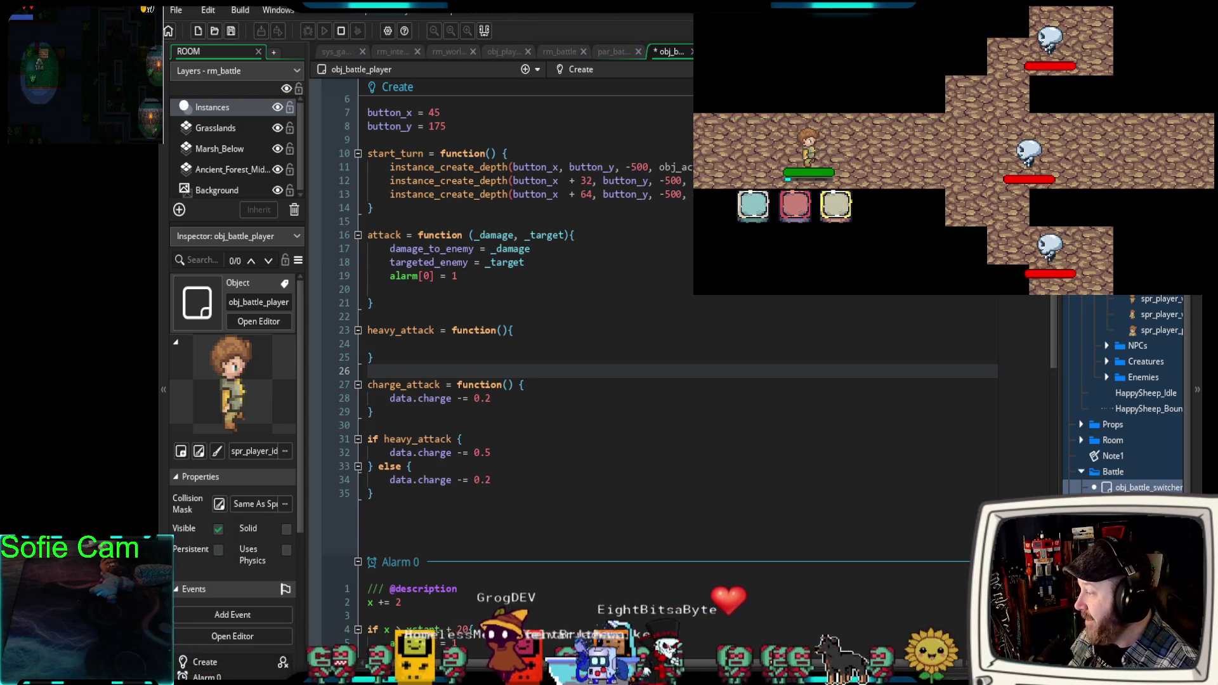
{"action": "left_click", "coordinate": [393, 343]}
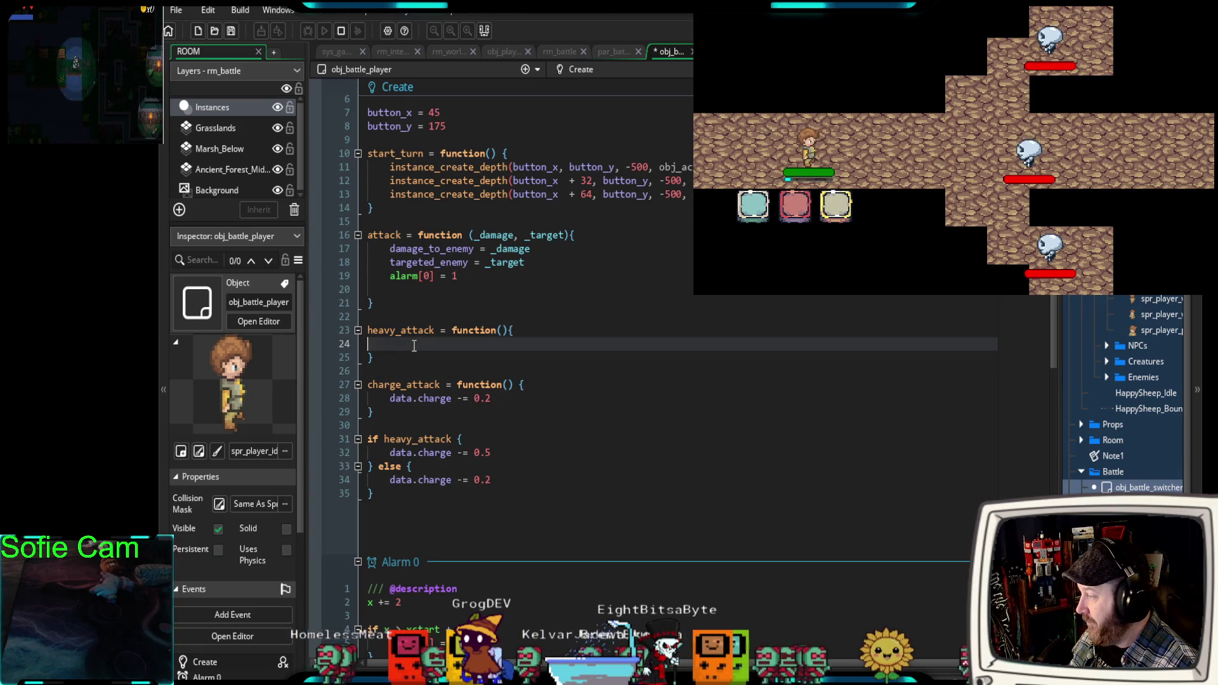
Copy data.charge -= 0.5 into heavy_attack's body and indent it one level.
{"action": "left_click_drag", "start_coordinate": [499, 452], "coordinate": [389, 451]}
{"action": "key", "text": "ctrl+c"}
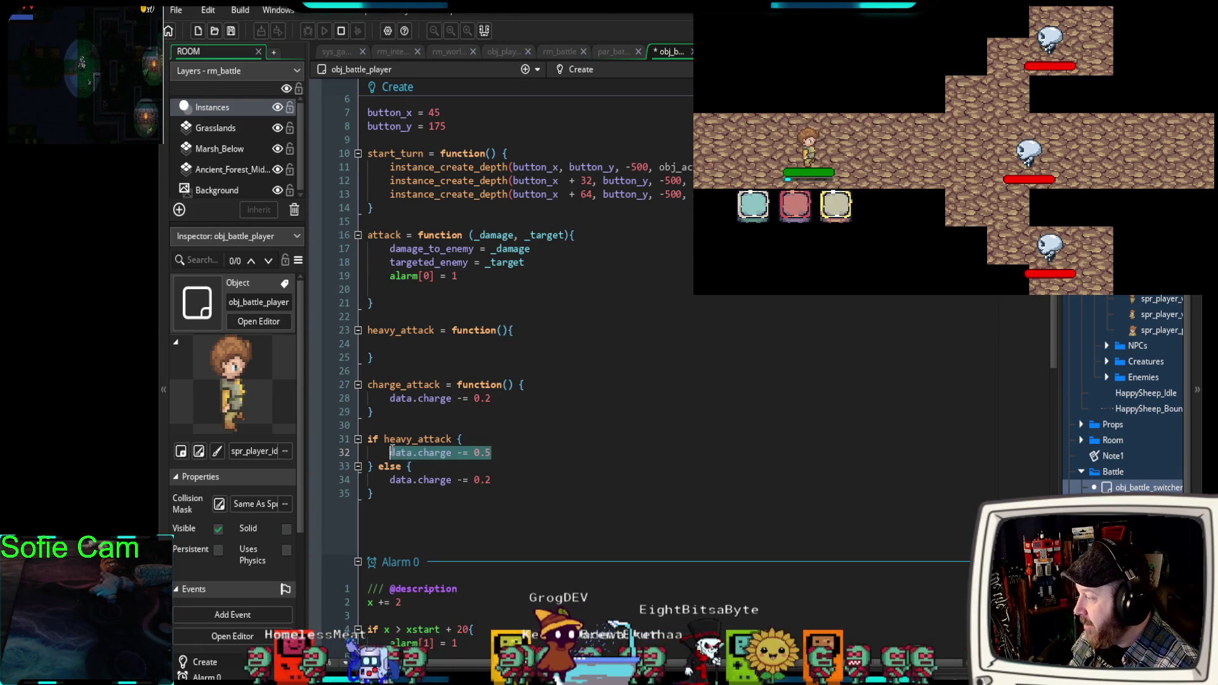
{"action": "left_click", "coordinate": [410, 343]}
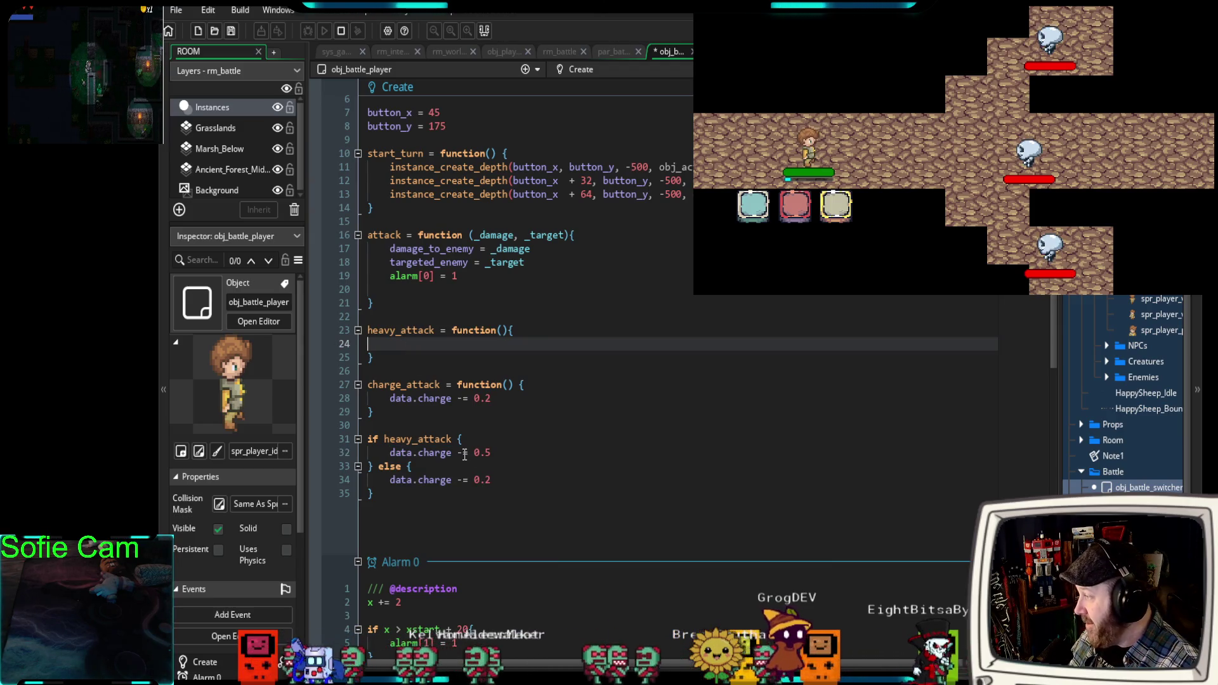
{"action": "key", "text": "ctrl+v"}
{"action": "left_click", "coordinate": [369, 343]}
{"action": "key", "text": "Tab"}
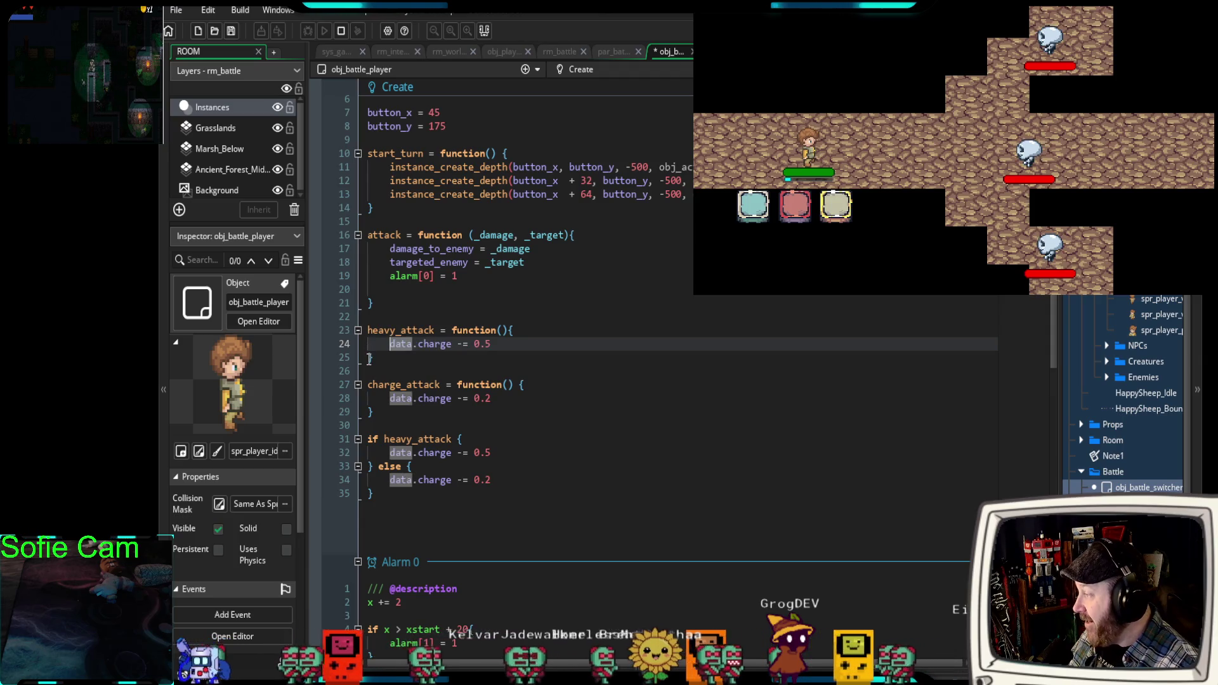
{"action": "left_click", "coordinate": [398, 357]}
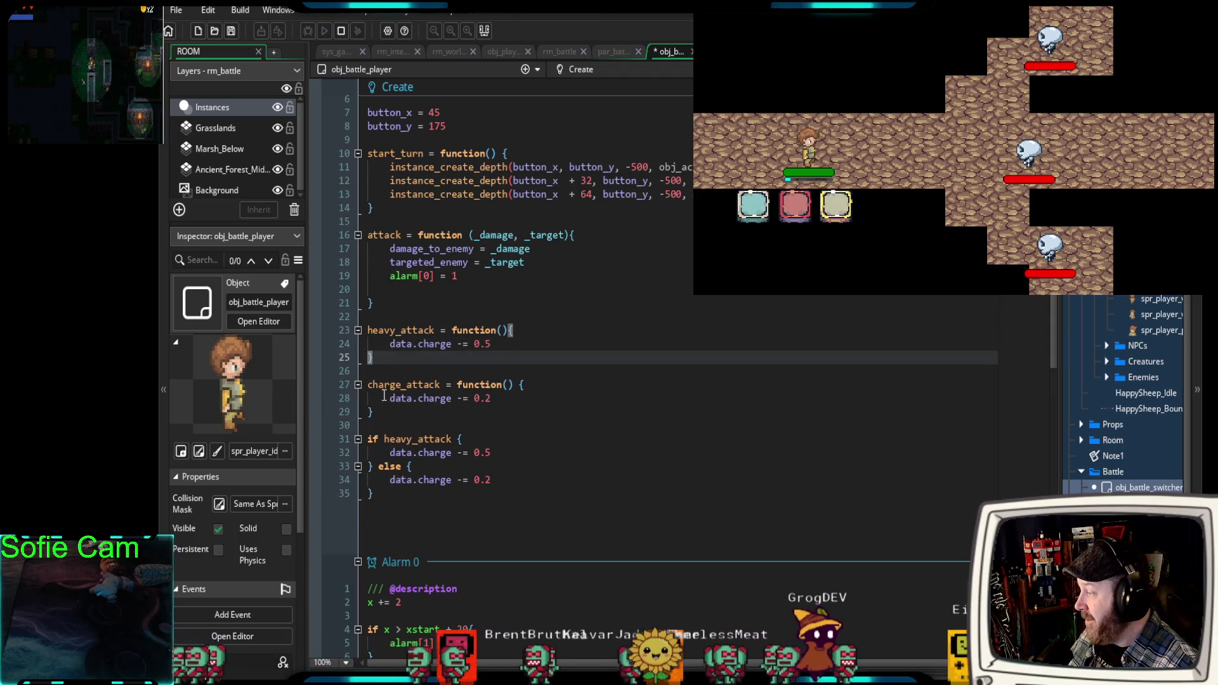
Insert blank lines above the if/else block, then switch to obj_action_heavy's code.
{"action": "left_click_drag", "start_coordinate": [401, 384], "coordinate": [367, 384]}
{"action": "left_click", "coordinate": [372, 425]}
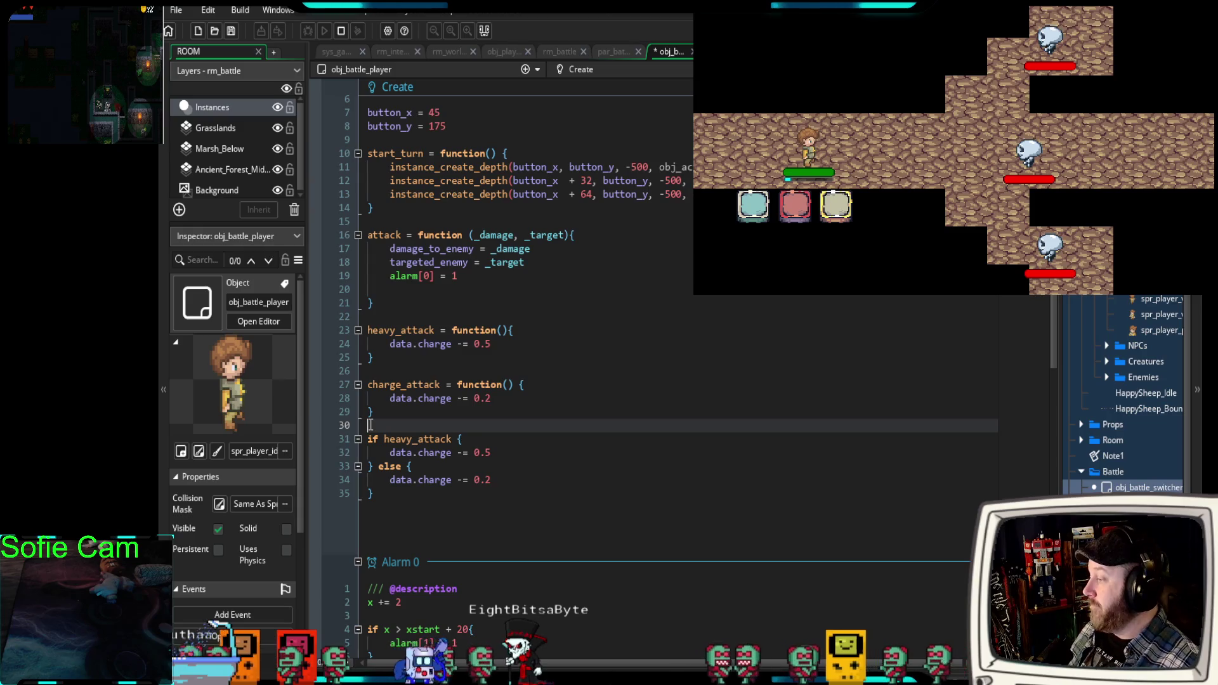
{"action": "key", "text": "Return"}
{"action": "key", "text": "Return"}
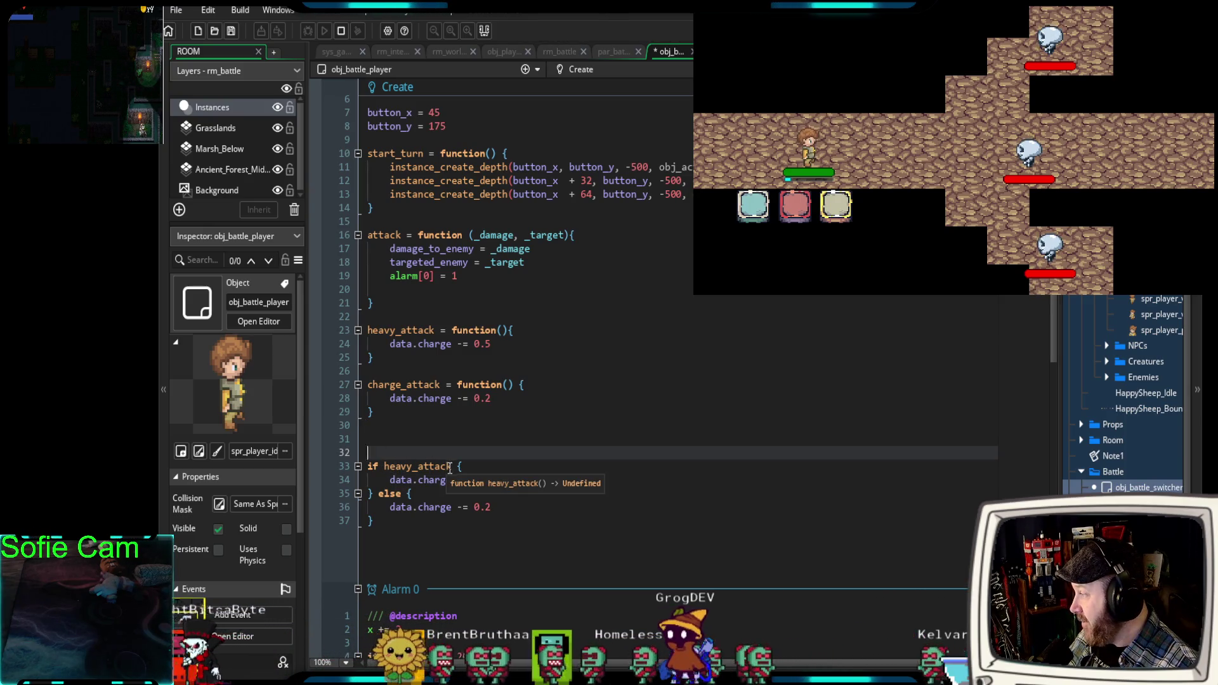
{"action": "mouse_move", "coordinate": [491, 343]}
{"action": "left_mouse_down"}
{"action": "mouse_move", "coordinate": [368, 330]}
{"action": "mouse_move", "coordinate": [384, 344]}
{"action": "left_mouse_up"}
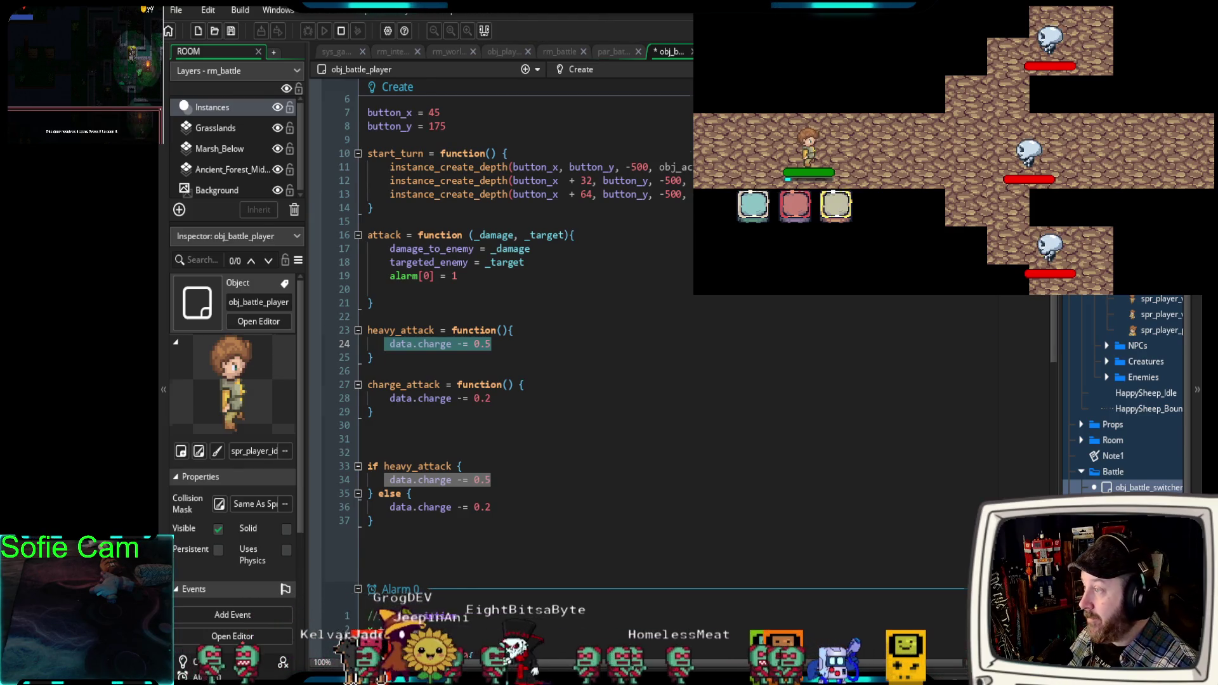
{"action": "key", "text": "ctrl+Tab"}
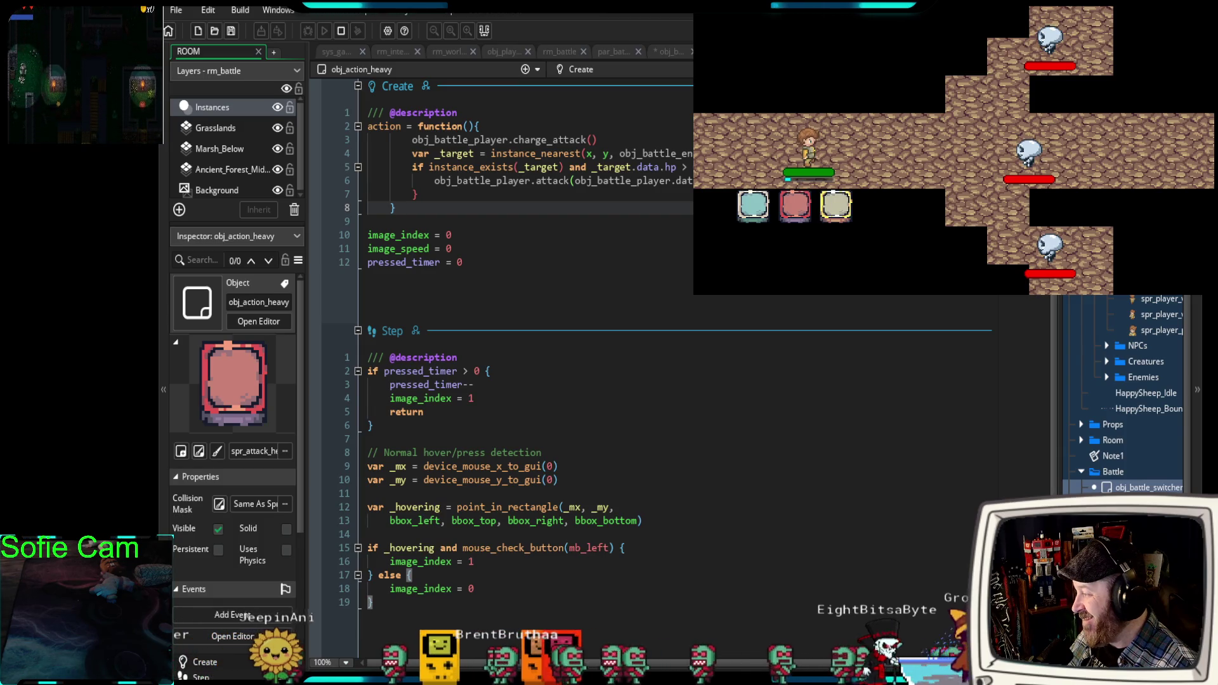
Check obj_action_heavy's events still call charge_attack, then return to obj_battle_player's code tab.
{"action": "scroll", "coordinate": [520, 342], "scroll_direction": "down", "scroll_amount": 3}
{"action": "scroll", "coordinate": [521, 342], "scroll_direction": "up", "scroll_amount": 3}
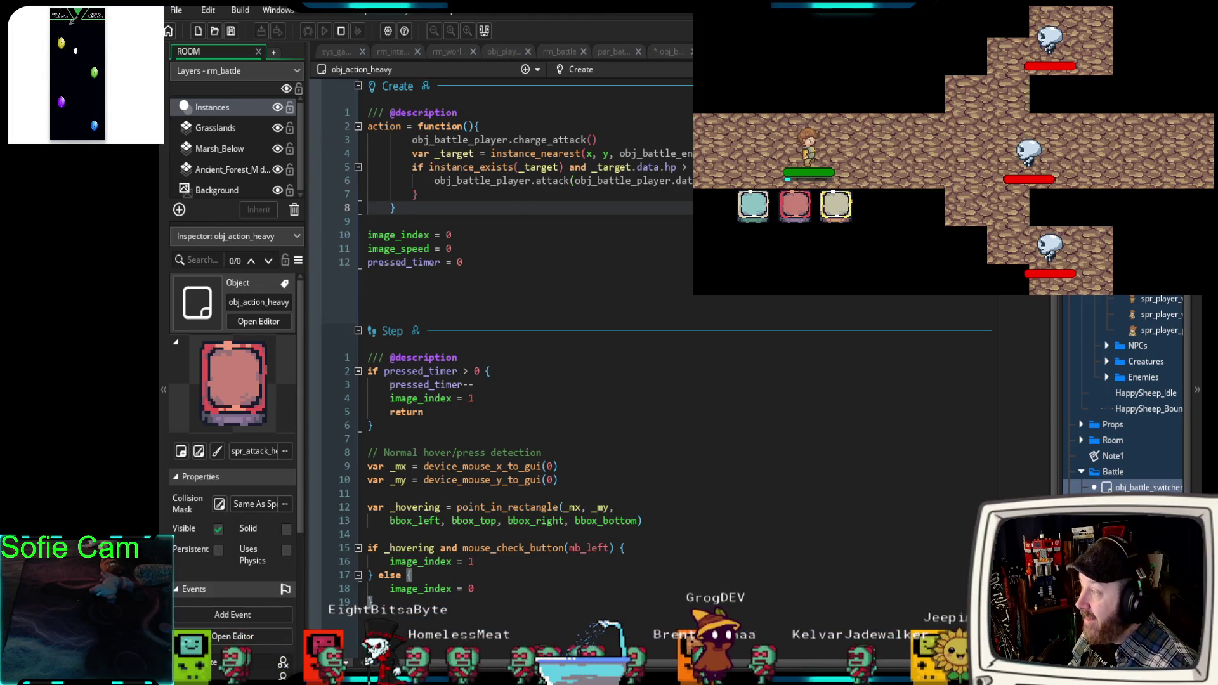
{"action": "left_click", "coordinate": [672, 53]}
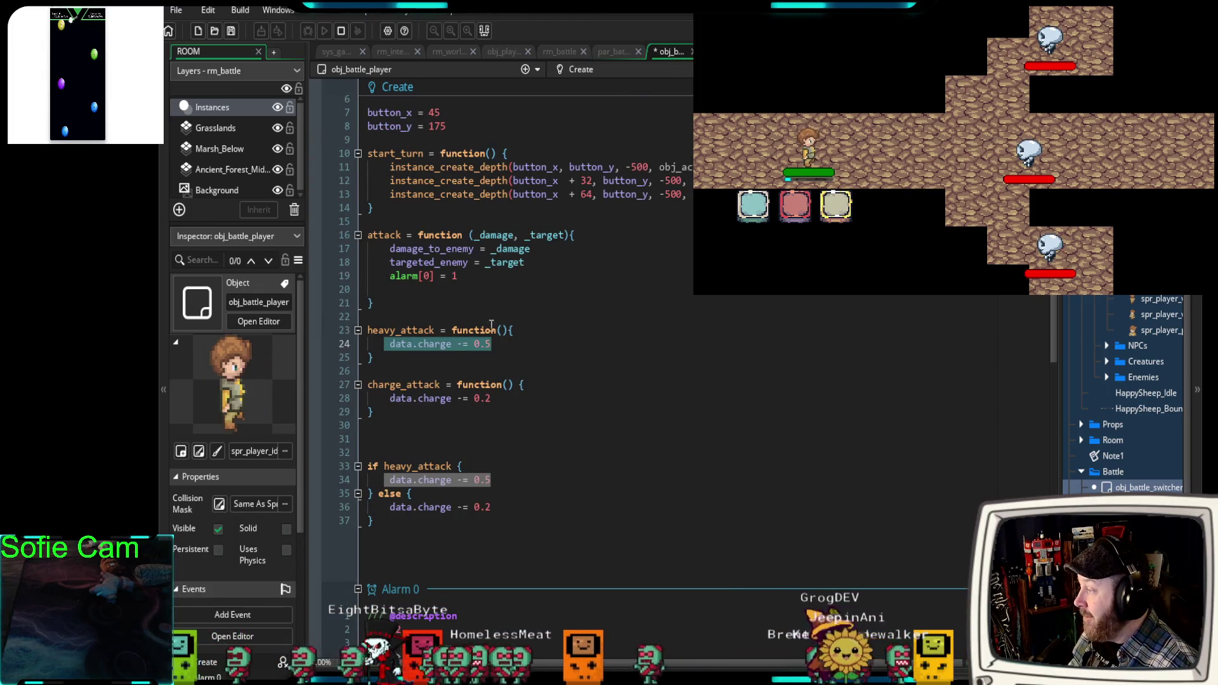
{"action": "left_click", "coordinate": [389, 345]}
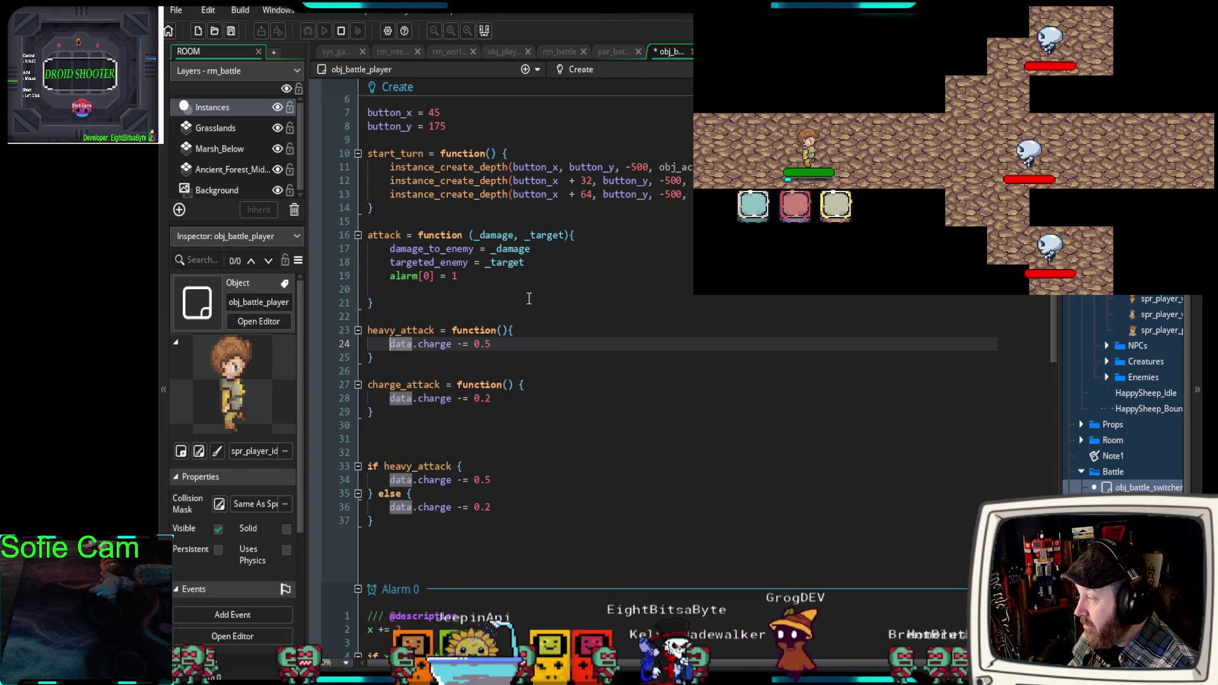
{"action": "key", "text": "shift+End"}
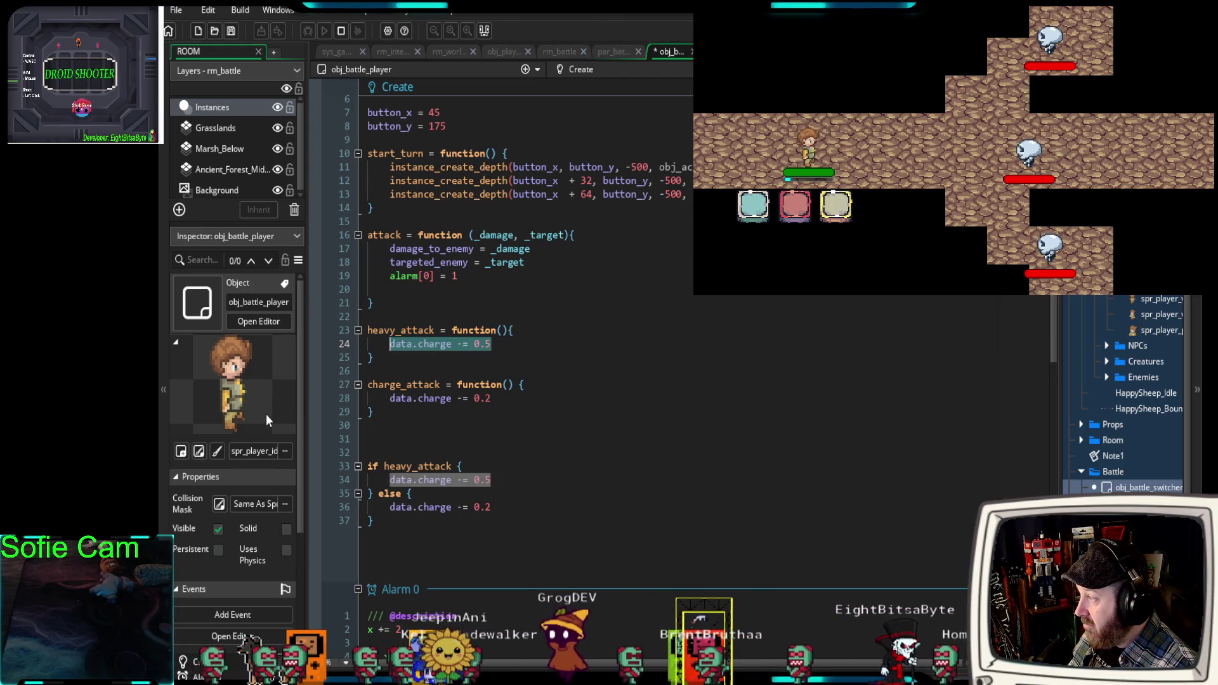
{"action": "left_click", "coordinate": [438, 446]}
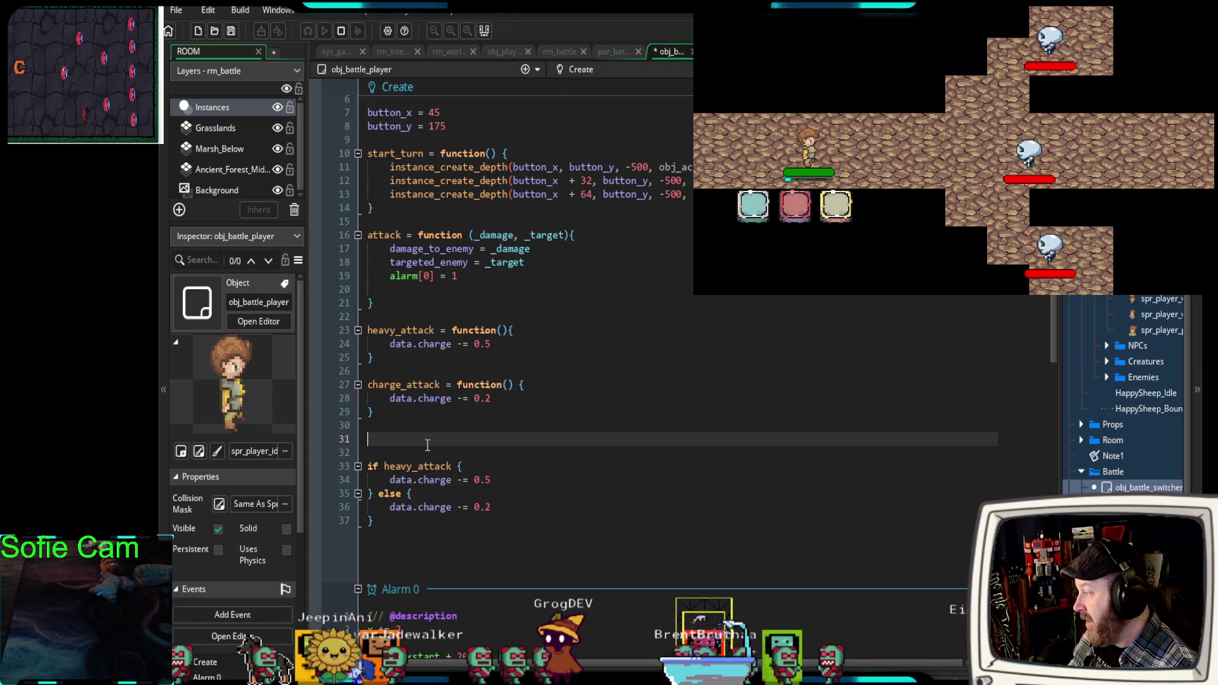
{"action": "scroll", "coordinate": [421, 438], "scroll_direction": "down", "scroll_amount": 4}
{"action": "scroll", "coordinate": [416, 430], "scroll_direction": "up", "scroll_amount": 2}
{"action": "left_click_drag", "start_coordinate": [374, 330], "coordinate": [364, 249]}
{"action": "left_click", "coordinate": [393, 356]}
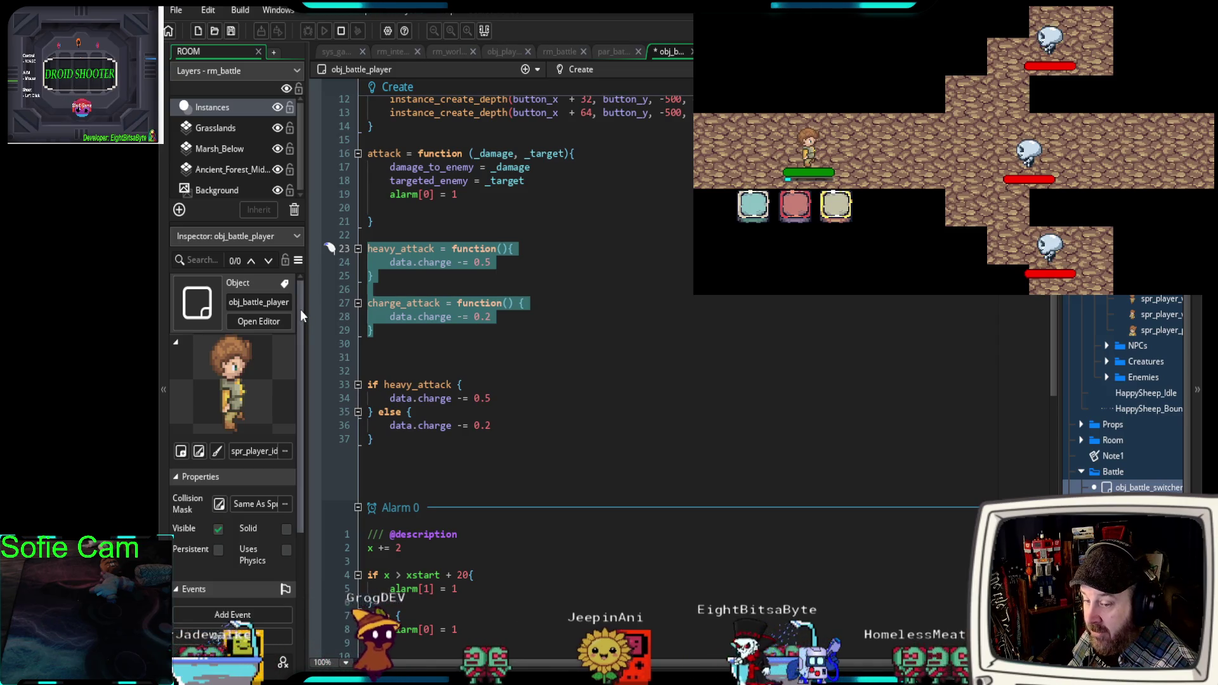
{"action": "left_click", "coordinate": [414, 366]}
{"action": "left_click_drag", "start_coordinate": [380, 439], "coordinate": [366, 386]}
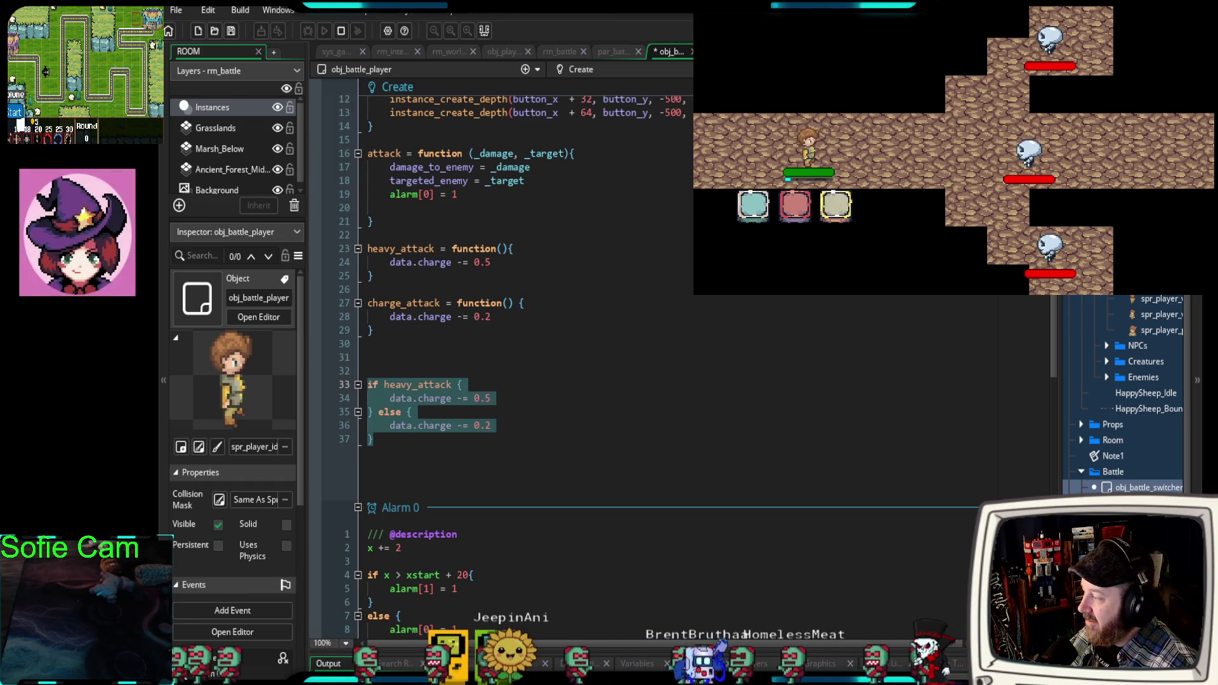
{"action": "left_click", "coordinate": [371, 358]}
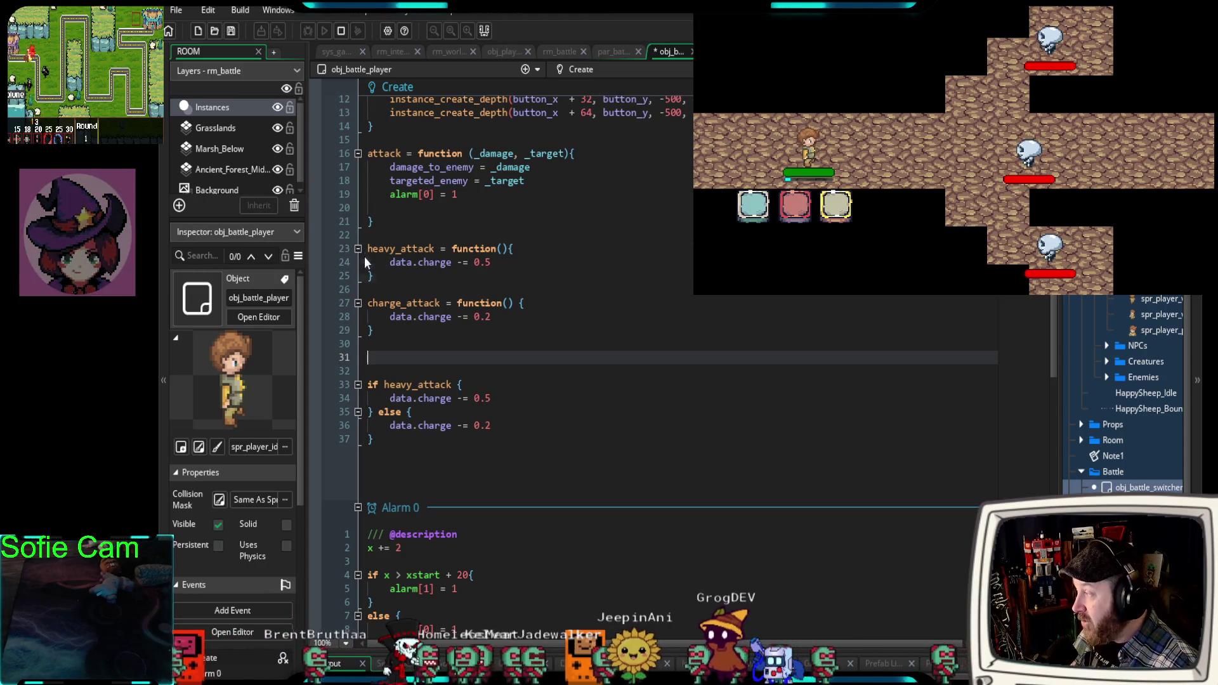
{"action": "left_click_drag", "start_coordinate": [376, 335], "coordinate": [365, 303]}
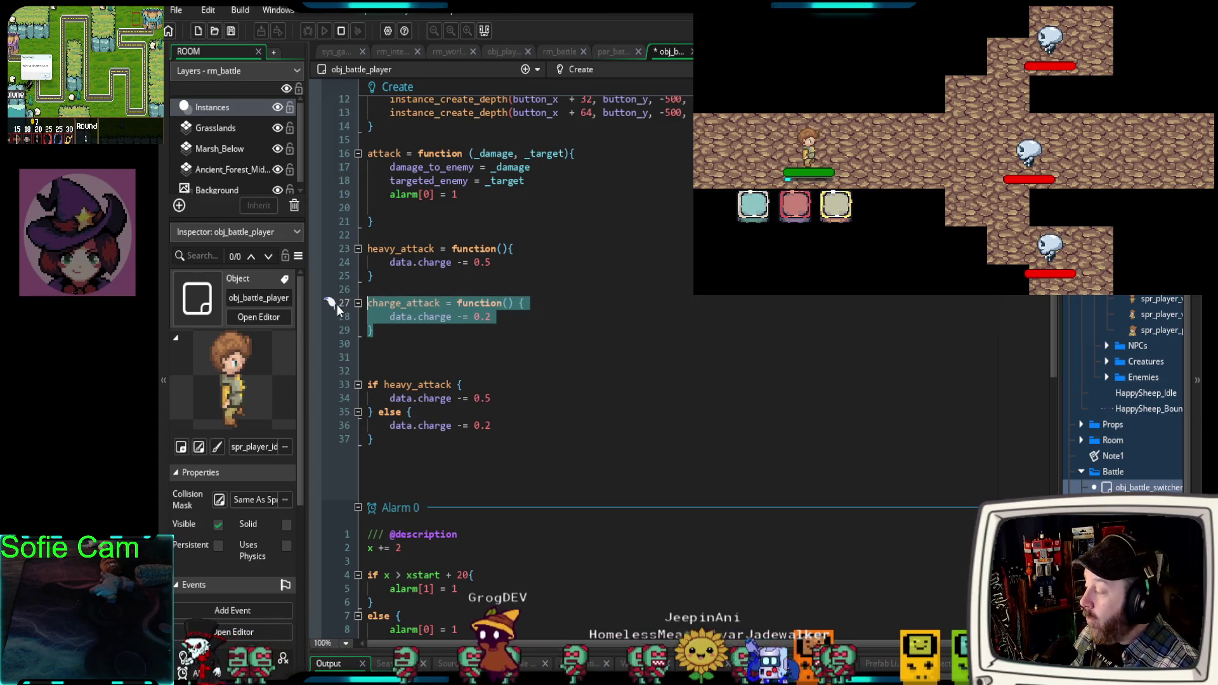
{"action": "left_click_drag", "start_coordinate": [386, 439], "coordinate": [362, 384]}
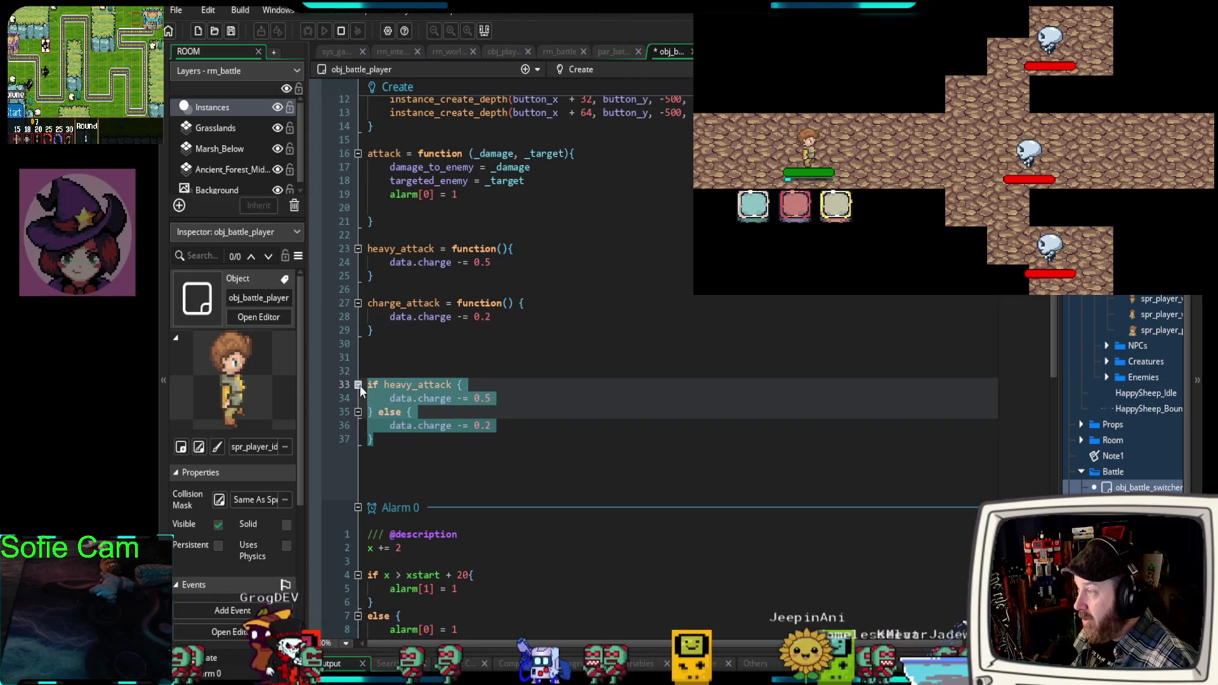
{"action": "left_click", "coordinate": [508, 390]}
{"action": "left_click_drag", "start_coordinate": [507, 398], "coordinate": [379, 398]}
{"action": "left_click_drag", "start_coordinate": [493, 425], "coordinate": [390, 428]}
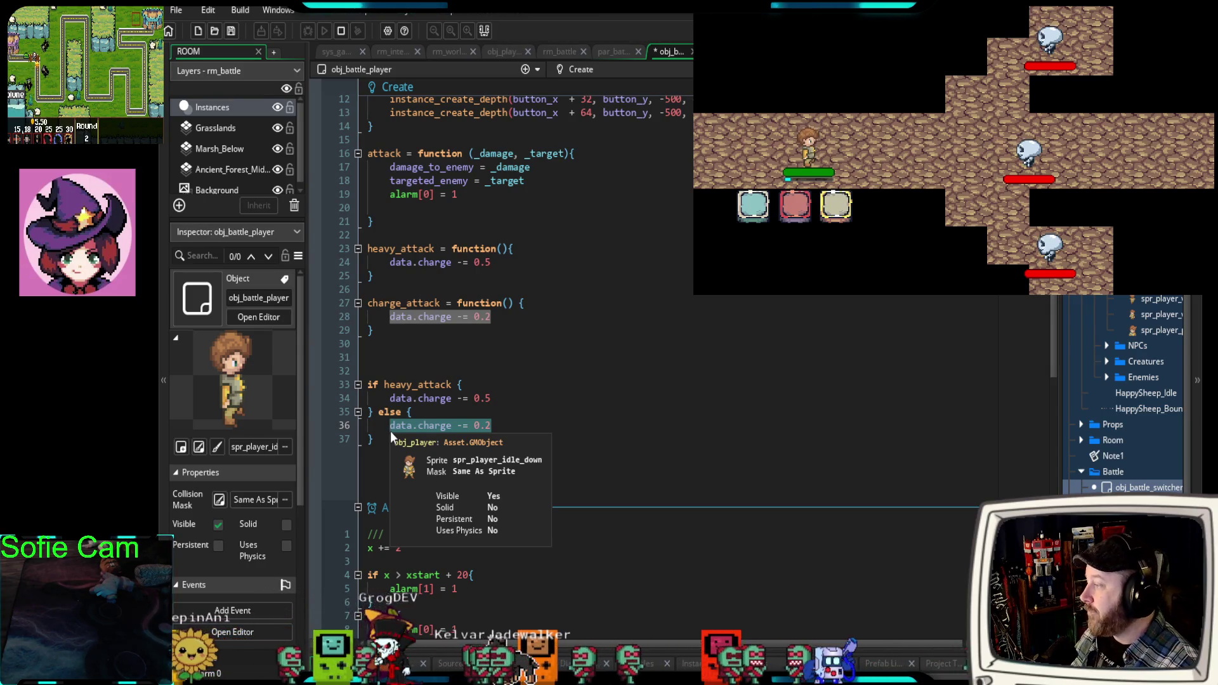
{"action": "left_click", "coordinate": [384, 359]}
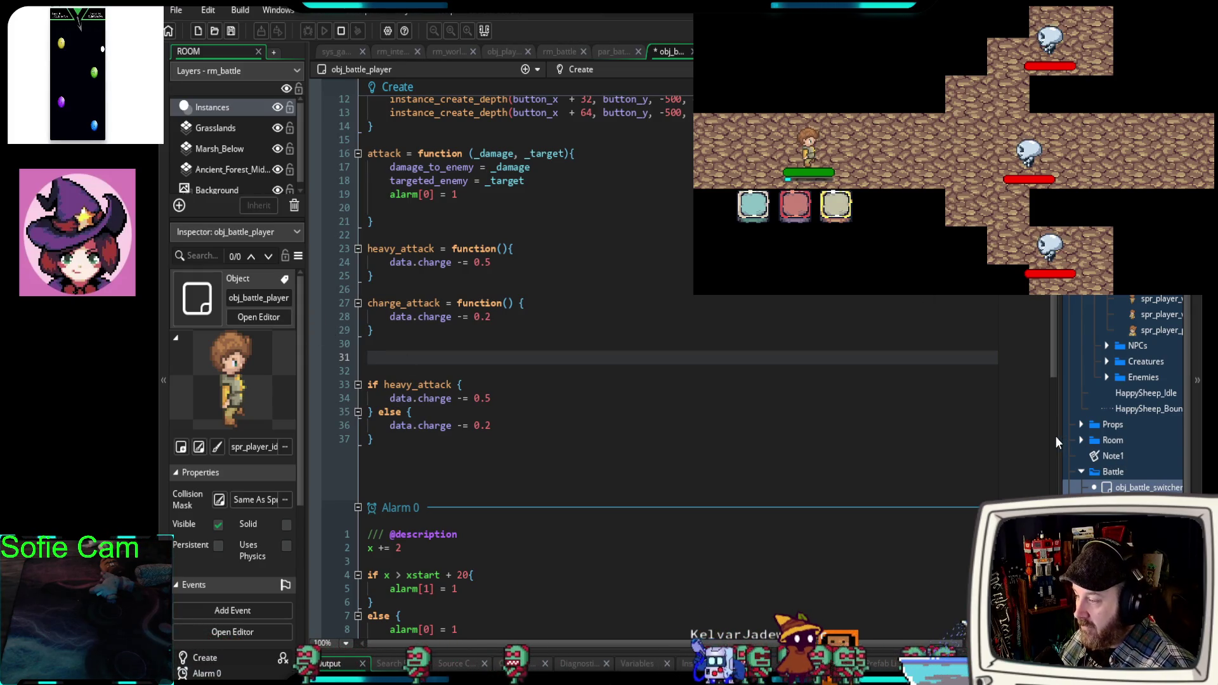
{"action": "left_click_drag", "start_coordinate": [1056, 435], "coordinate": [1072, 434]}
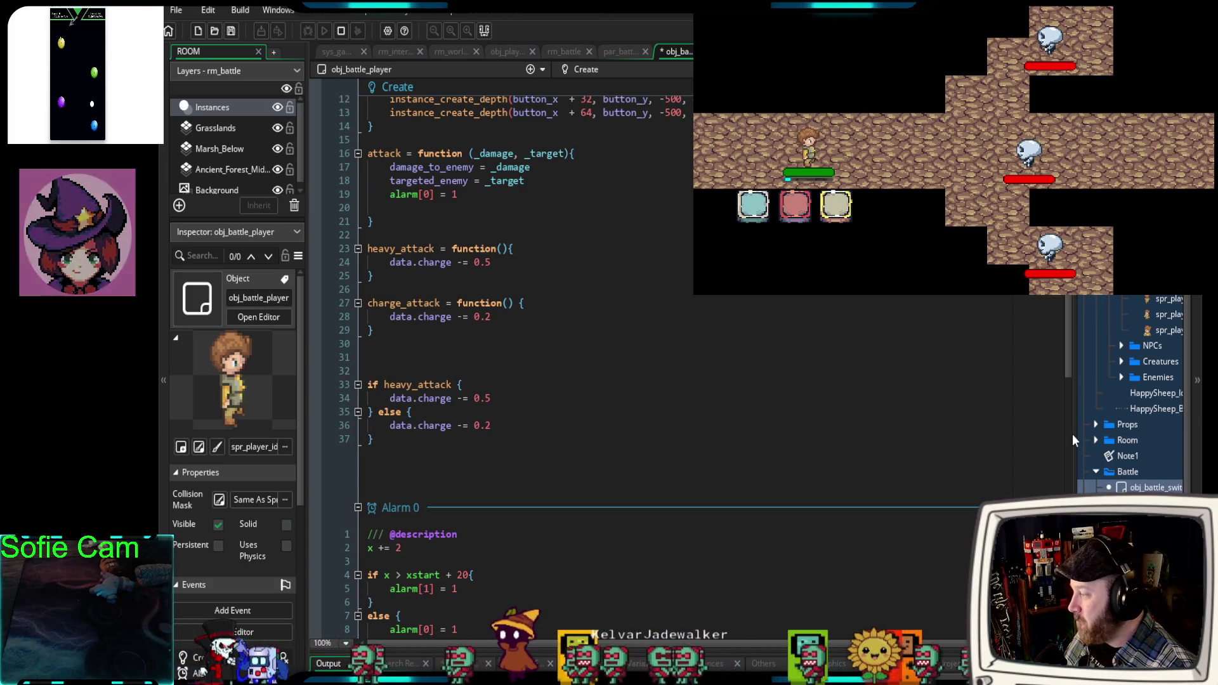
Place the caret on blank line 31 of obj_battle_player's Create code.
{"action": "left_click", "coordinate": [433, 363]}
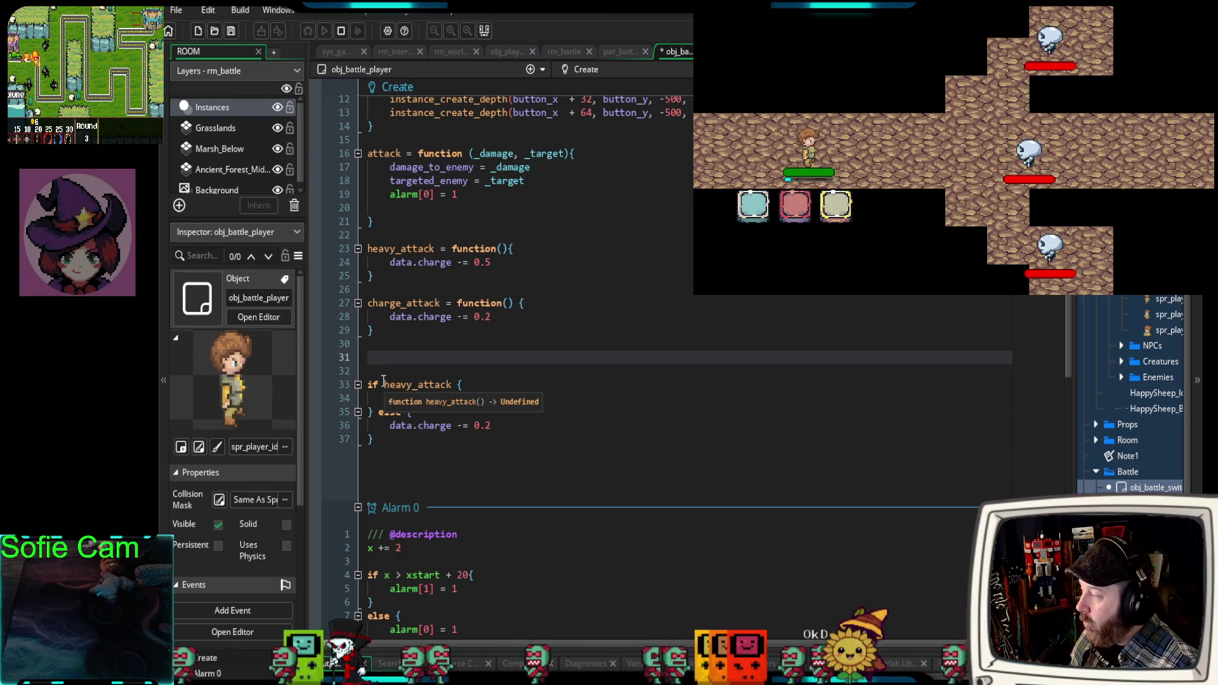
Review heavy_attack, charge_attack and the if/else block by selecting them, then switch to obj_action_heavy.
{"action": "mouse_move", "coordinate": [379, 331]}
{"action": "left_mouse_down"}
{"action": "mouse_move", "coordinate": [355, 261]}
{"action": "mouse_move", "coordinate": [329, 247]}
{"action": "left_mouse_up"}
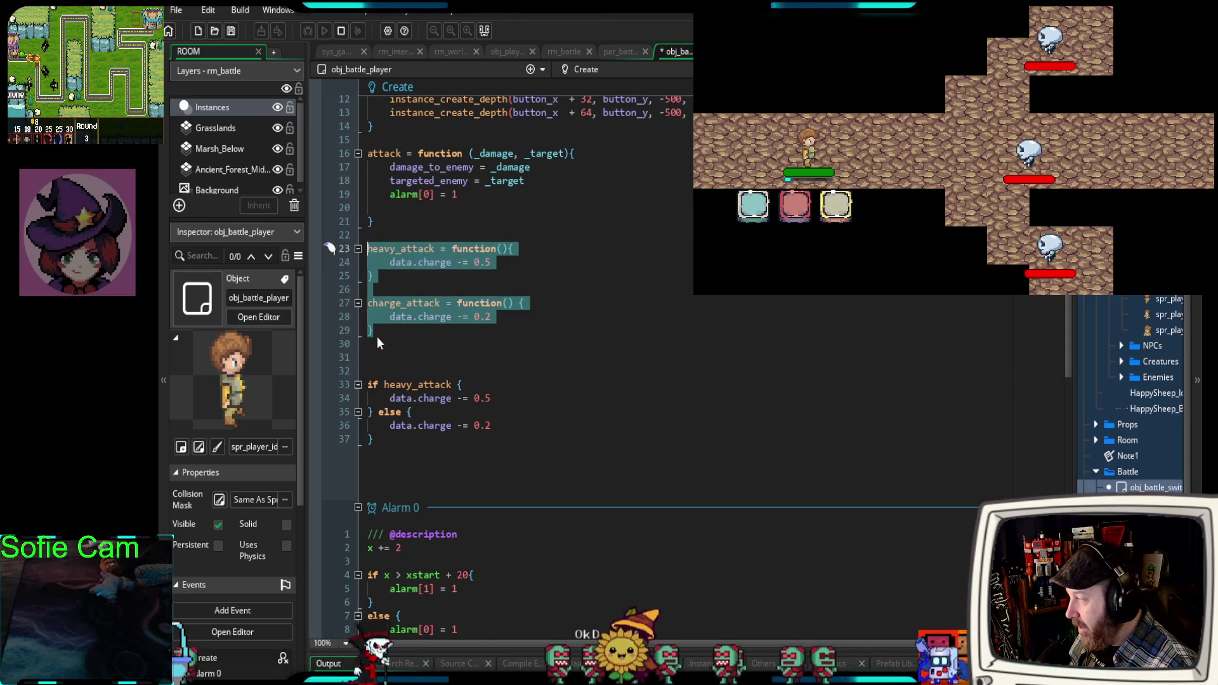
{"action": "left_click_drag", "start_coordinate": [376, 330], "coordinate": [369, 298]}
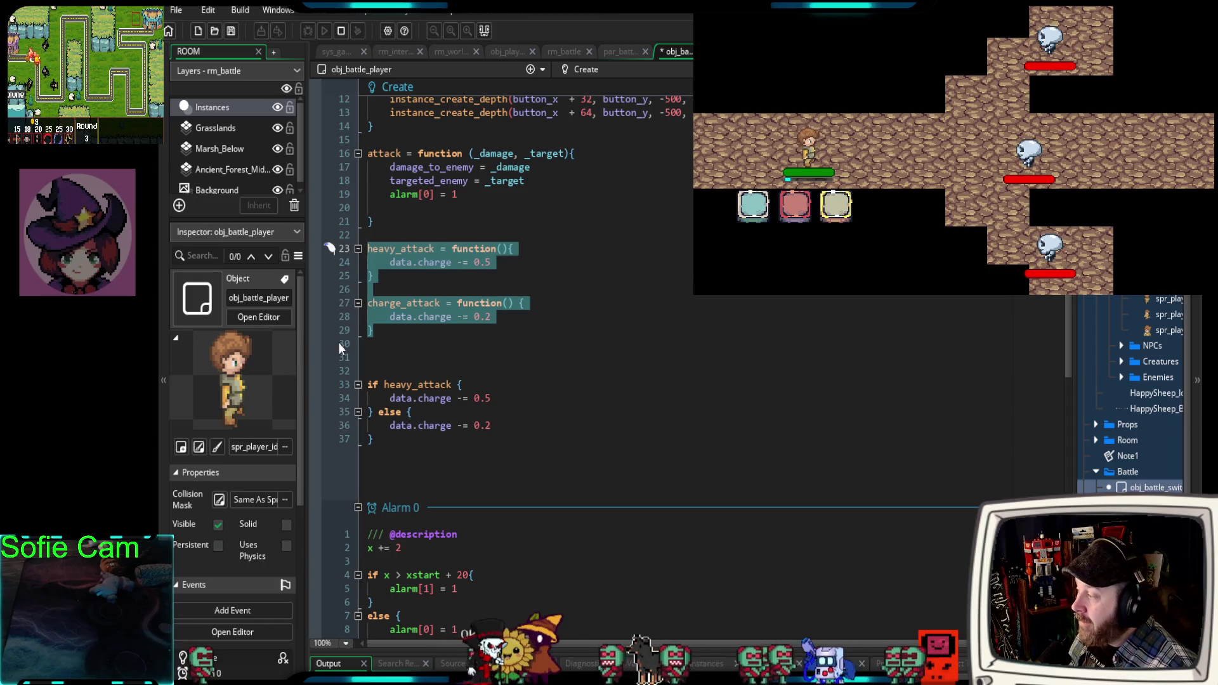
{"action": "left_click", "coordinate": [389, 343]}
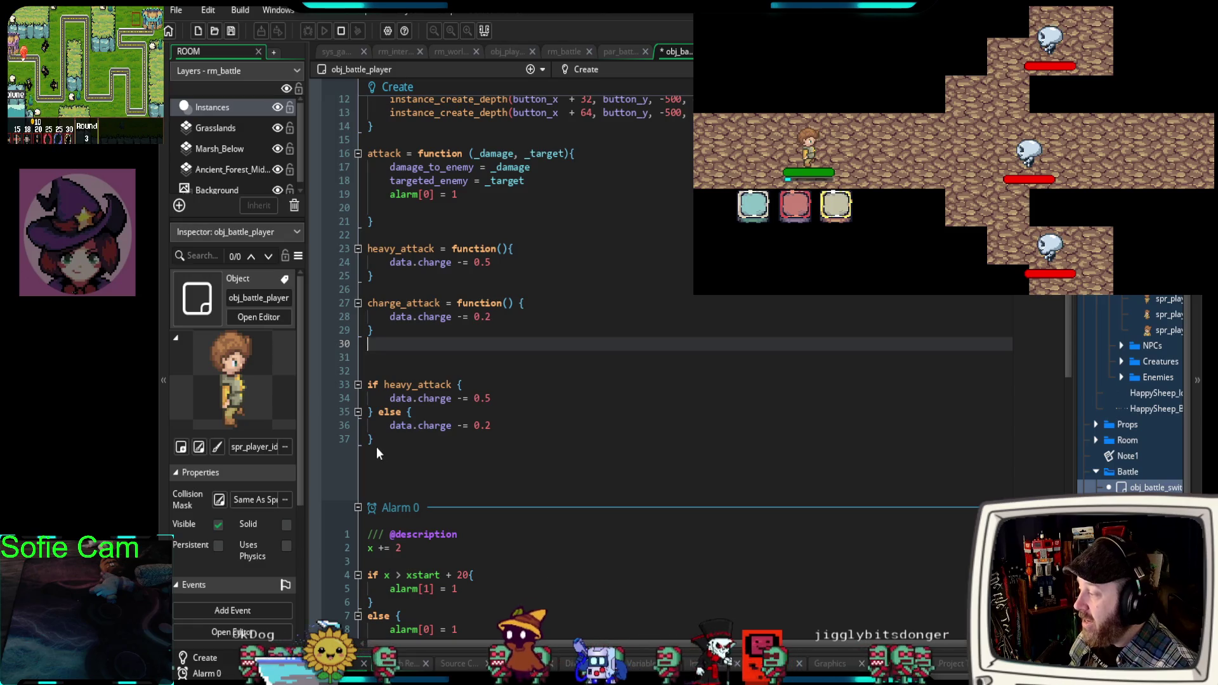
{"action": "left_click_drag", "start_coordinate": [377, 447], "coordinate": [359, 385]}
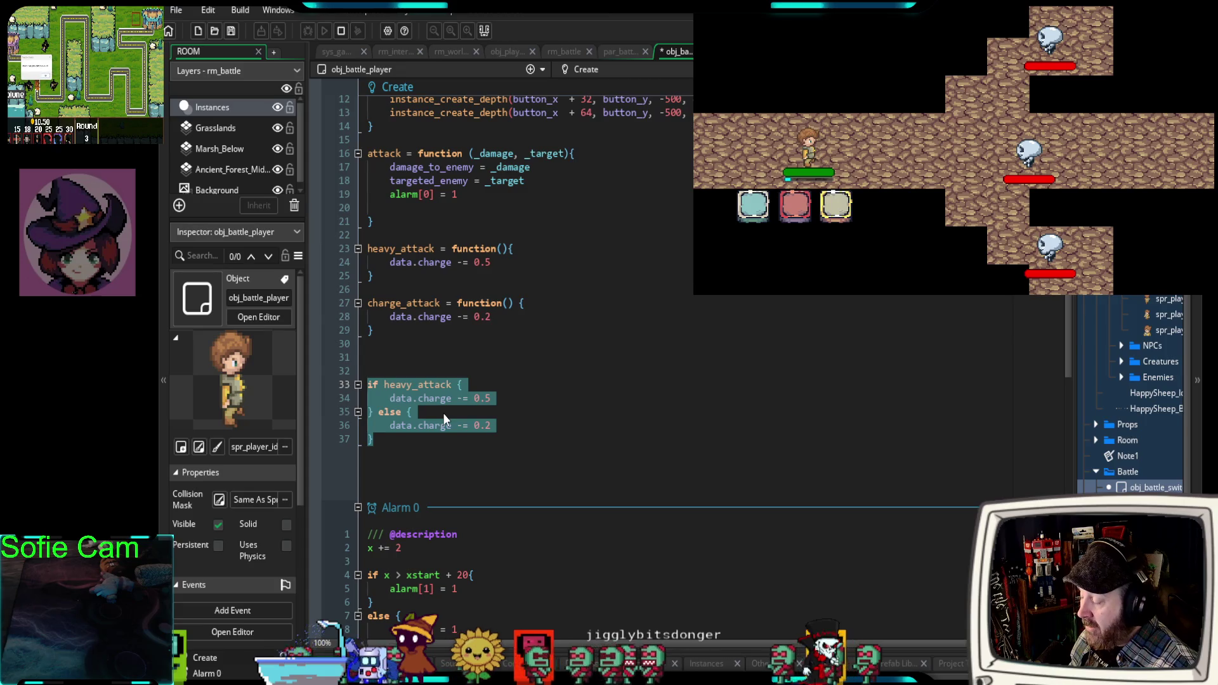
{"action": "left_click", "coordinate": [391, 444]}
{"action": "left_click_drag", "start_coordinate": [391, 444], "coordinate": [368, 356]}
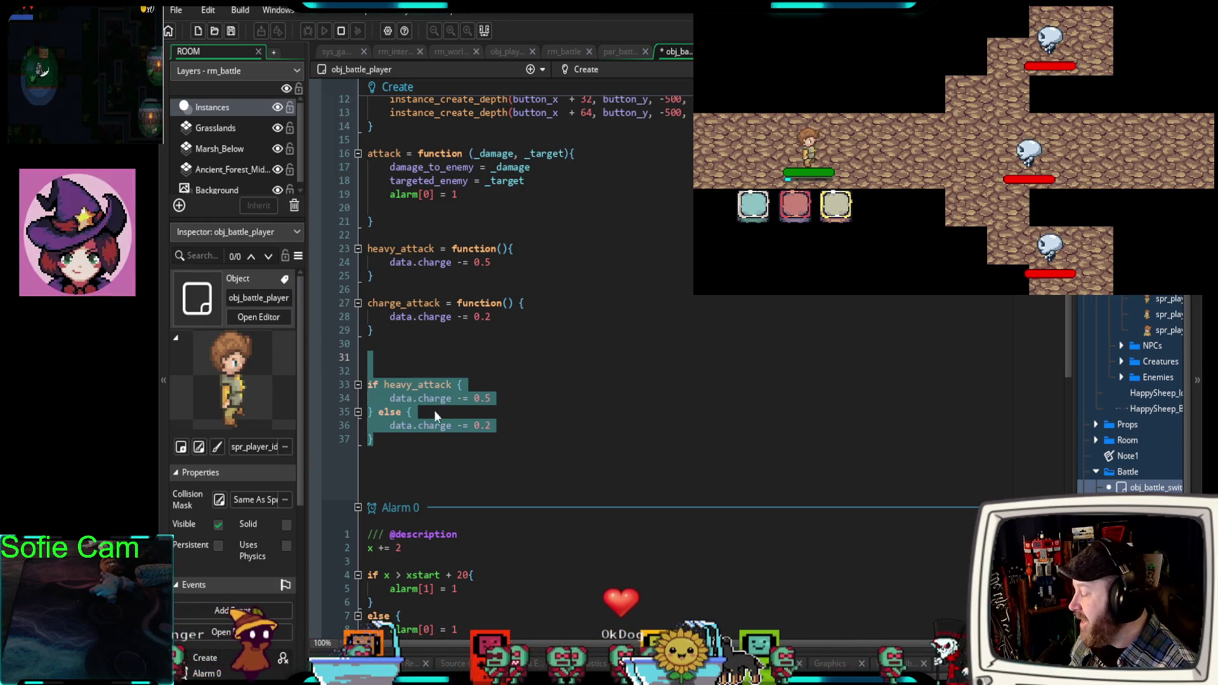
{"action": "left_click_drag", "start_coordinate": [407, 332], "coordinate": [329, 248]}
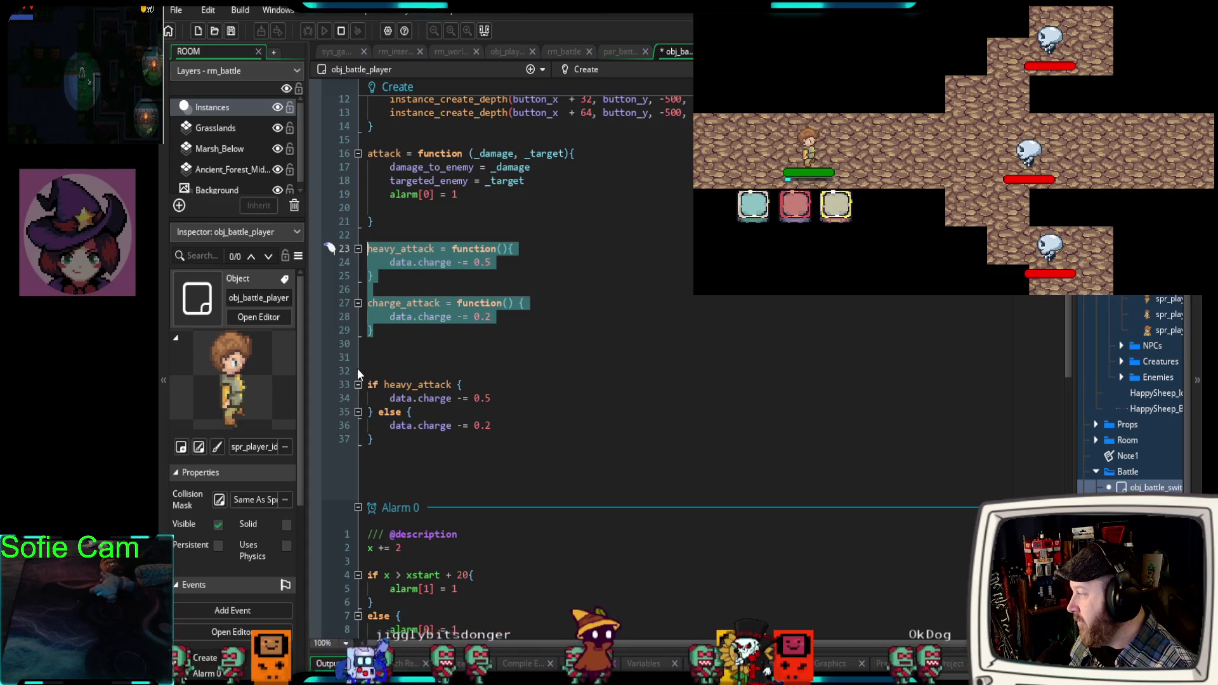
{"action": "left_click_drag", "start_coordinate": [392, 445], "coordinate": [365, 385]}
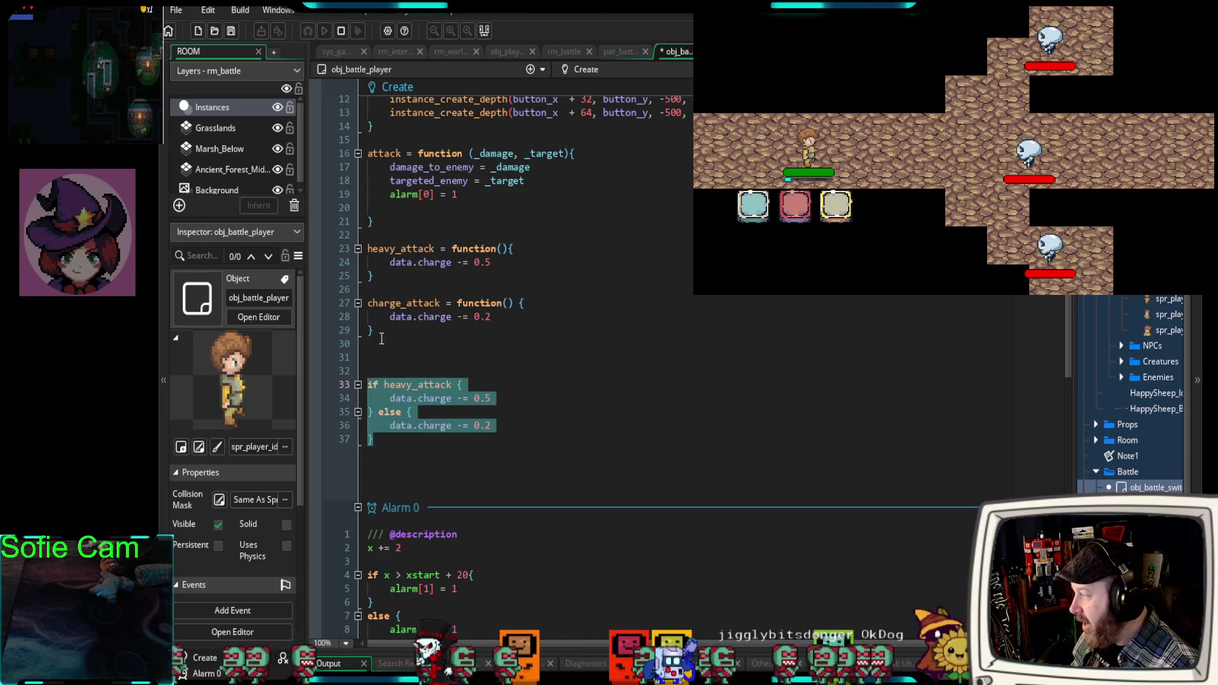
{"action": "left_click_drag", "start_coordinate": [380, 330], "coordinate": [357, 250]}
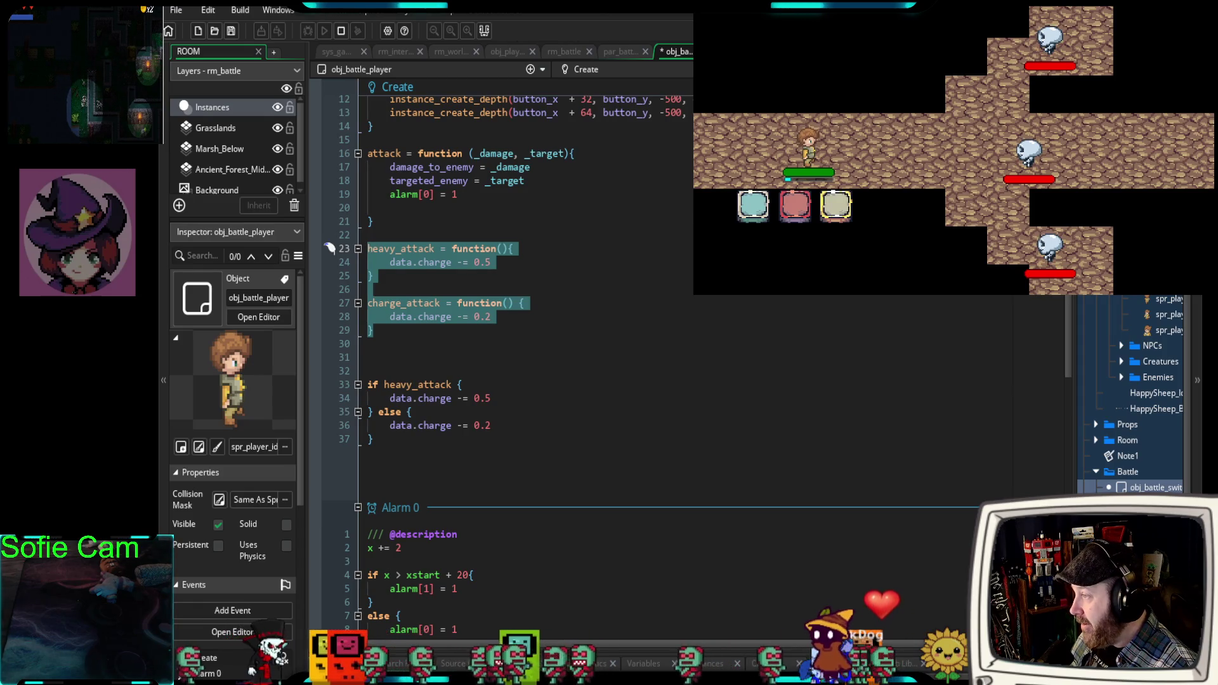
{"action": "key", "text": "ctrl+Tab"}
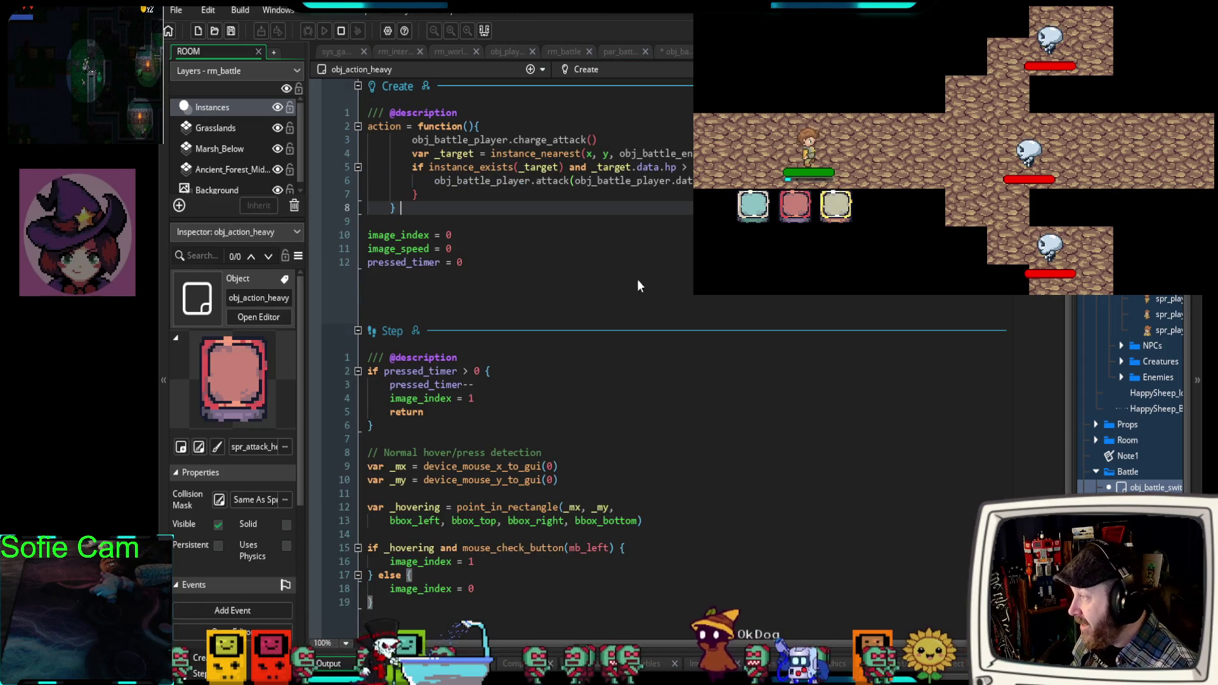
In obj_action_light's Create code, select the obj_battle_player.charge_attack() call on line 3.
{"action": "key", "text": "ctrl+Tab"}
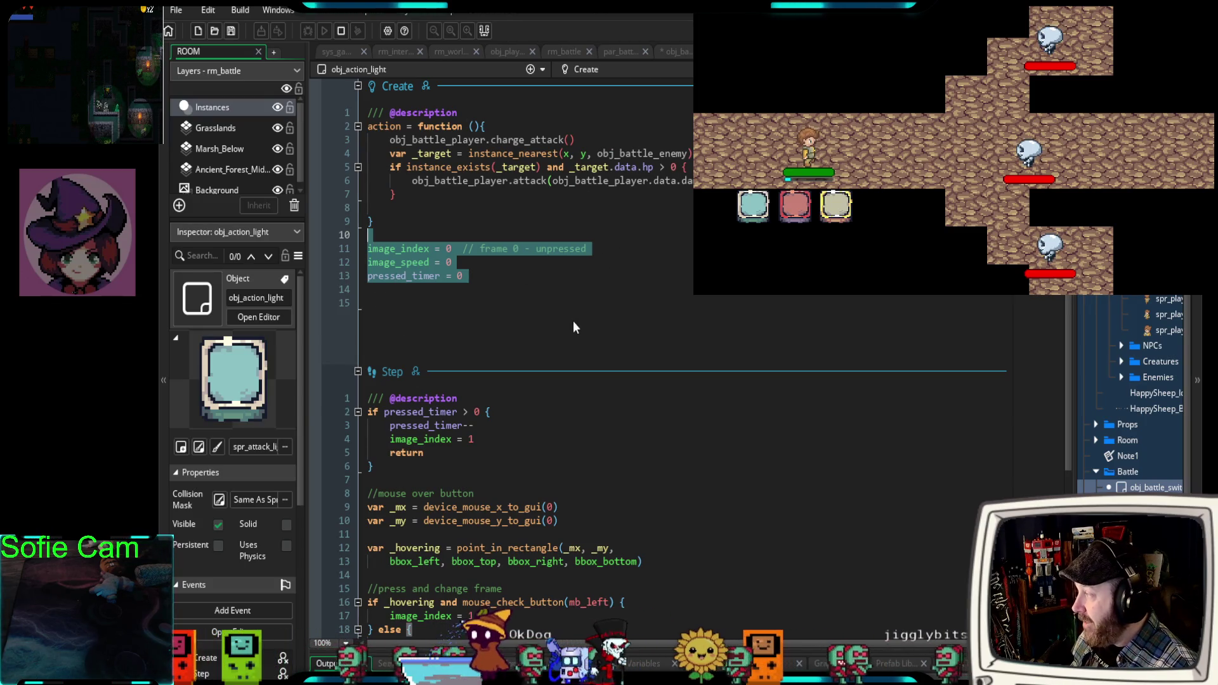
{"action": "left_click", "coordinate": [543, 336]}
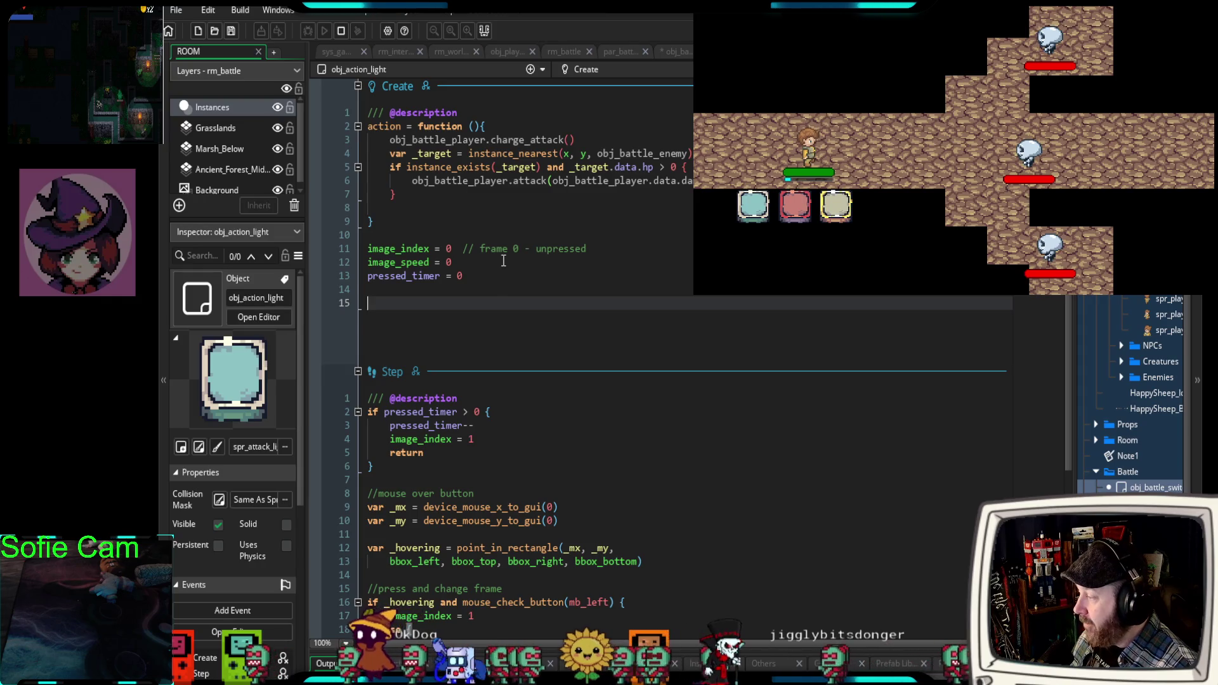
{"action": "scroll", "coordinate": [501, 260], "scroll_direction": "down", "scroll_amount": 2}
{"action": "scroll", "coordinate": [501, 260], "scroll_direction": "up", "scroll_amount": 2}
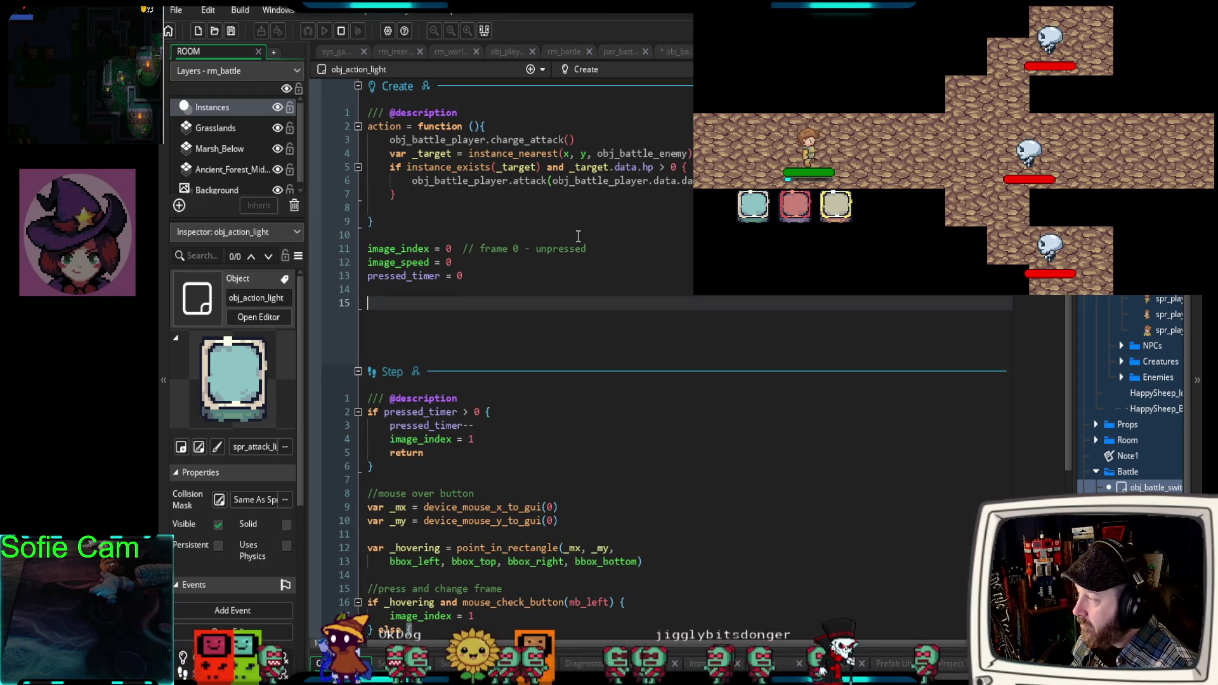
{"action": "left_click_drag", "start_coordinate": [588, 140], "coordinate": [386, 139]}
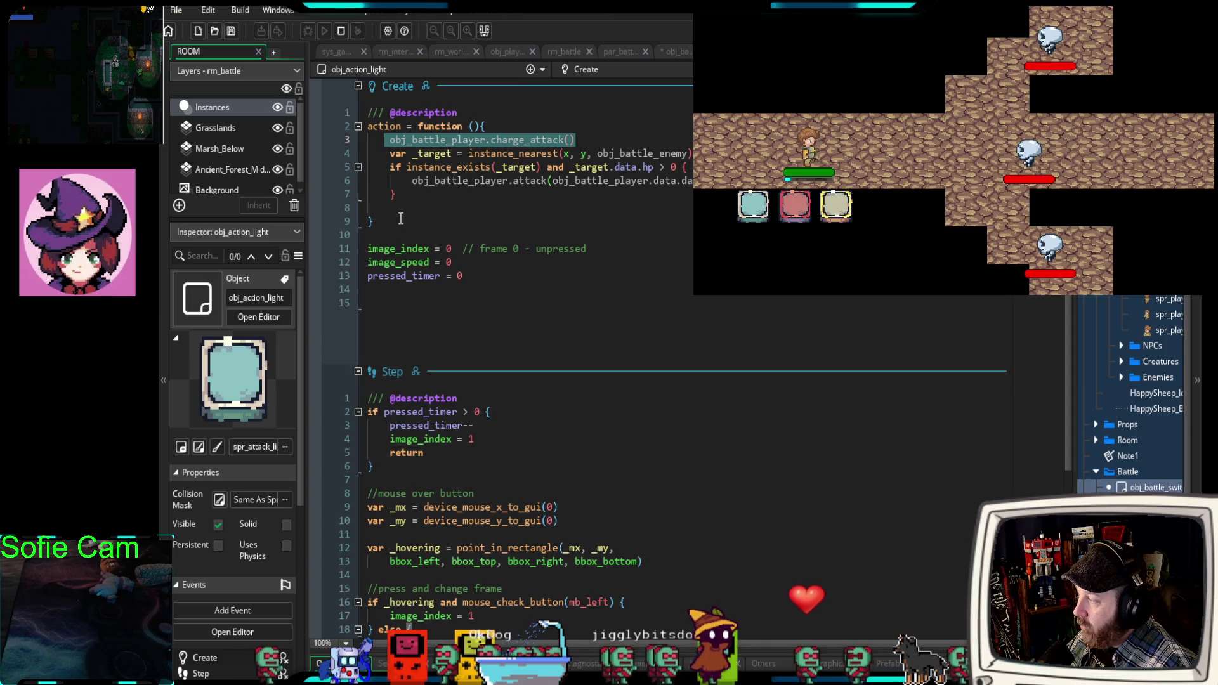
{"action": "left_click", "coordinate": [380, 209]}
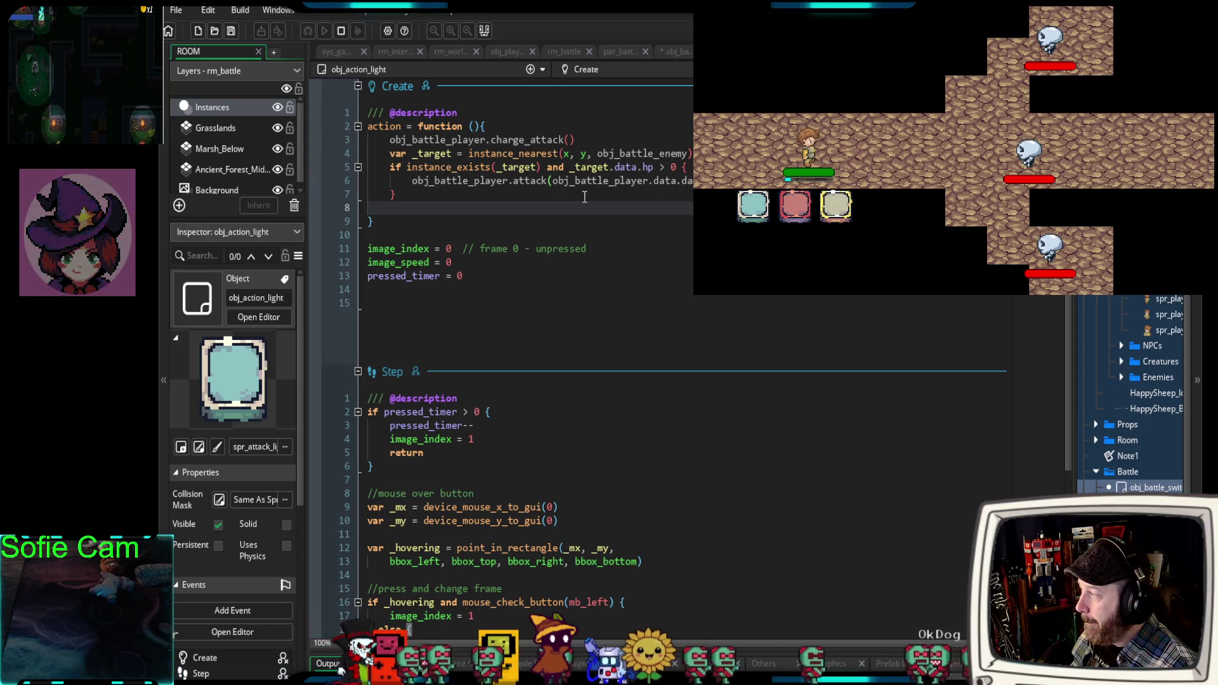
{"action": "left_click", "coordinate": [582, 139]}
{"action": "left_click_drag", "start_coordinate": [582, 139], "coordinate": [389, 141]}
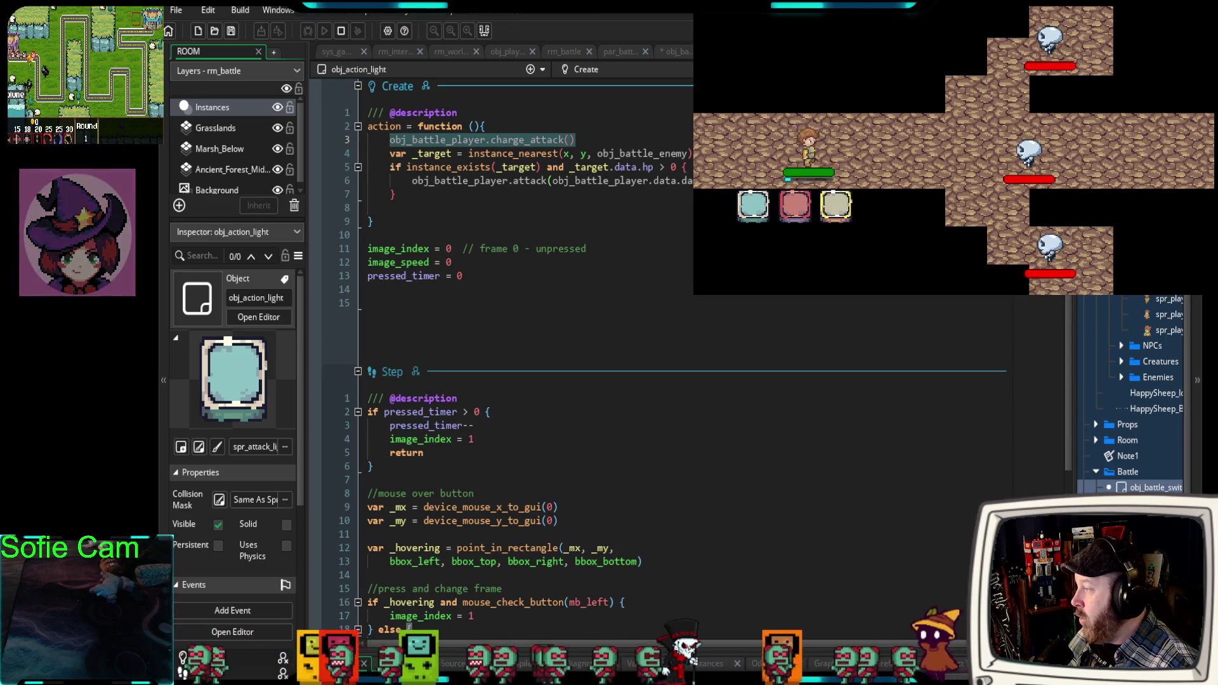
{"action": "left_click", "coordinate": [393, 209]}
{"action": "left_click_drag", "start_coordinate": [607, 140], "coordinate": [394, 141]}
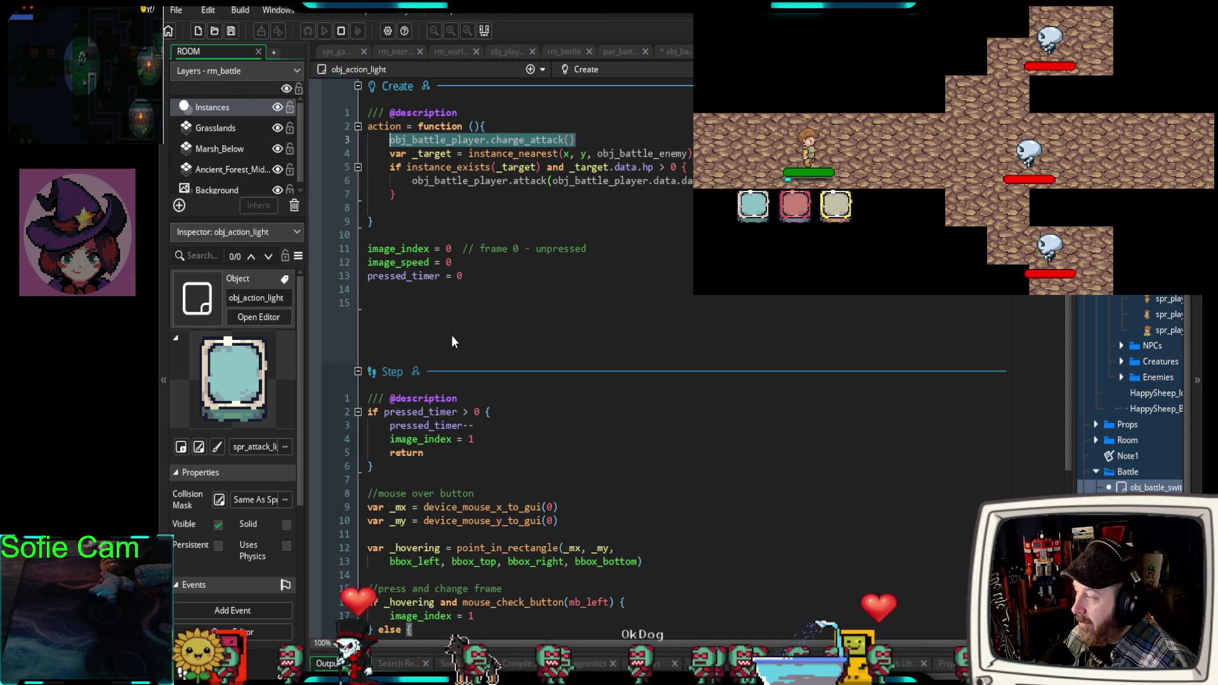
{"action": "type", "text": "else"}
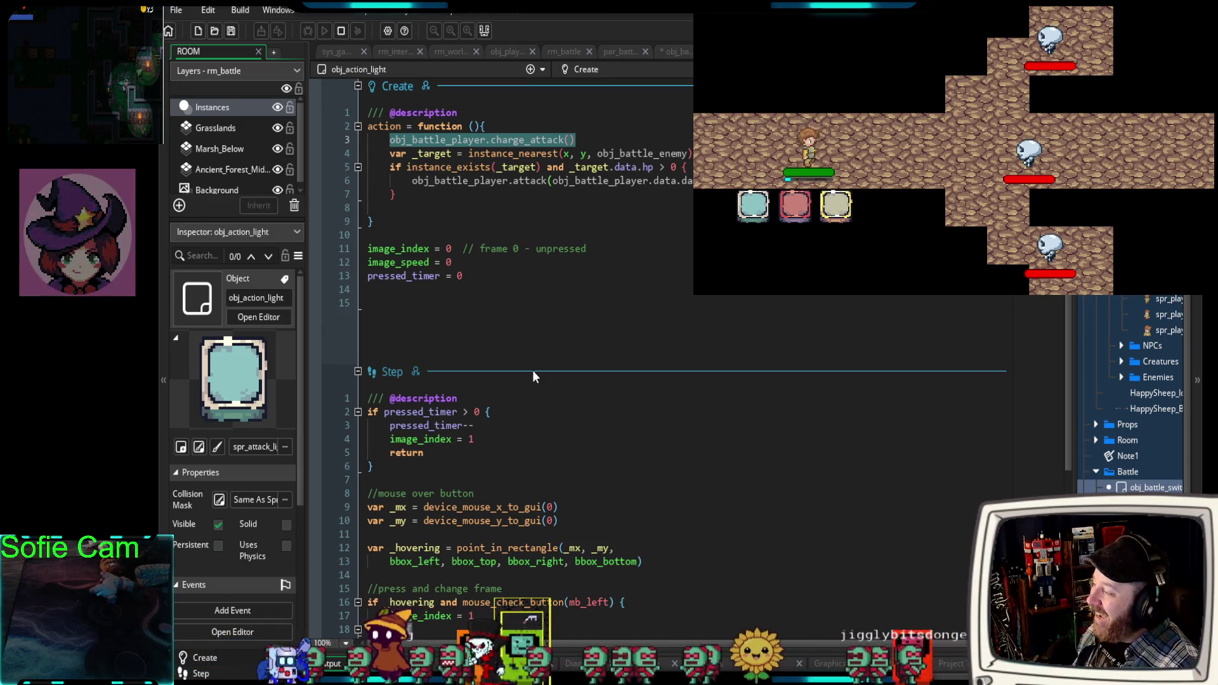
{"action": "left_click", "coordinate": [409, 196]}
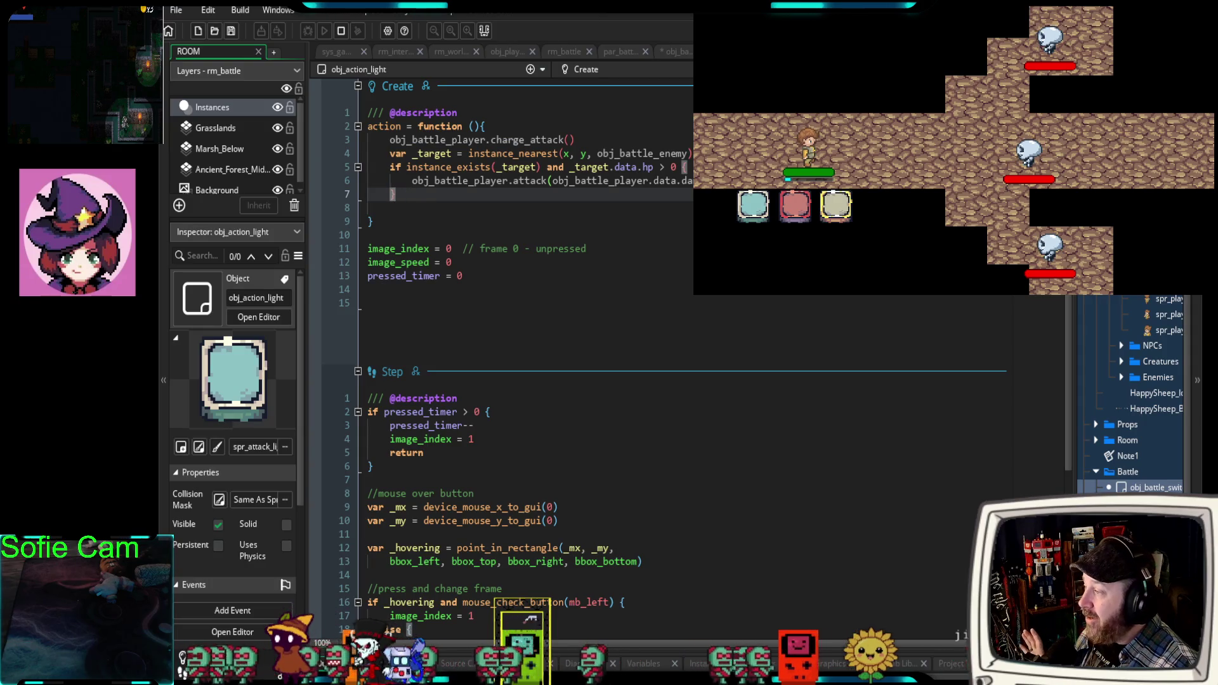
{"action": "mouse_move", "coordinate": [394, 195]}
{"action": "left_mouse_down"}
{"action": "mouse_move", "coordinate": [336, 138]}
{"action": "mouse_move", "coordinate": [333, 155]}
{"action": "left_mouse_up"}
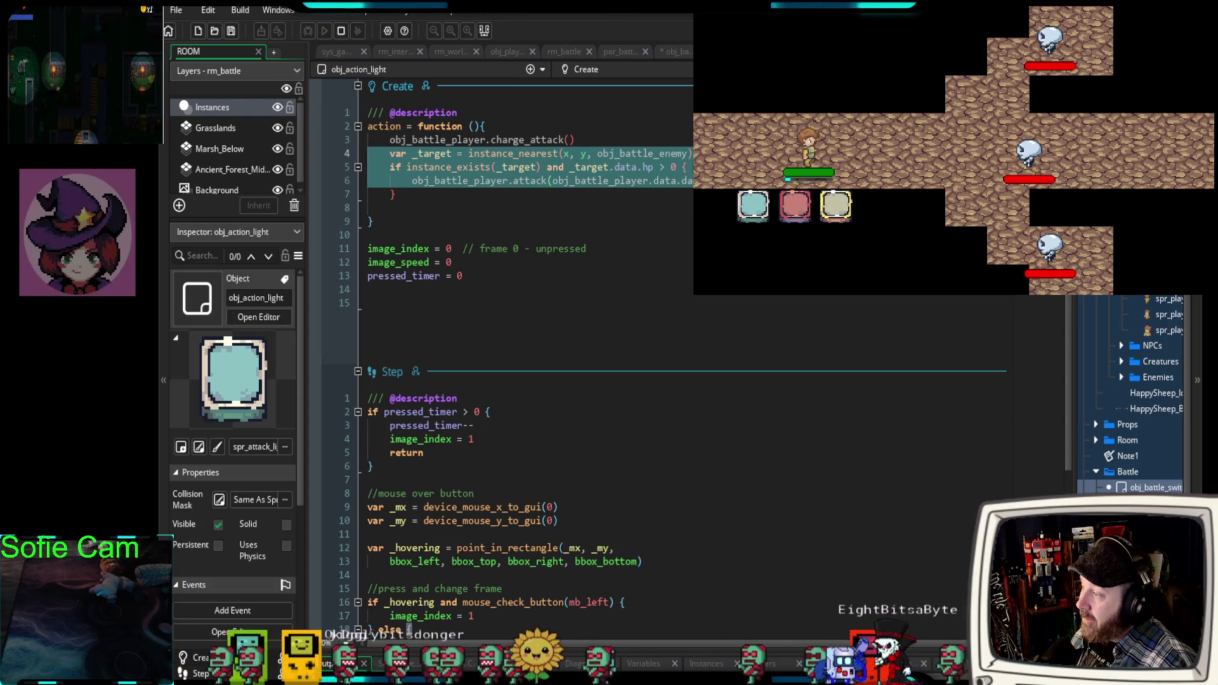
{"action": "key", "text": "Right"}
{"action": "left_click_drag", "start_coordinate": [338, 194], "coordinate": [338, 156]}
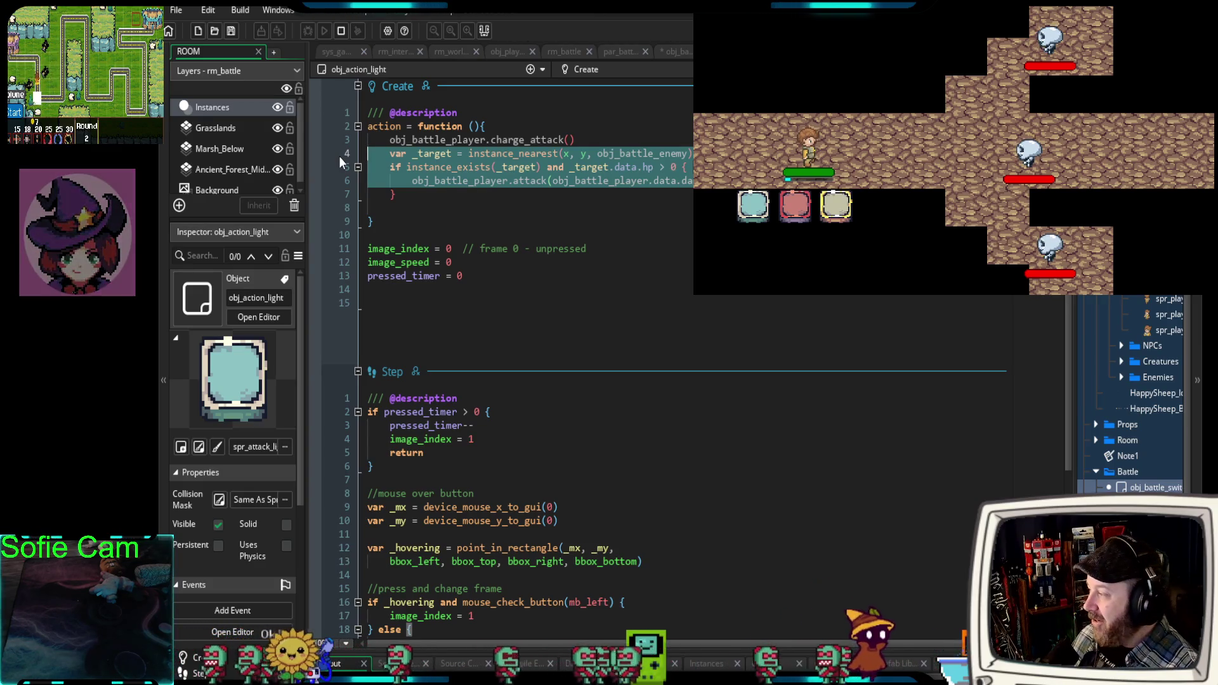
{"action": "left_click", "coordinate": [411, 222]}
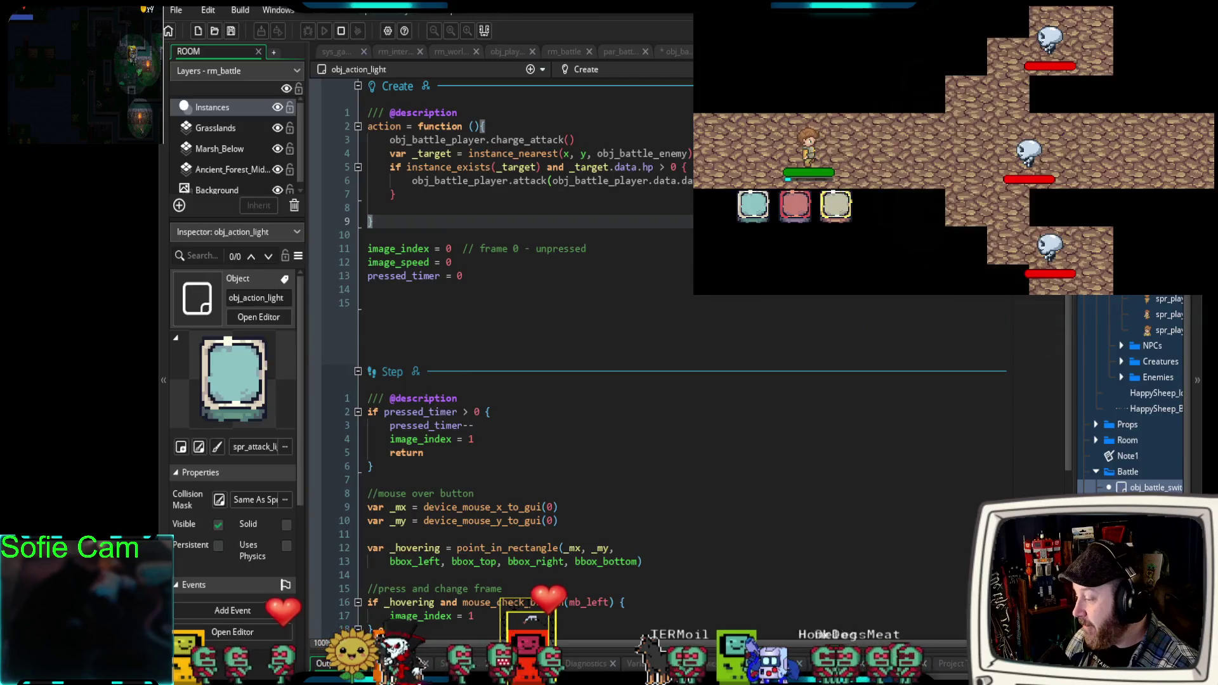
{"action": "key", "text": "alt+Tab"}
{"action": "key", "text": "ctrl+t"}
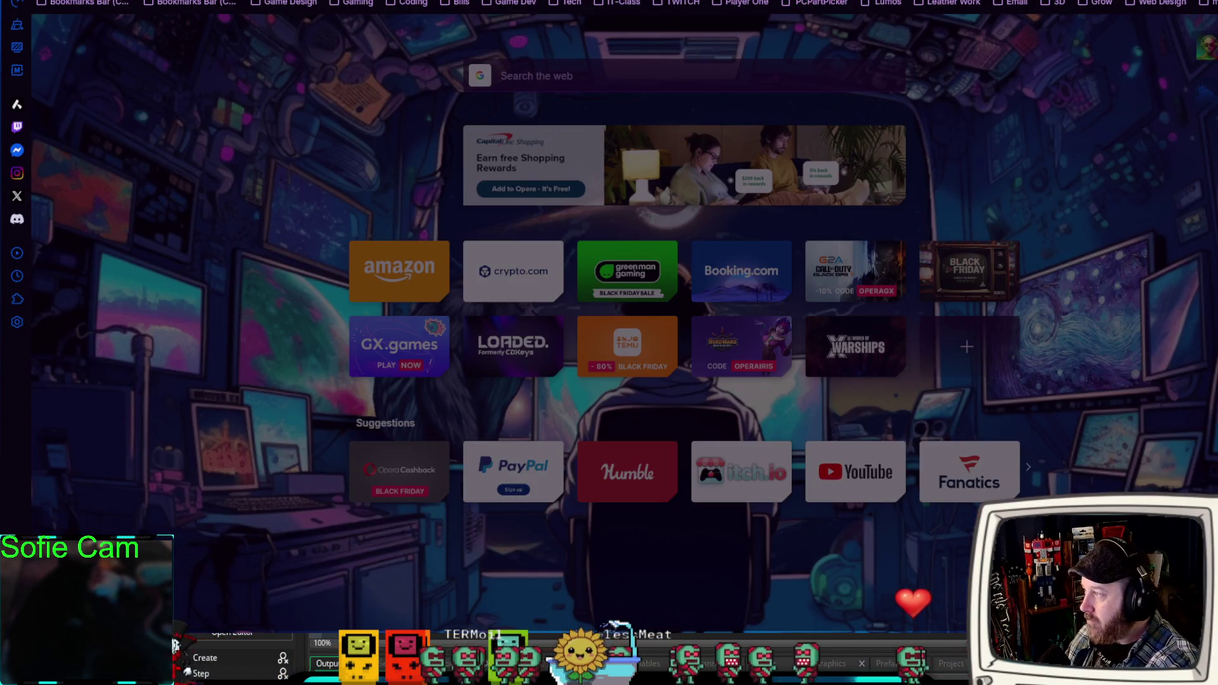
Search for monkeytype, open the Monkeytype site and dismiss its cookie notice.
{"action": "key", "text": "Return"}
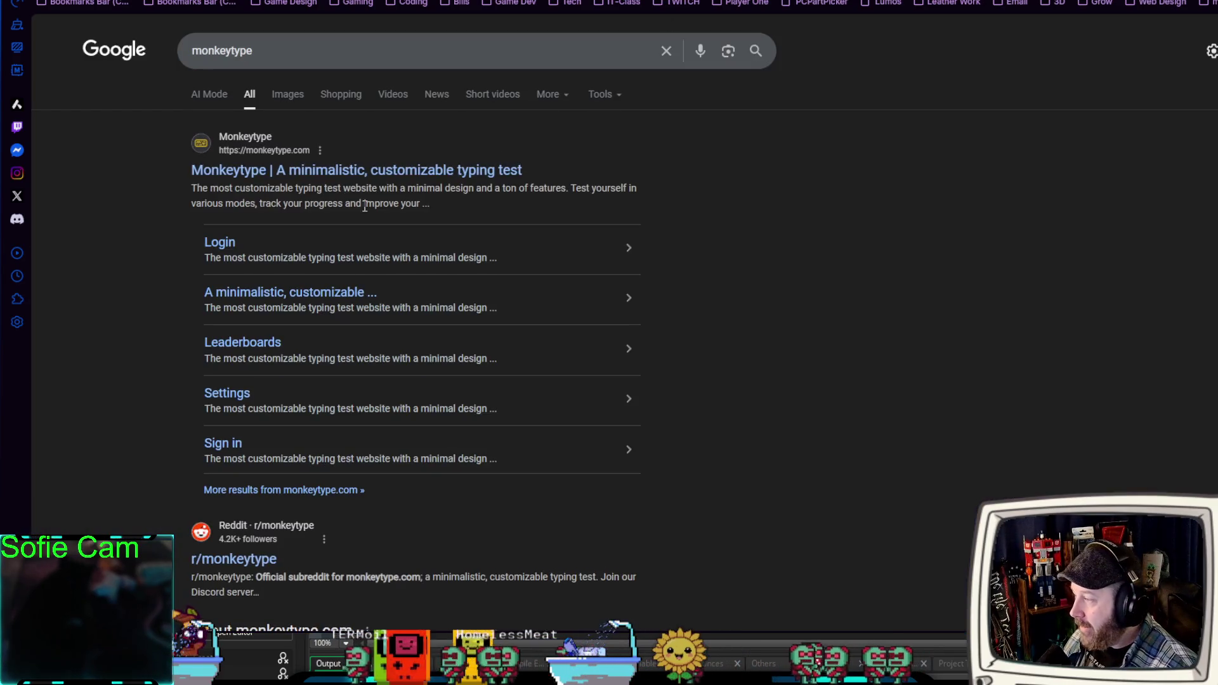
{"action": "left_click", "coordinate": [254, 178]}
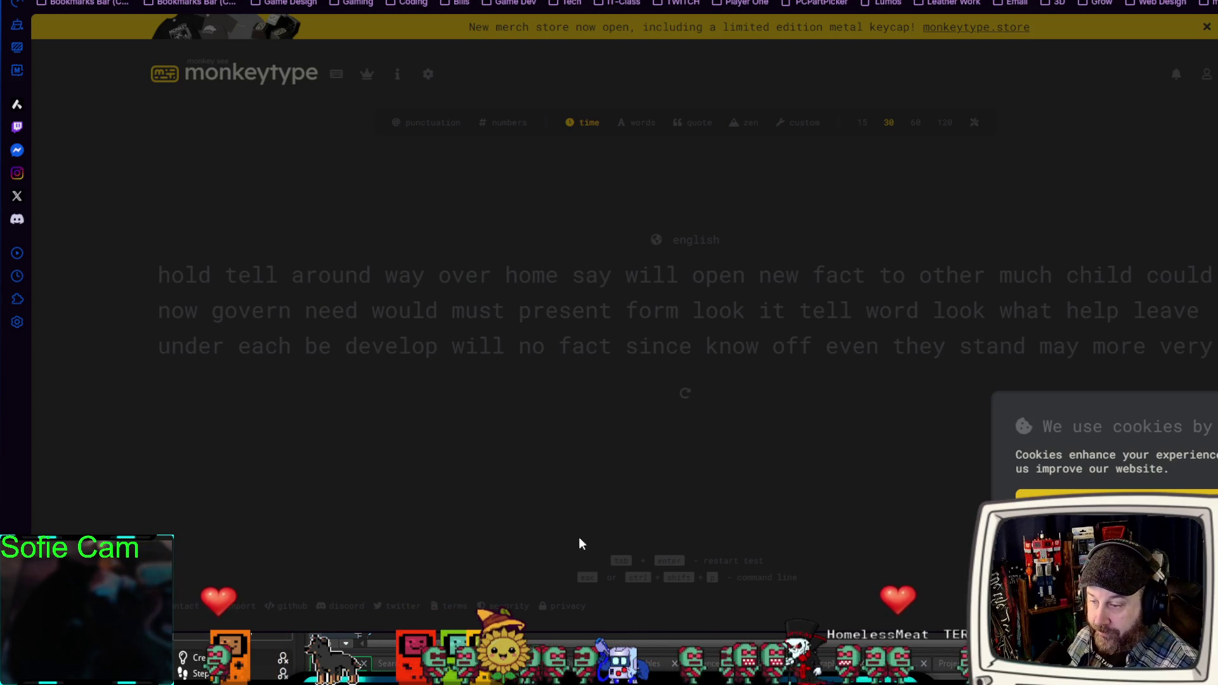
{"action": "left_click", "coordinate": [1116, 494]}
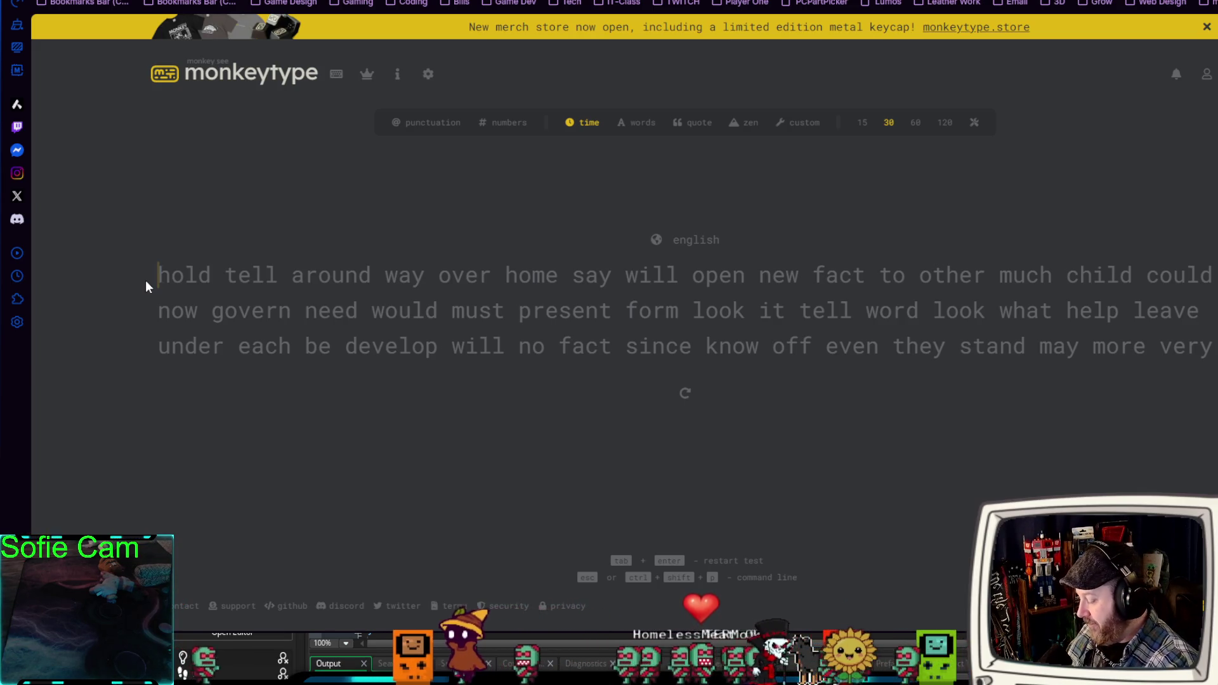
Start the 30-second test by typing the shown words, beginning 'hold tell around way over home'.
{"action": "type", "text": "hold tell "}
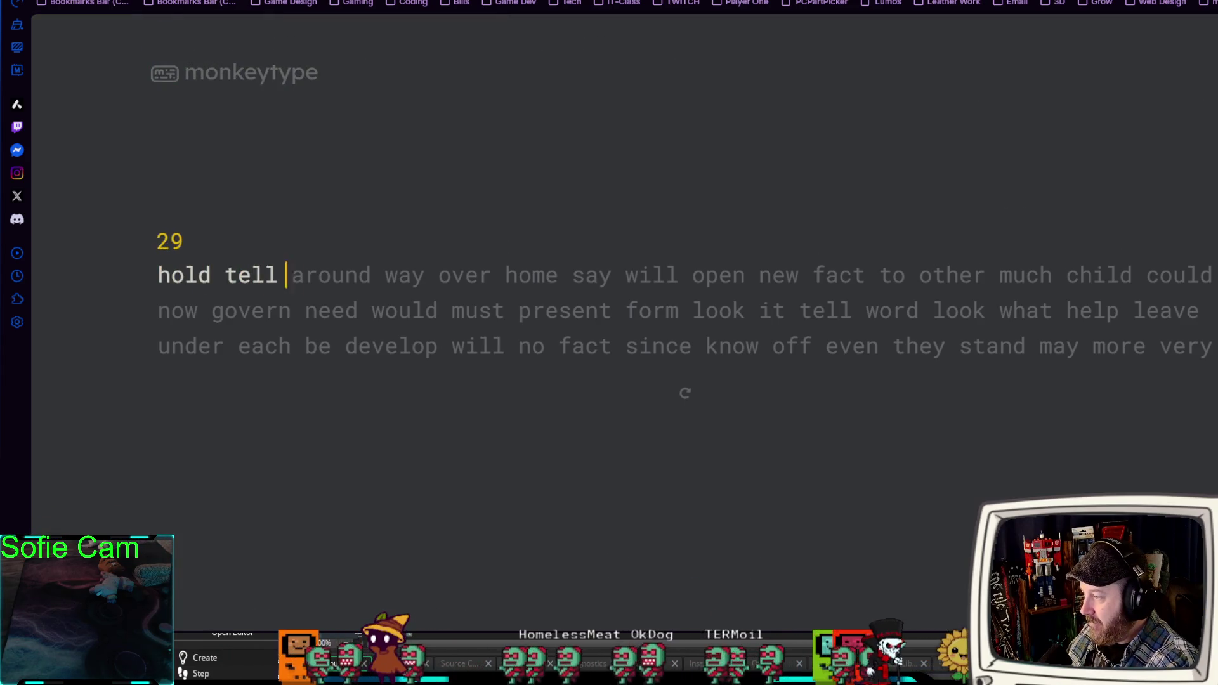
{"action": "type", "text": "around way over home say will "}
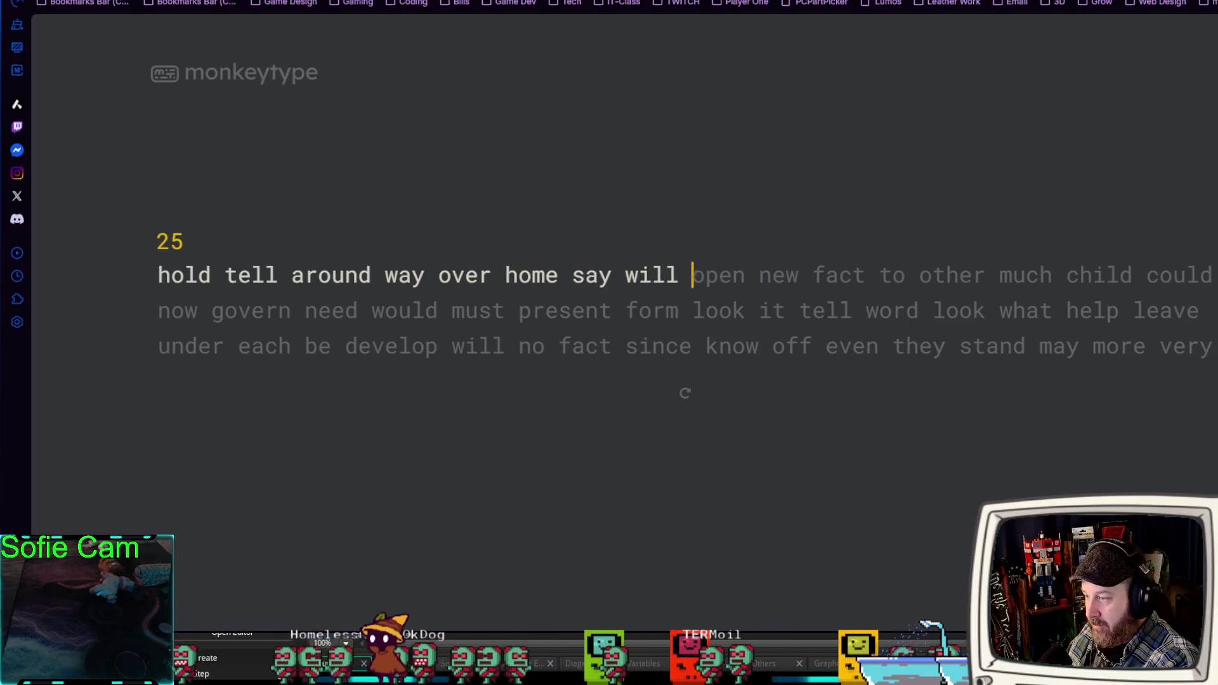
{"action": "type", "text": "open new fact to otherr"}
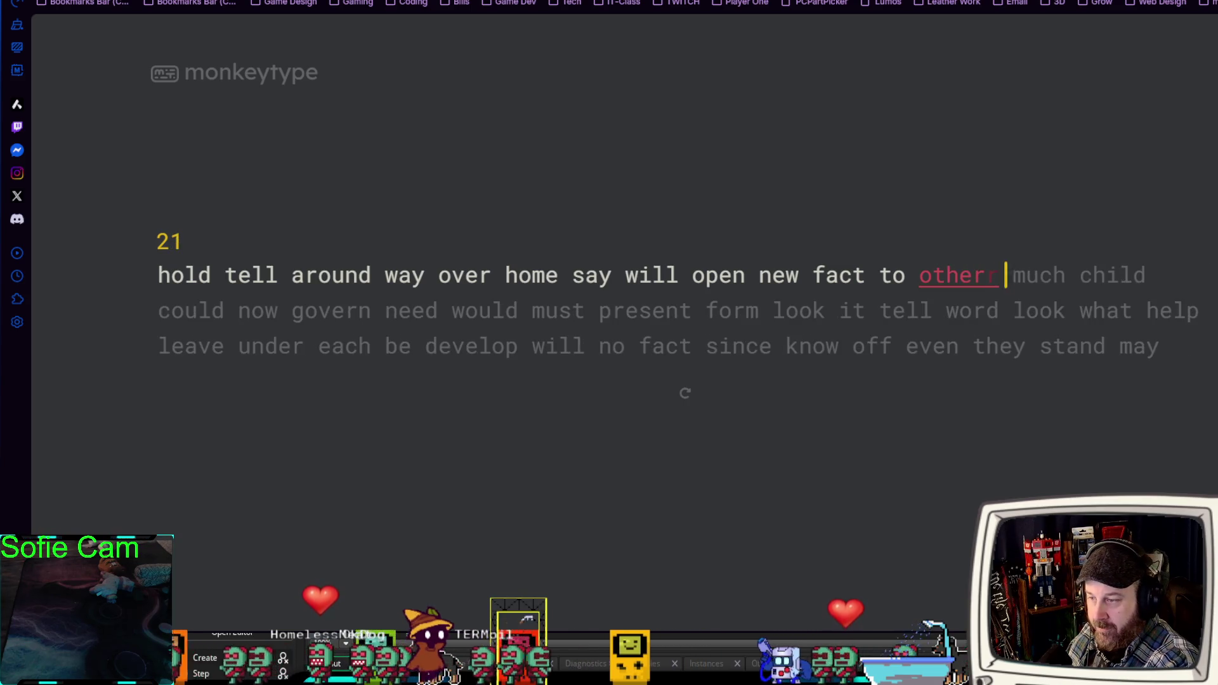
{"action": "type", "text": " much chil"}
{"action": "type", "text": "d could now "}
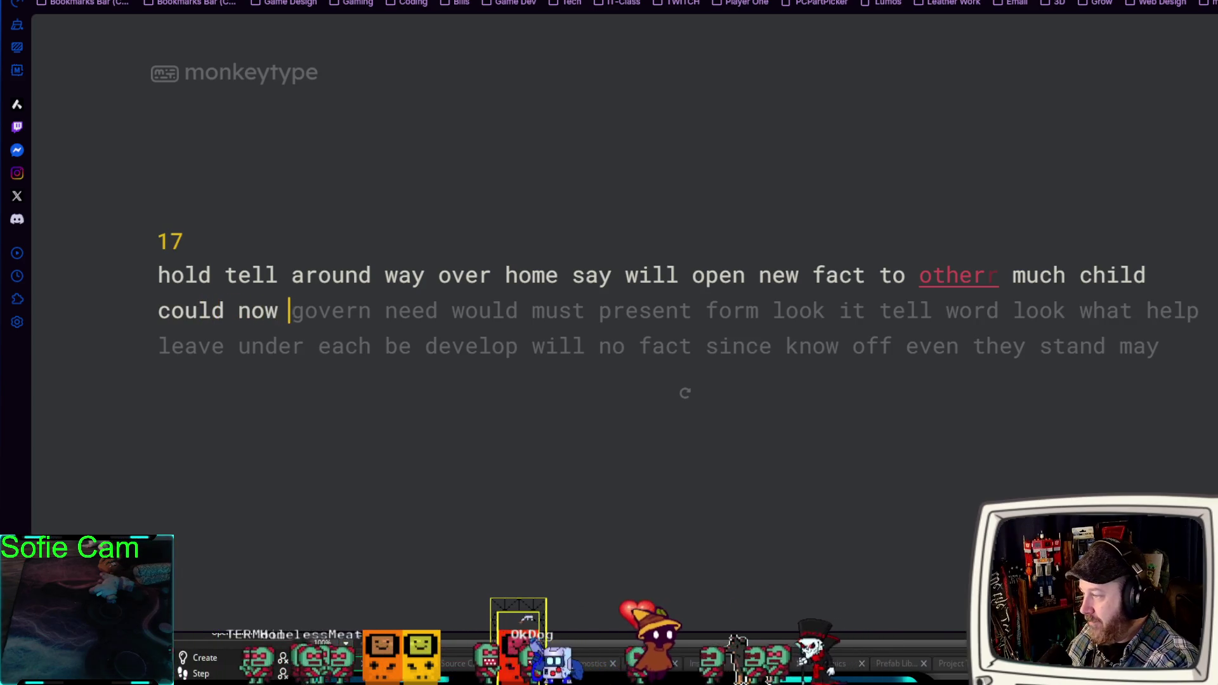
{"action": "type", "text": "gov er"}
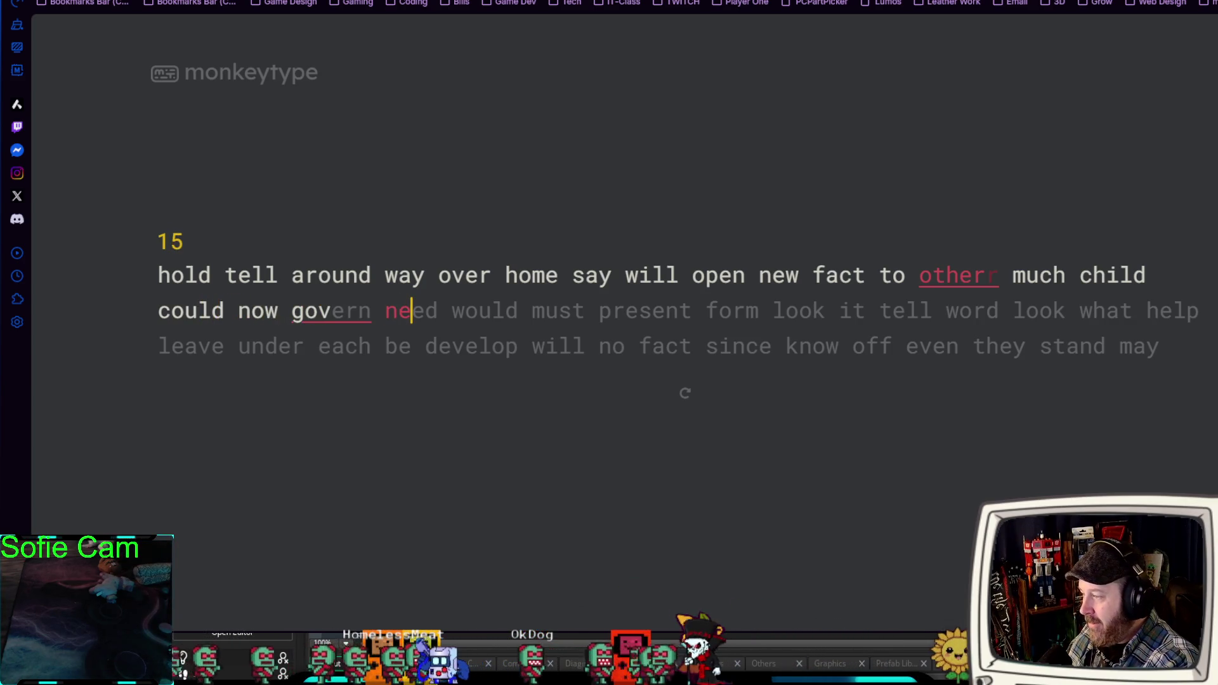
{"action": "type", "text": "en would "}
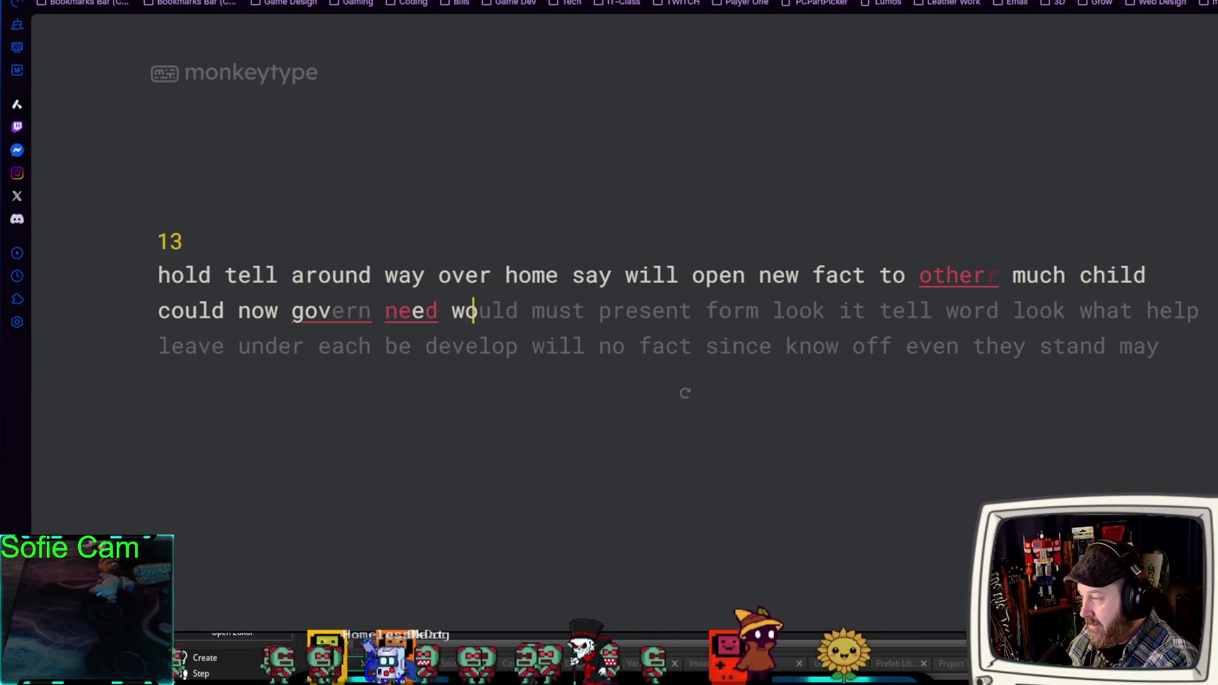
{"action": "type", "text": "must prese"}
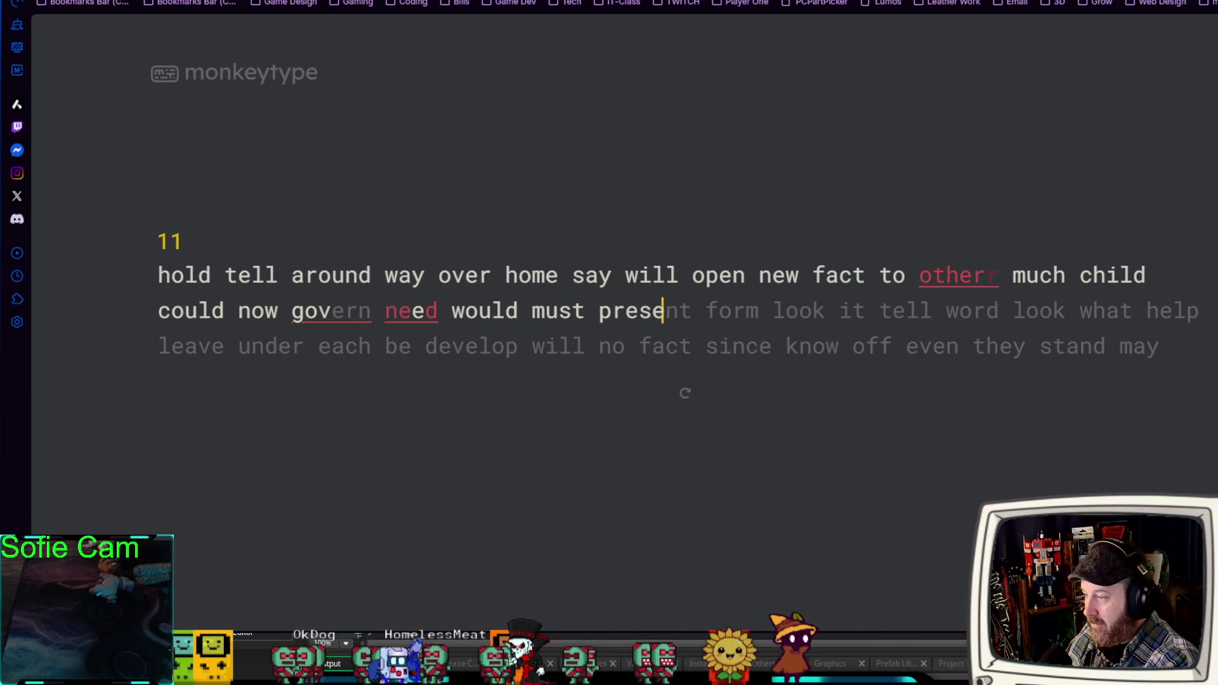
{"action": "type", "text": "nt form look "}
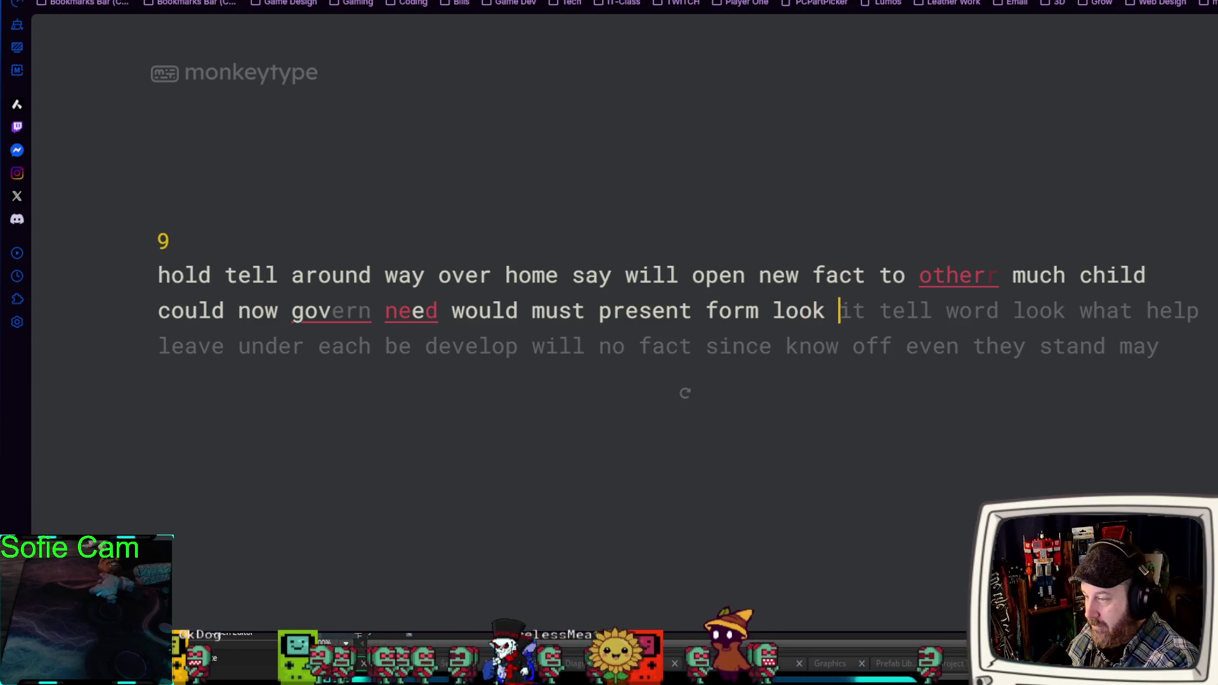
{"action": "type", "text": "it t"}
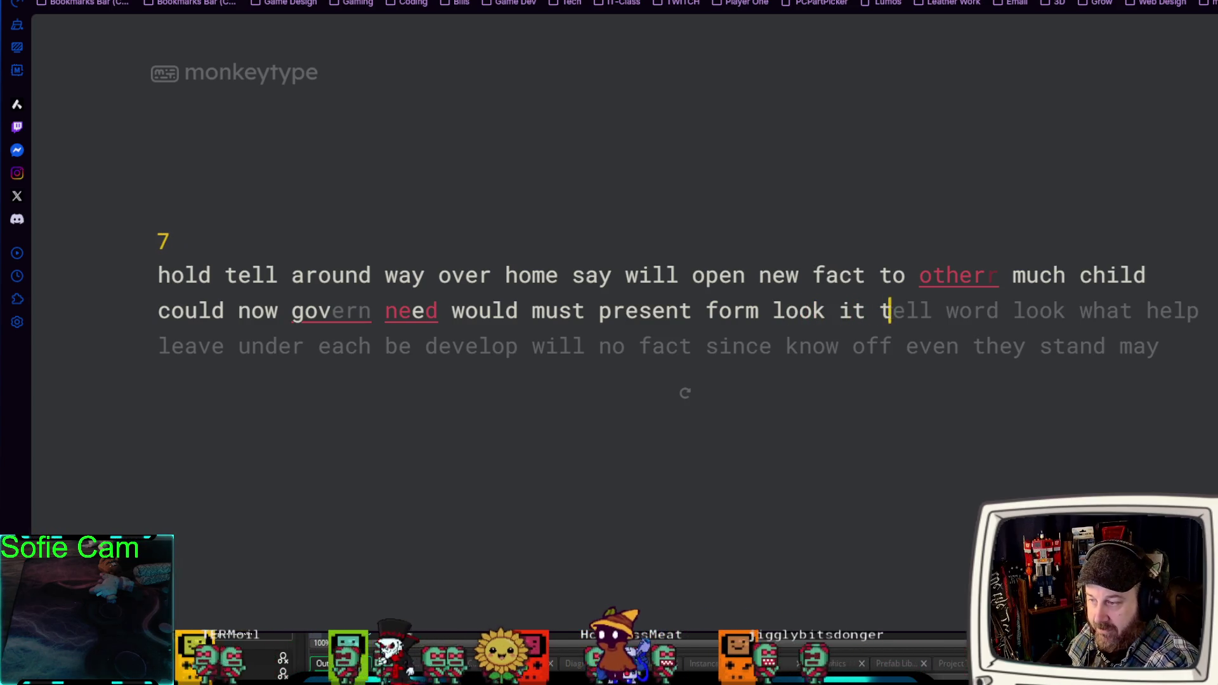
{"action": "type", "text": "ell word lo"}
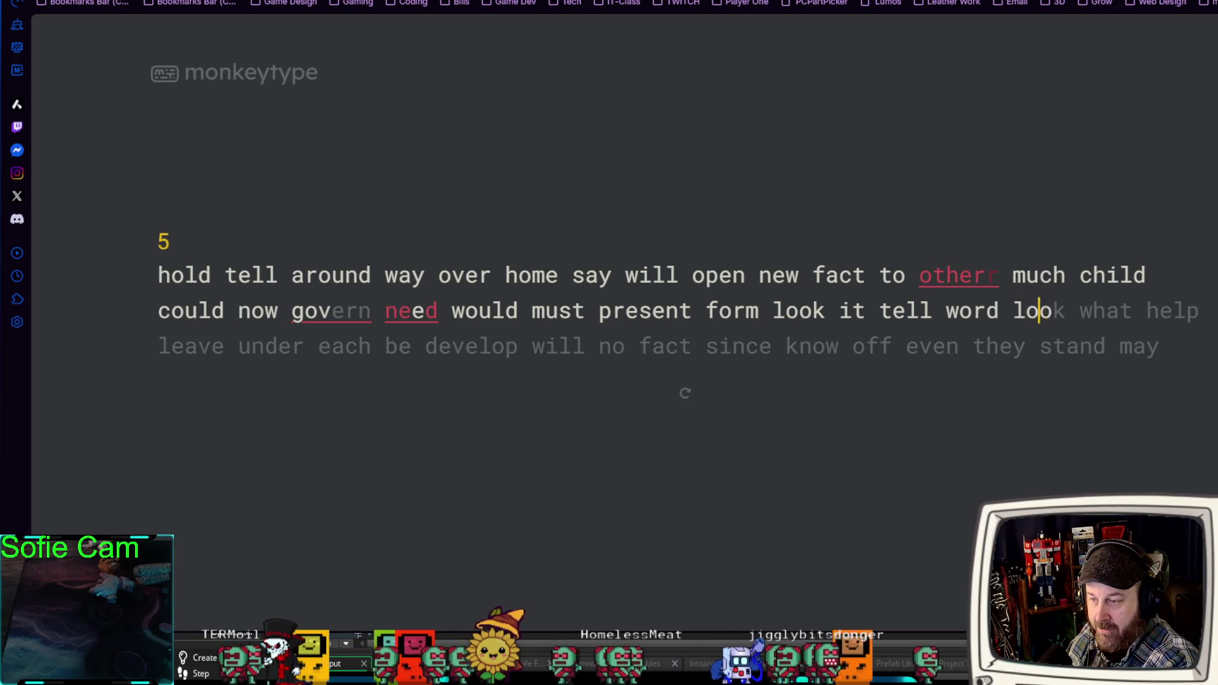
{"action": "type", "text": "ok what help"}
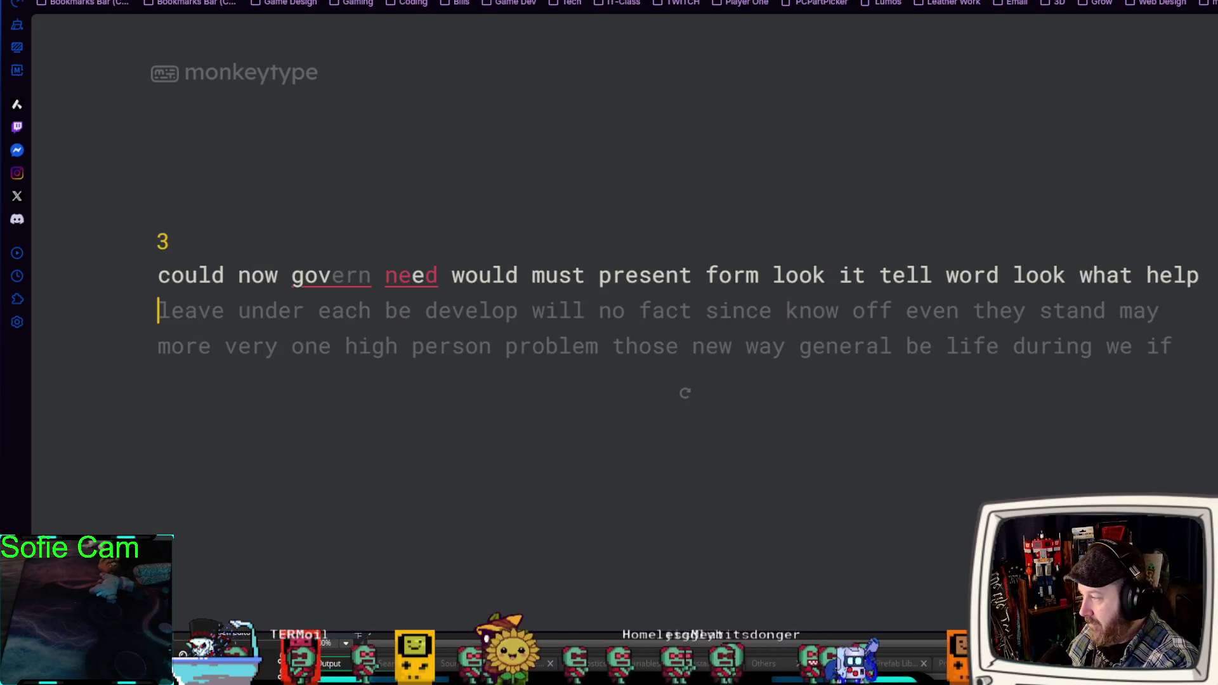
{"action": "type", "text": " leave under each be"}
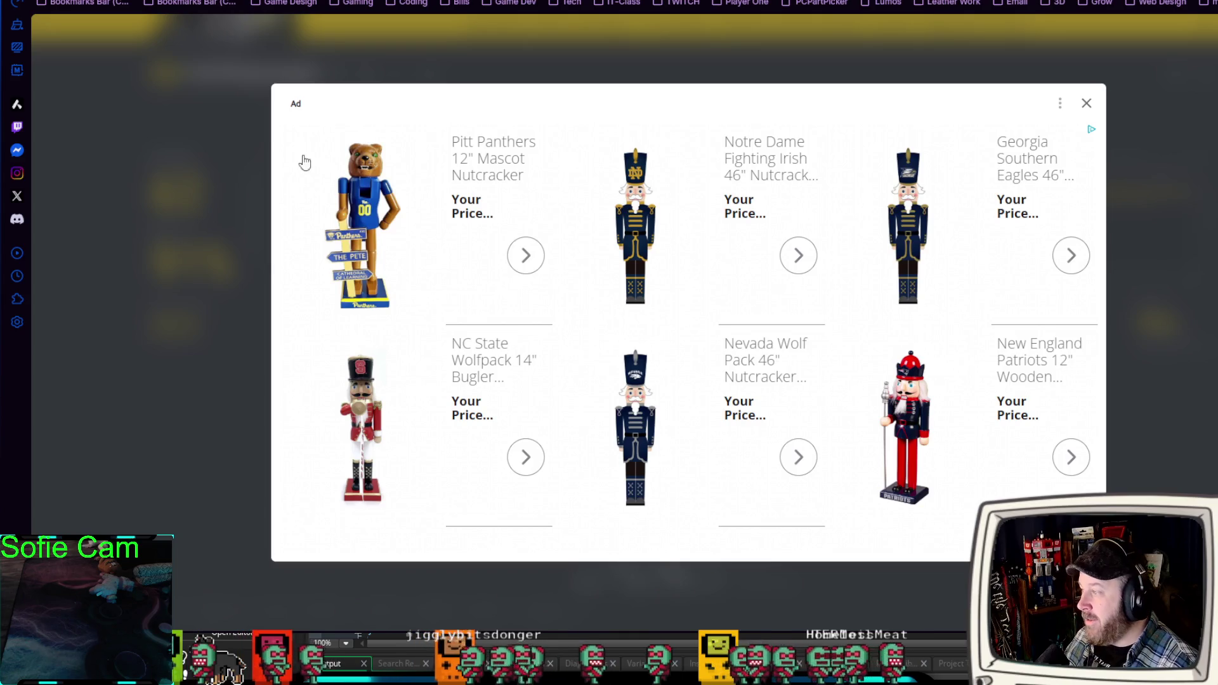
Close the nutcracker ad to reveal the 62 wpm, 91% accuracy result.
{"action": "left_click", "coordinate": [1085, 104]}
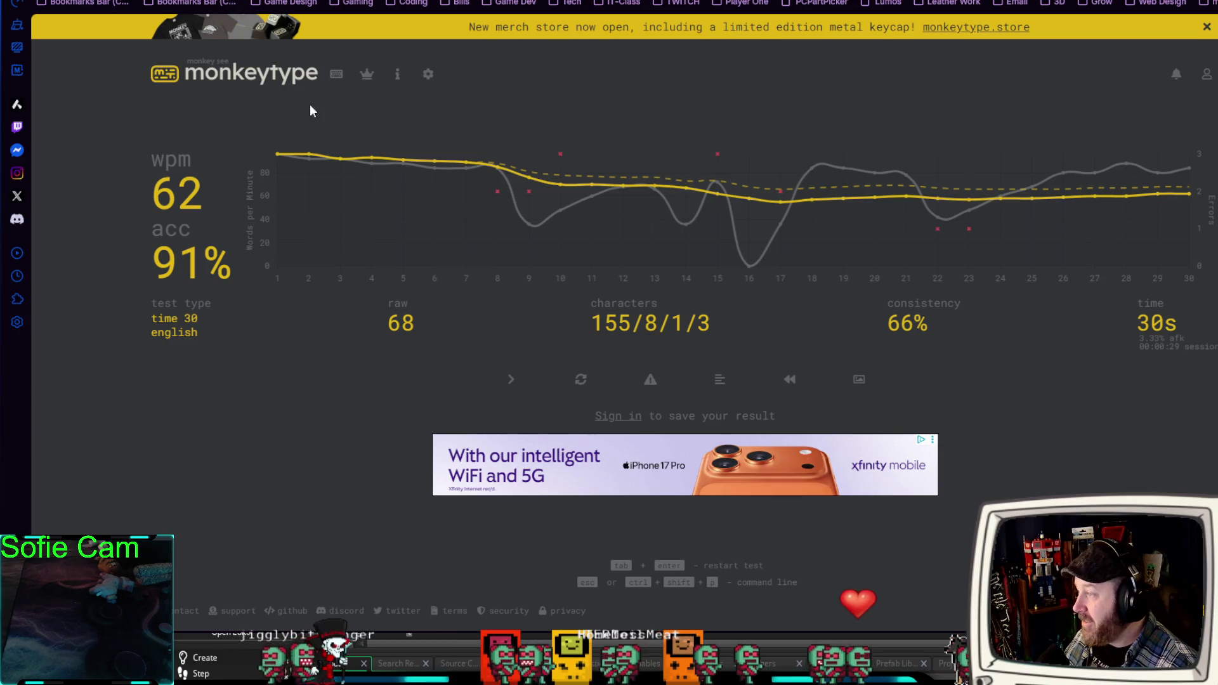
Start a new 30-second test and type words beginning 'other large between know like public'.
{"action": "left_click", "coordinate": [336, 78]}
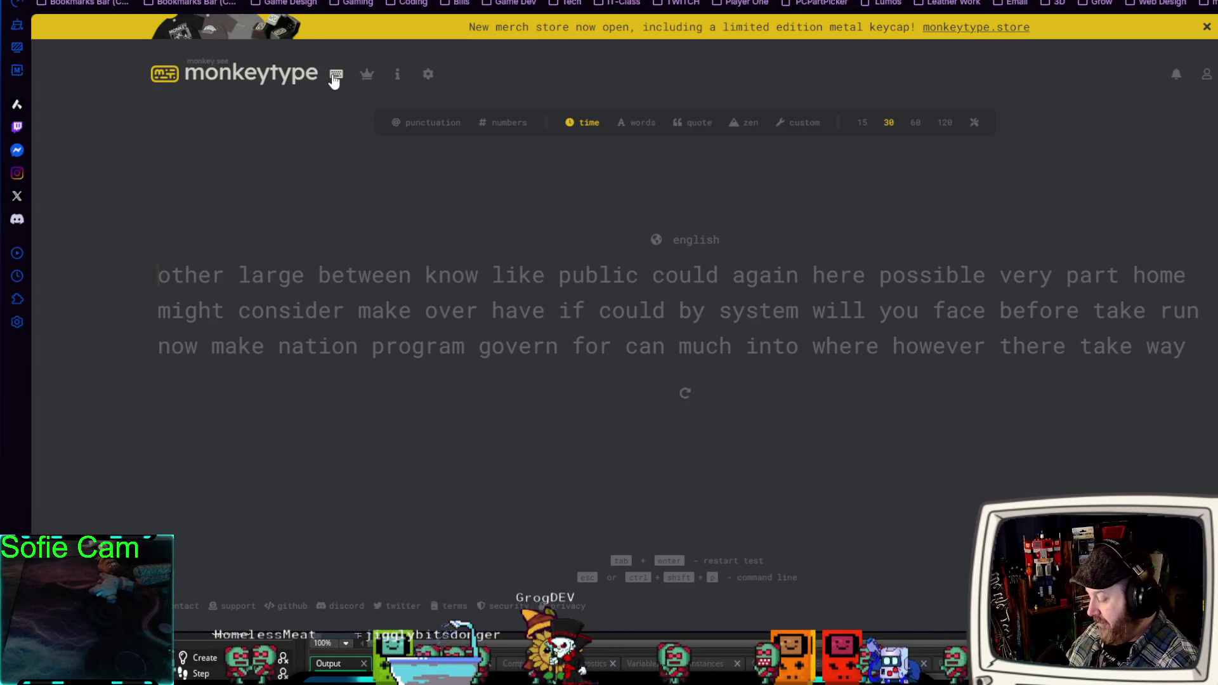
{"action": "type", "text": "other lar"}
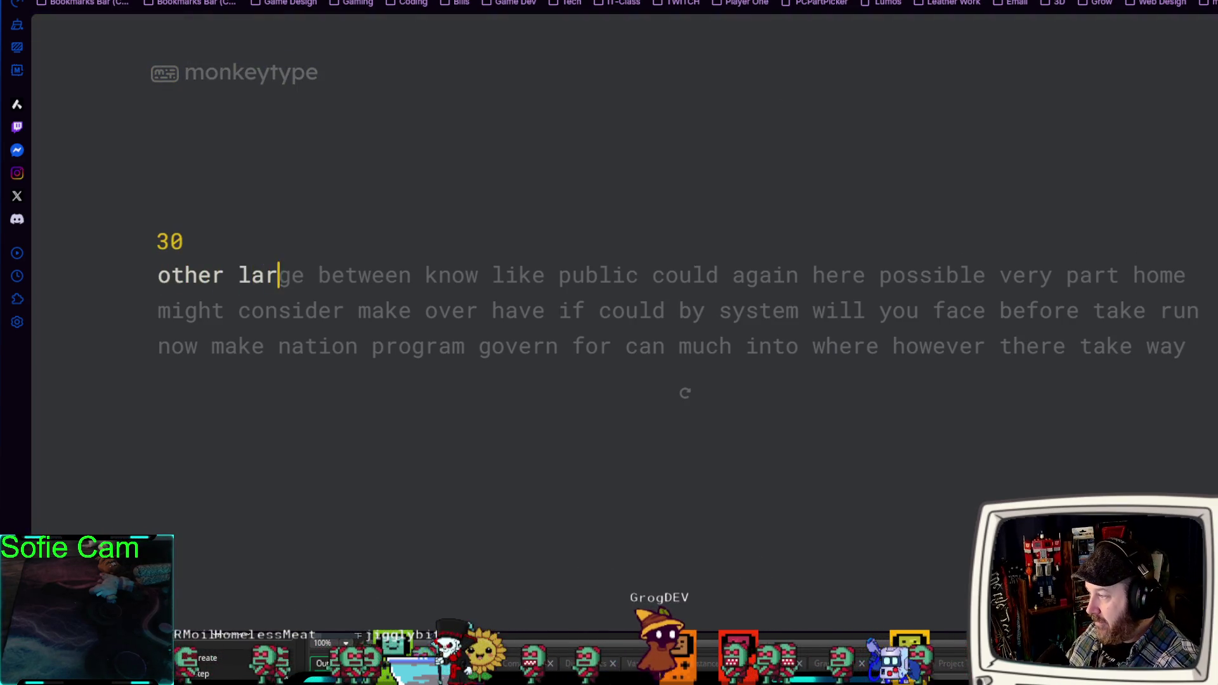
{"action": "type", "text": "ge between k"}
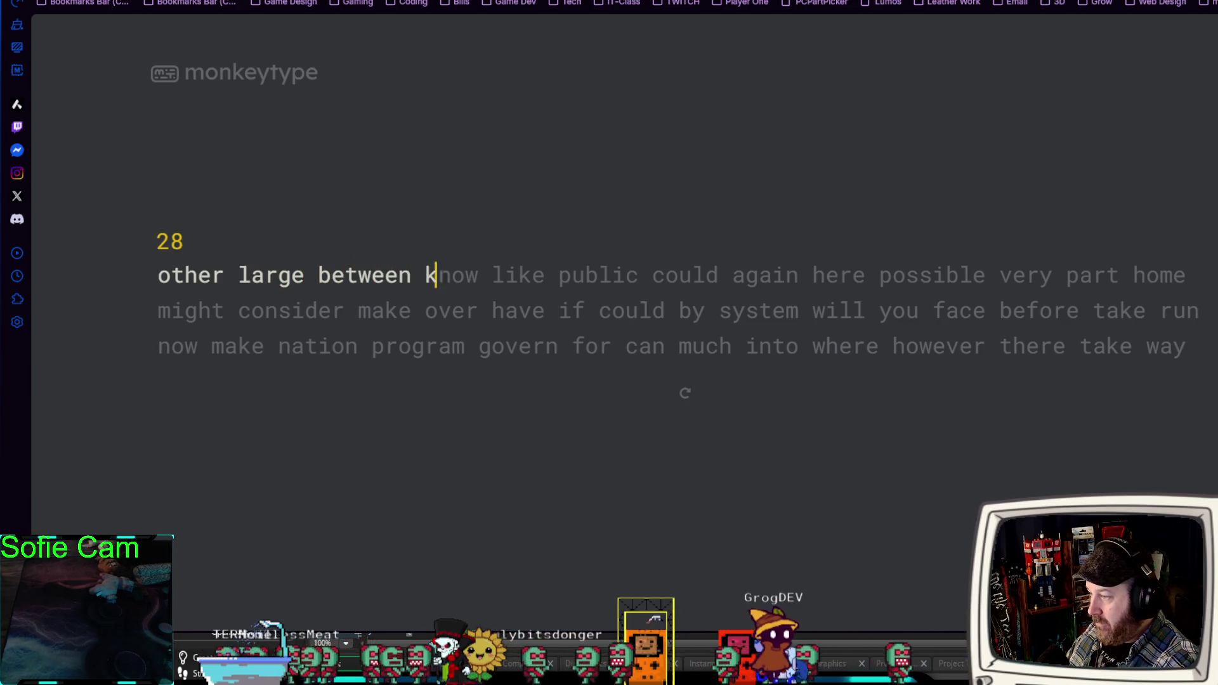
{"action": "type", "text": "now like public"}
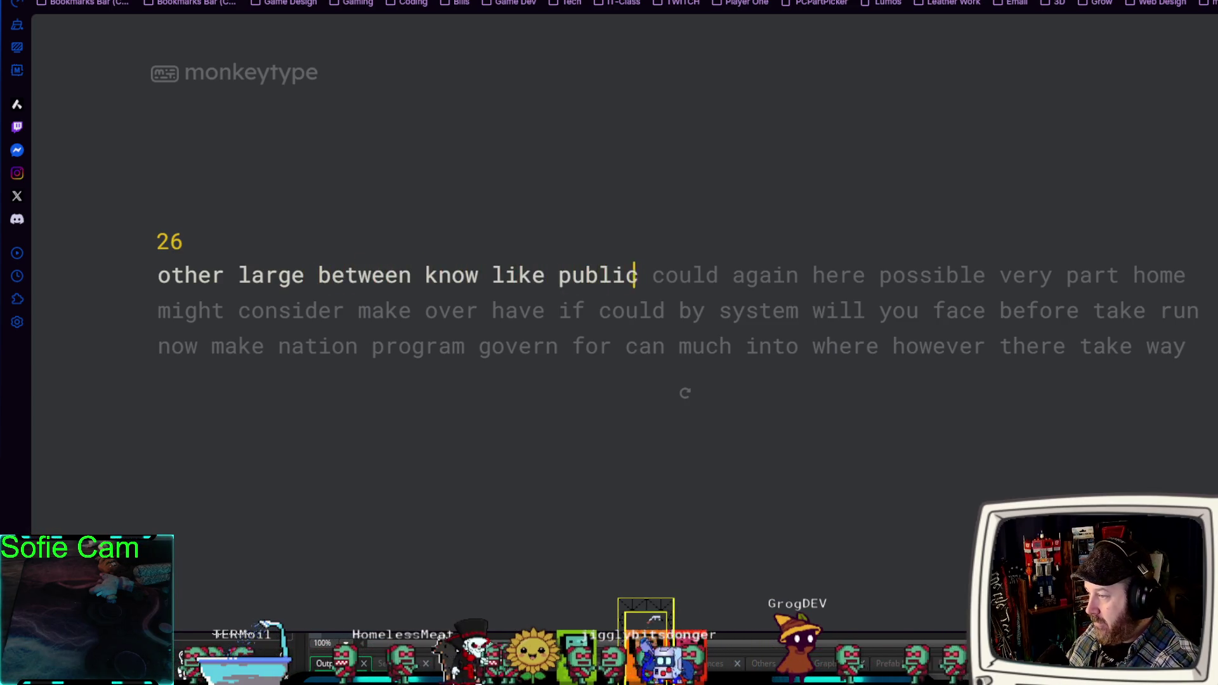
{"action": "type", "text": " could again "}
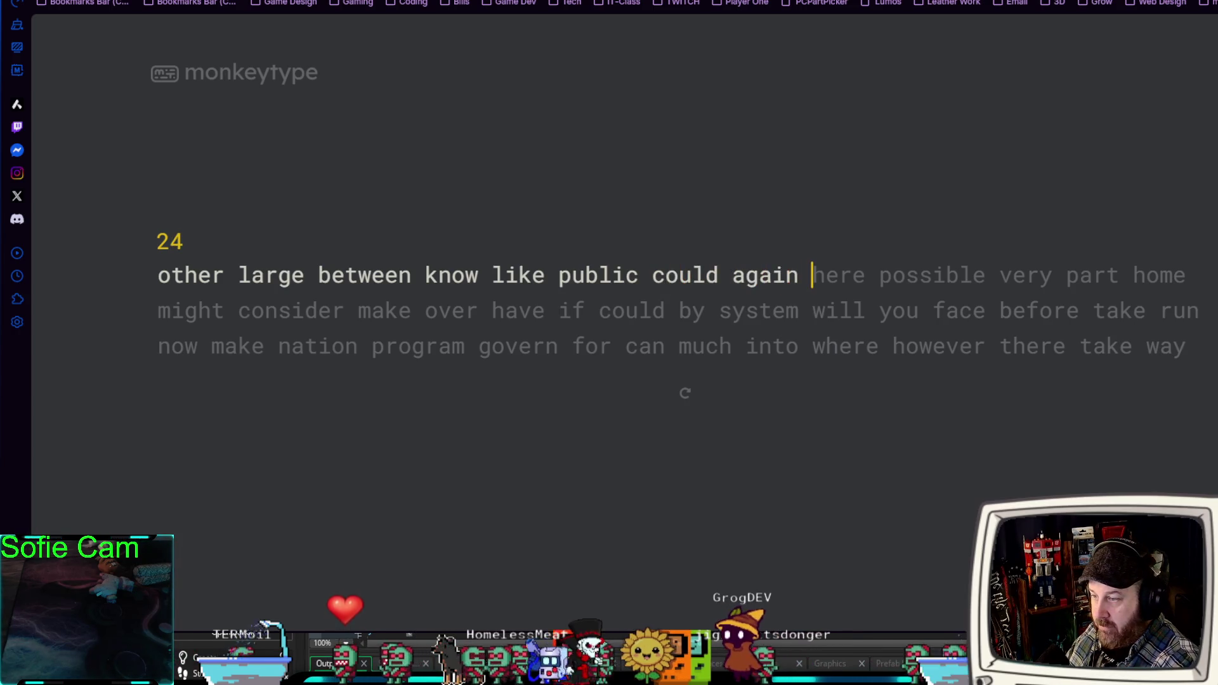
{"action": "type", "text": "here pos"}
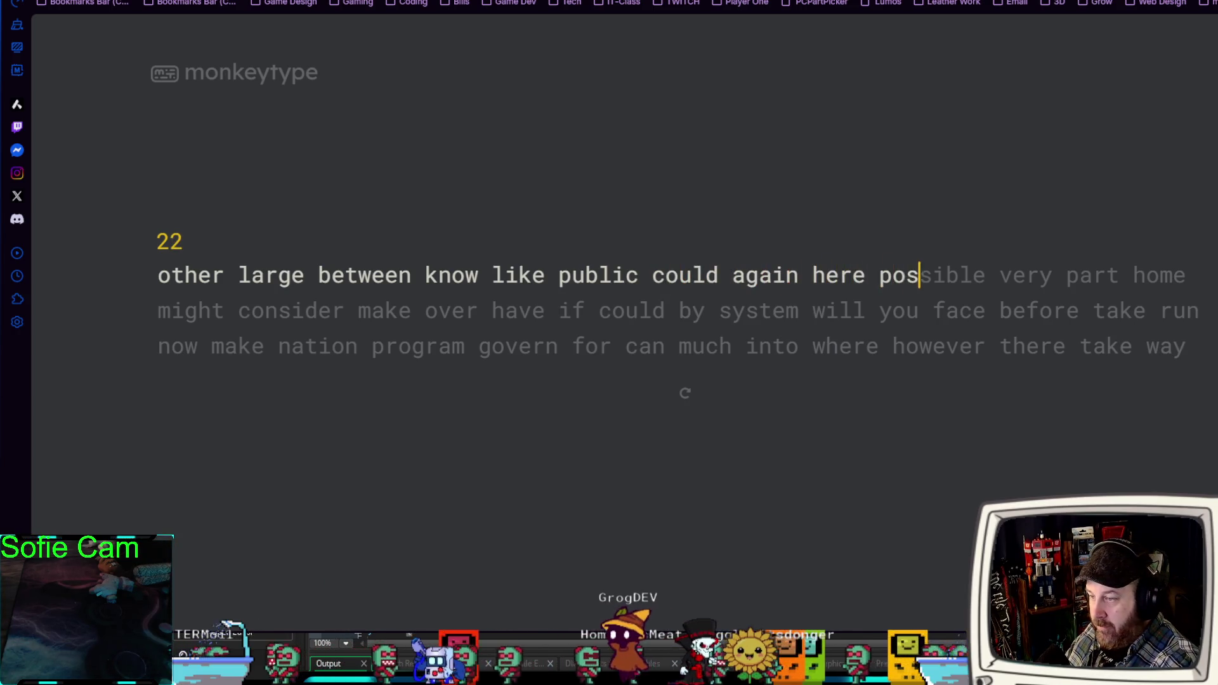
{"action": "type", "text": "sible veryy "}
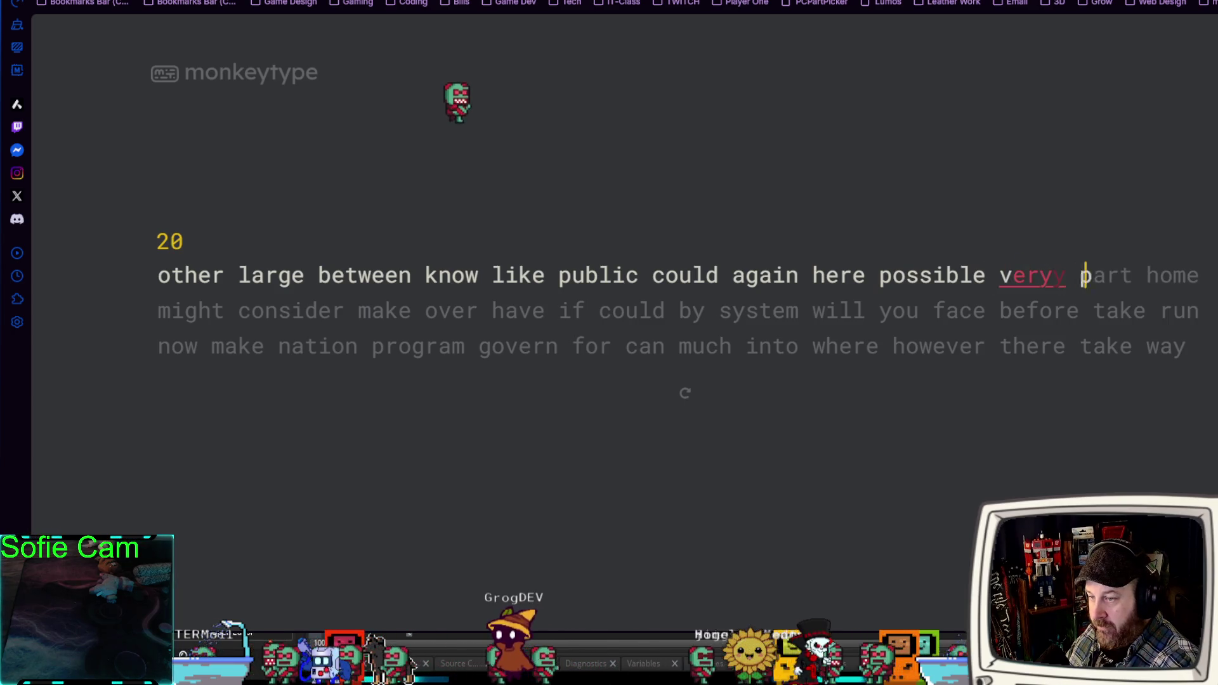
{"action": "type", "text": "part home migh"}
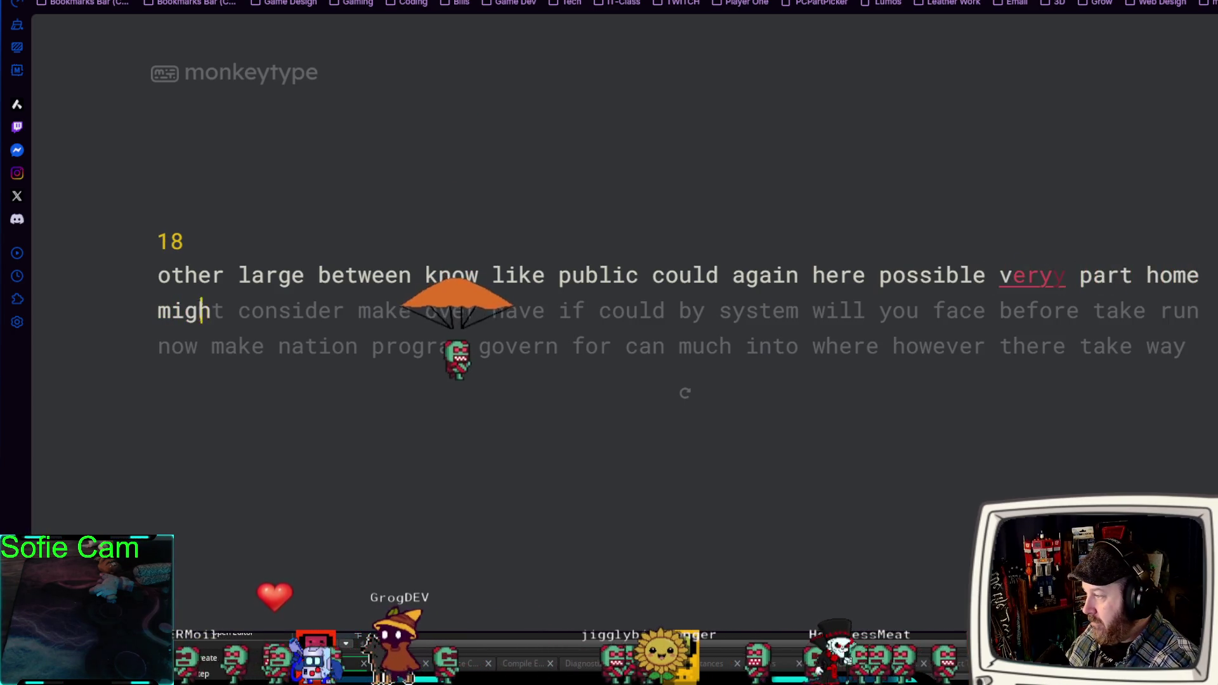
{"action": "type", "text": "t consider m"}
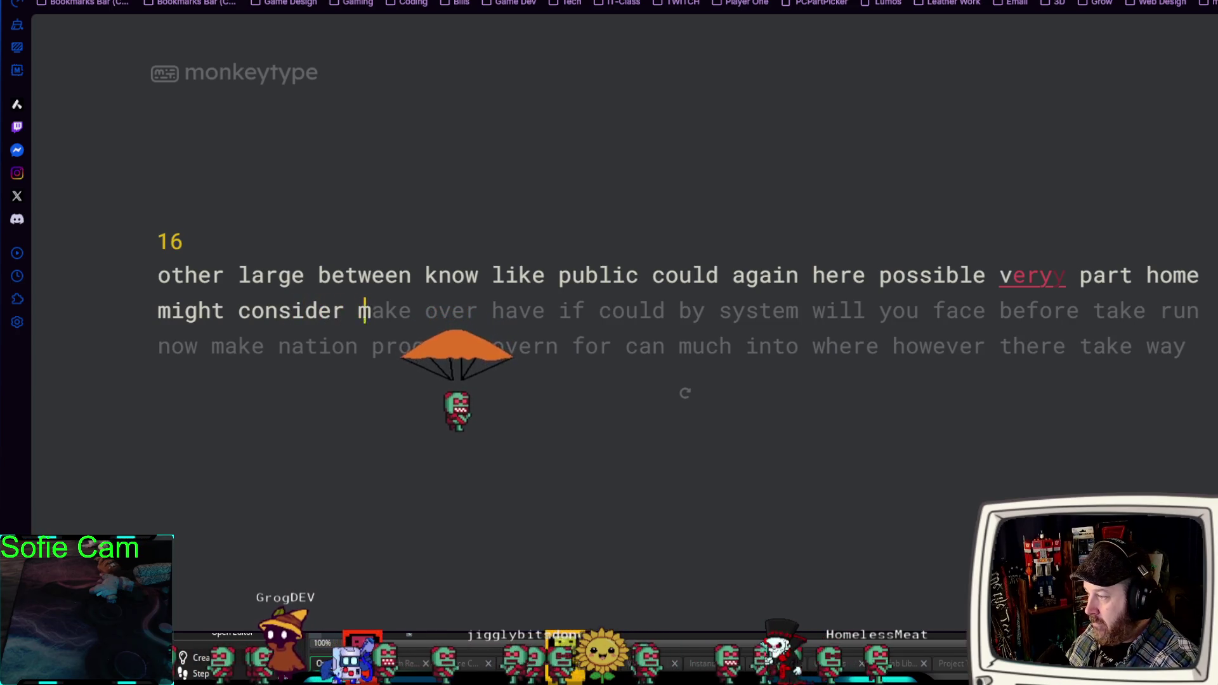
{"action": "type", "text": "ake over have if"}
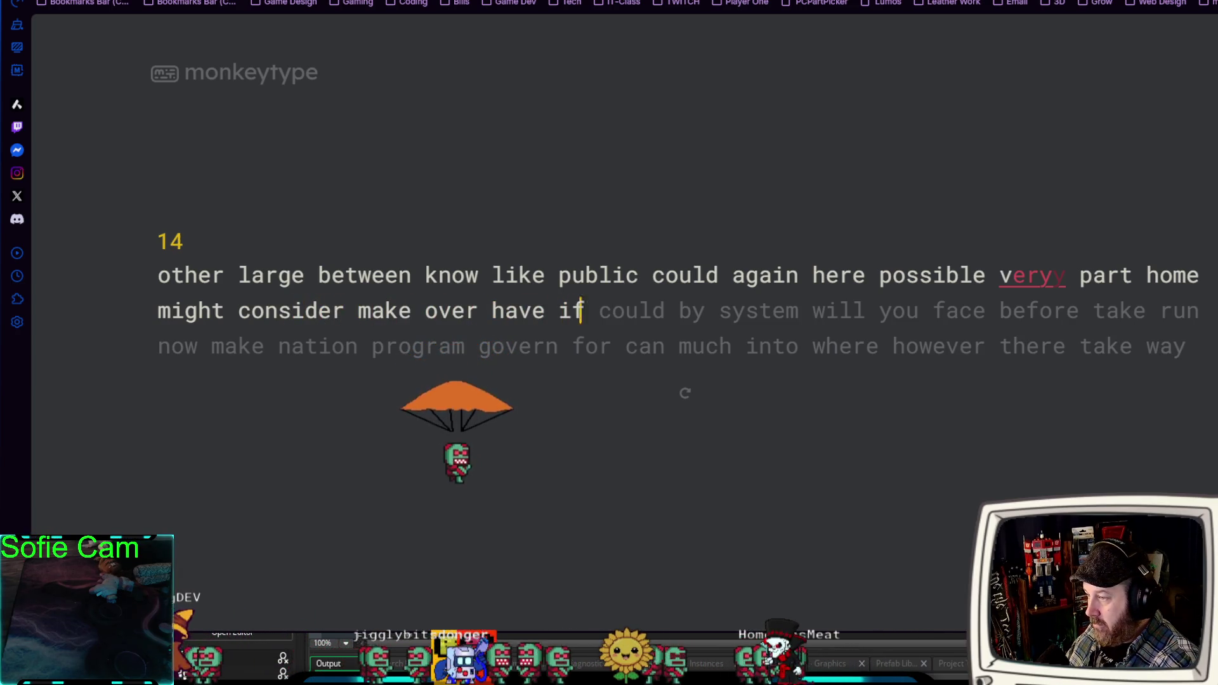
{"action": "type", "text": " could by syste"}
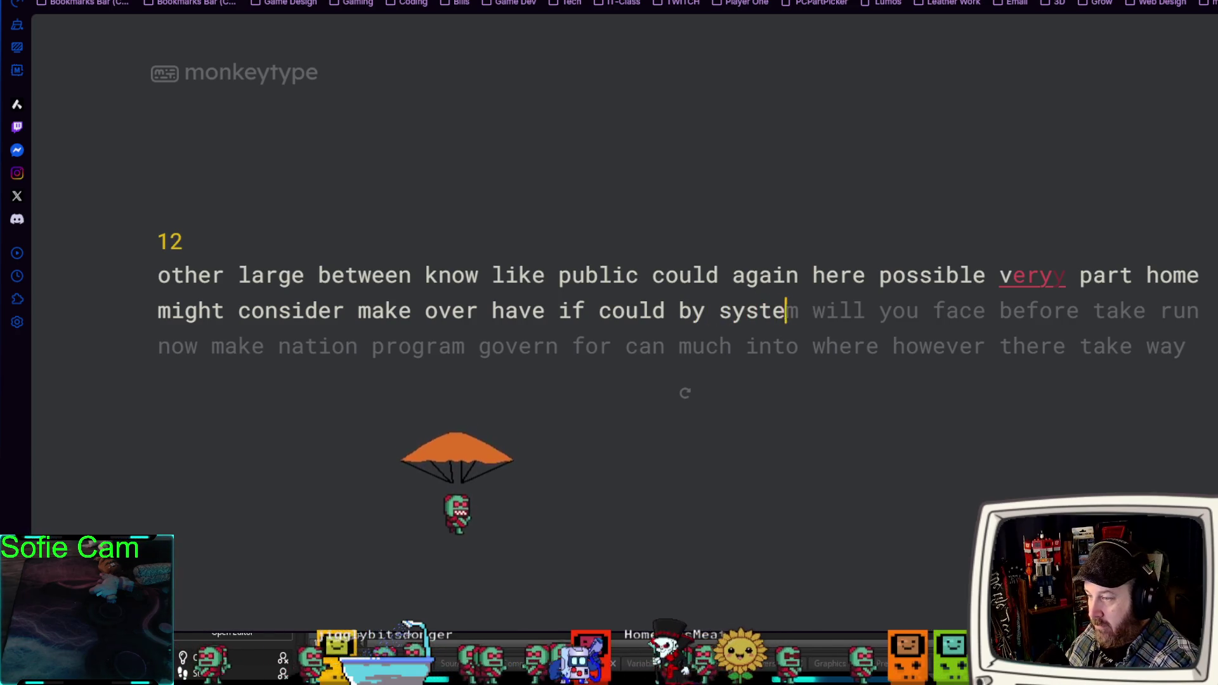
{"action": "type", "text": "m will you face"}
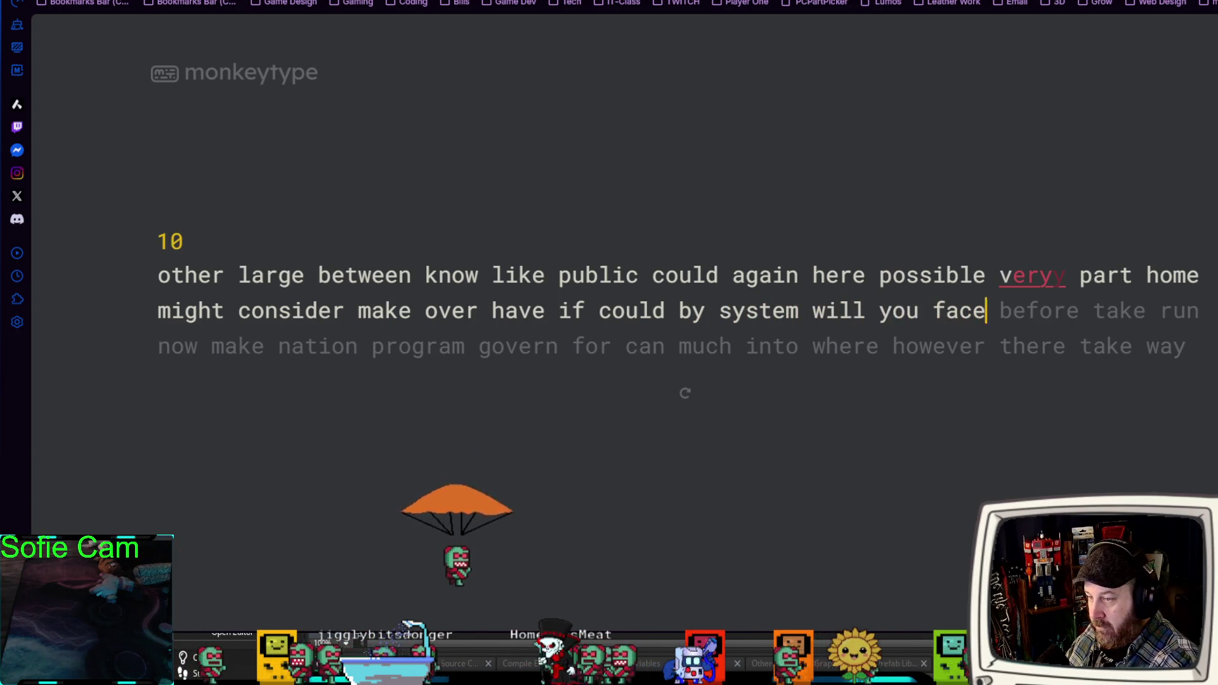
{"action": "type", "text": " before take ru"}
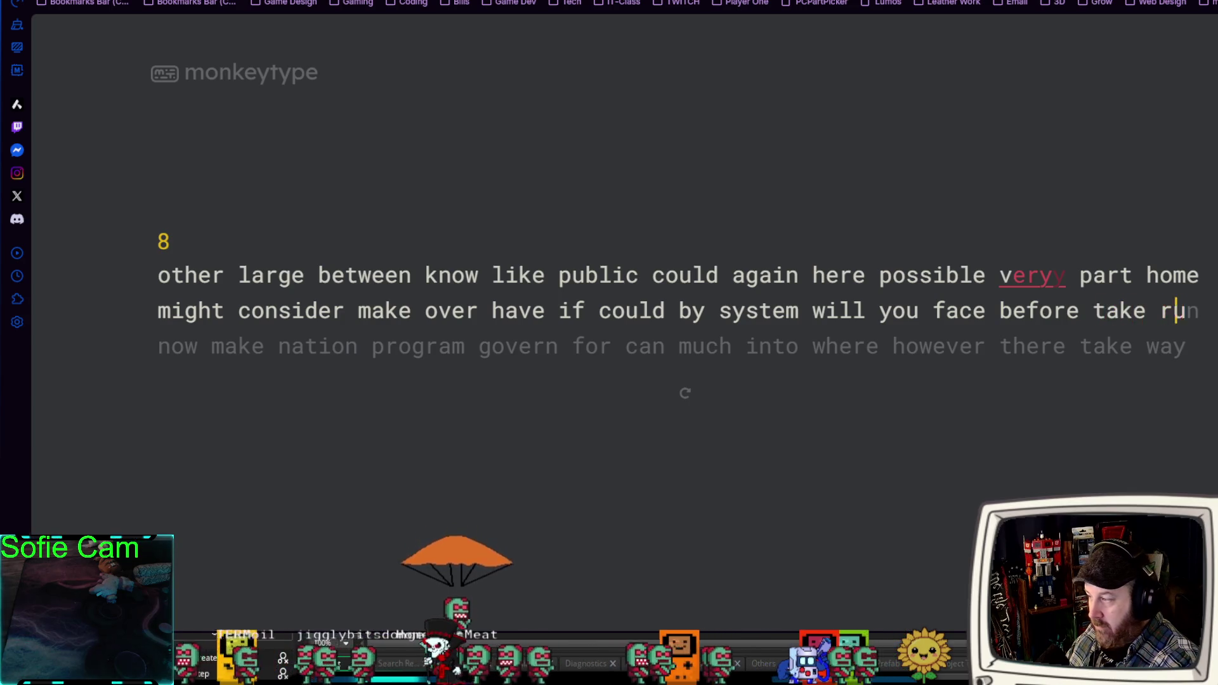
{"action": "type", "text": "n now make na"}
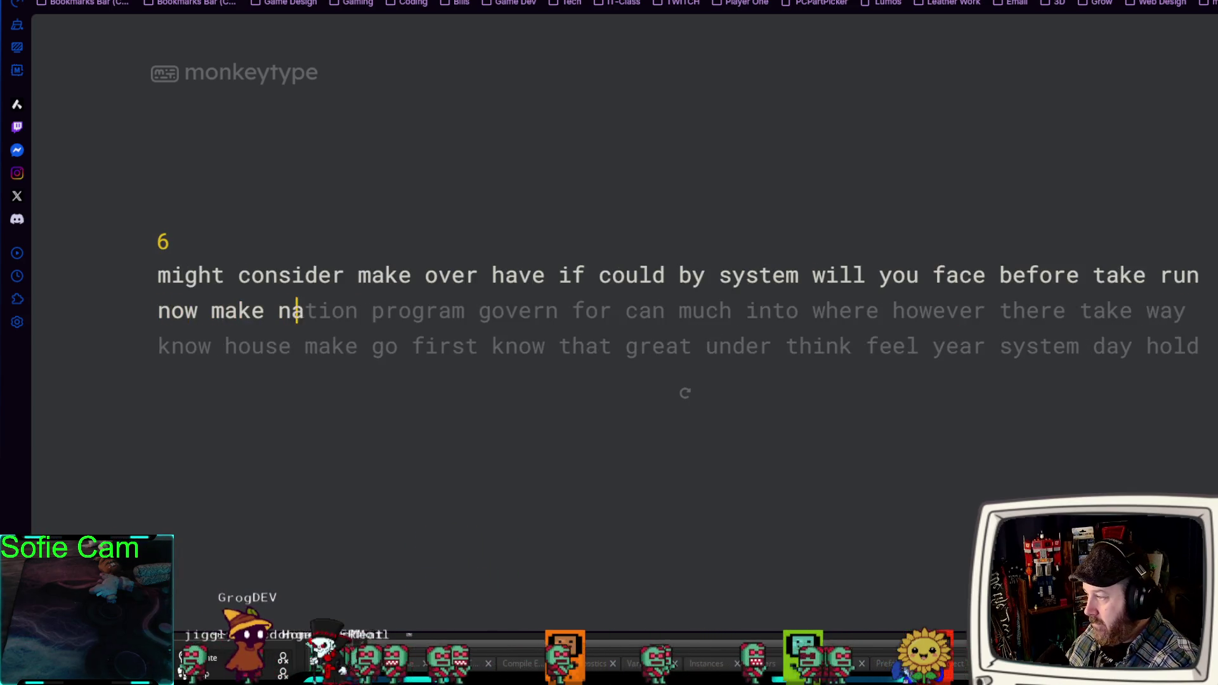
{"action": "type", "text": "tion progra"}
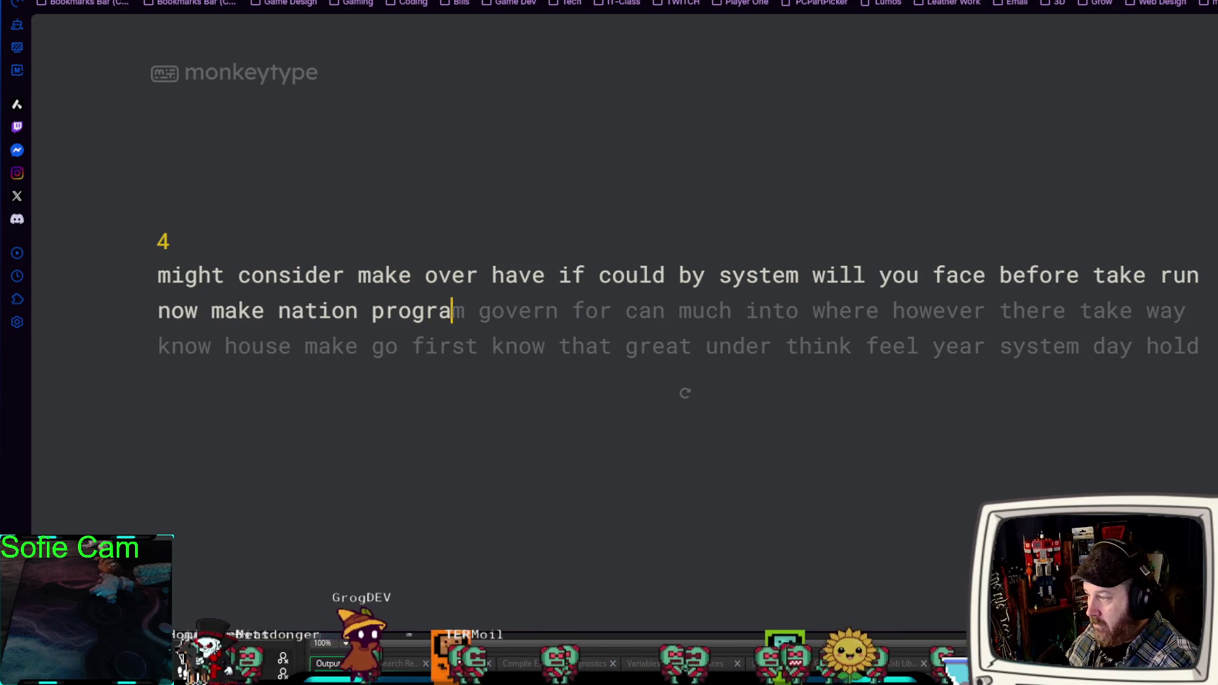
{"action": "type", "text": "m govern for can m"}
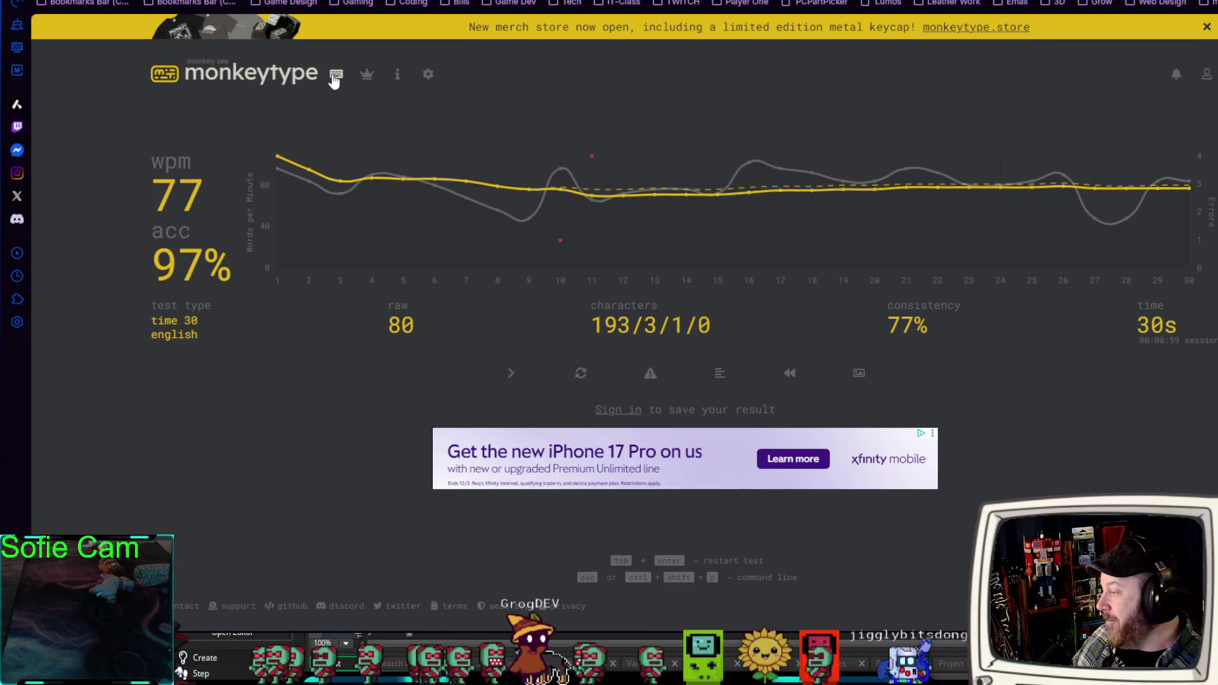
Review the finished test's results: 77 wpm, 97% accuracy, 80 raw, 77% consistency.
{"action": "mouse_move", "coordinate": [454, 182]}
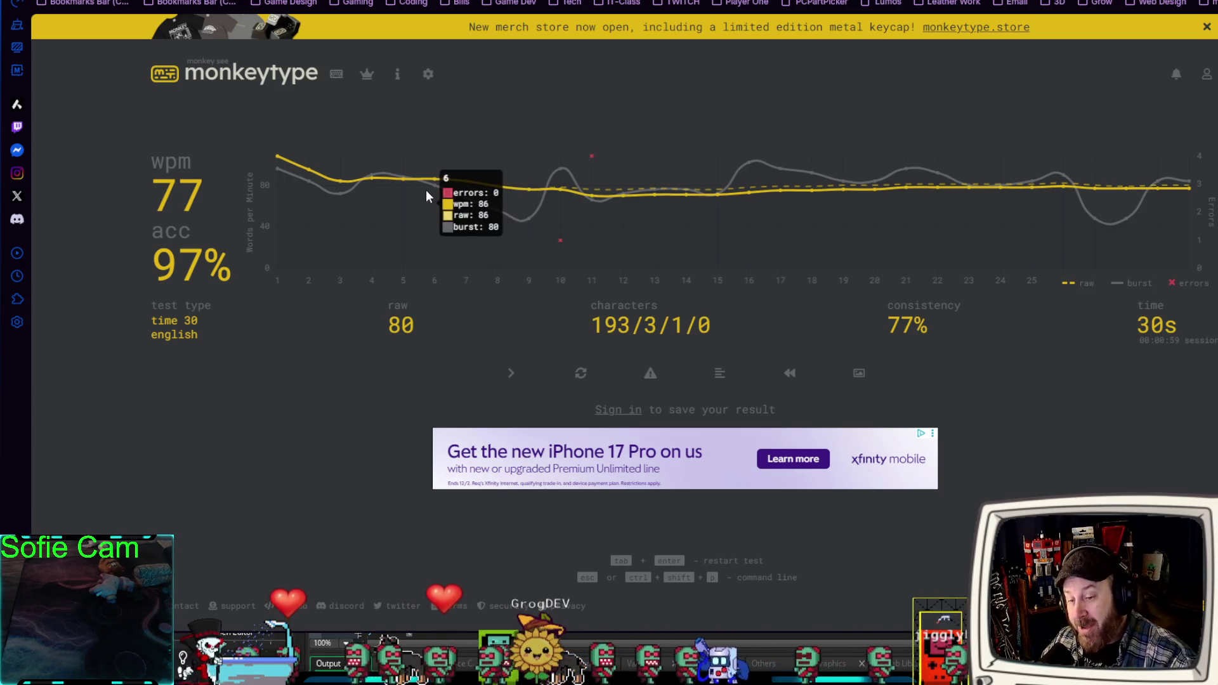
Start a fresh 30-second test, then switch to the All-time English Time 15 leaderboard.
{"action": "left_click", "coordinate": [338, 76]}
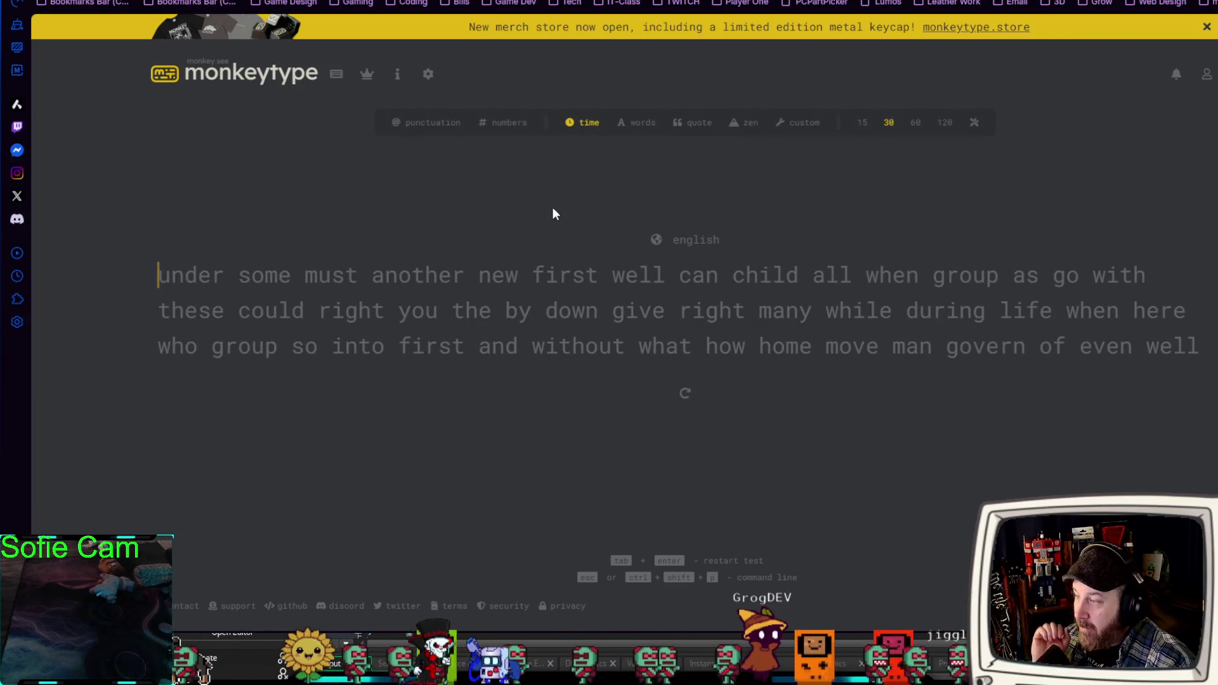
{"action": "left_click", "coordinate": [888, 120]}
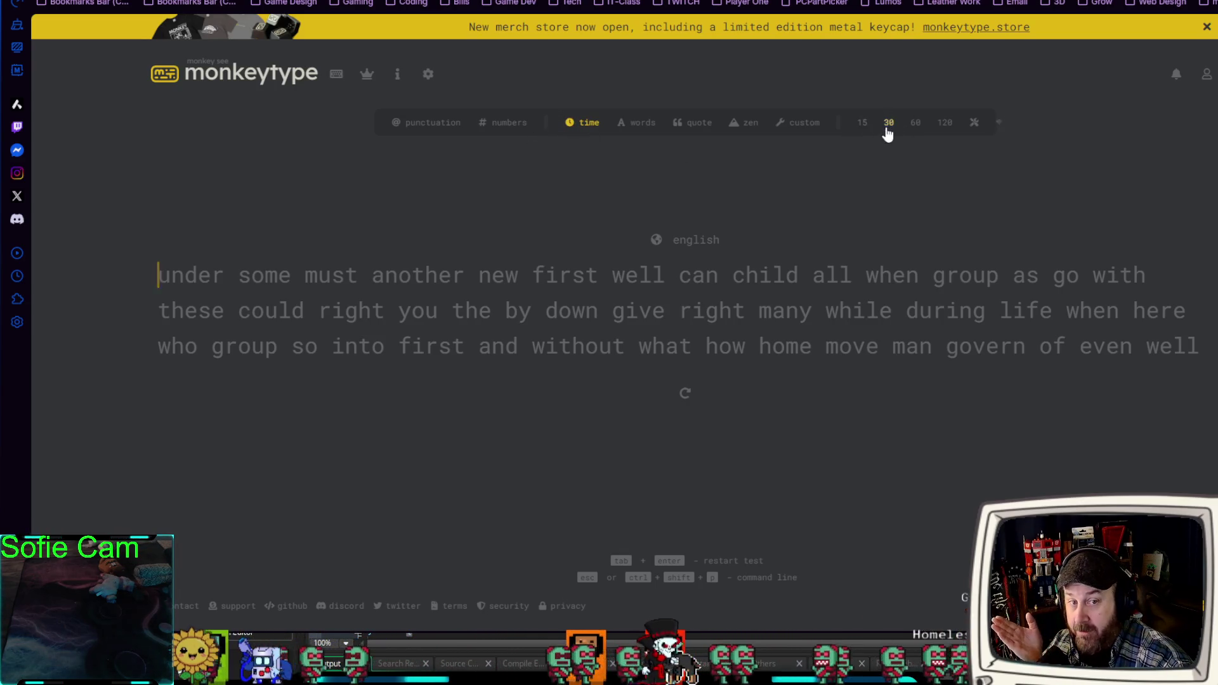
{"action": "left_click", "coordinate": [370, 76]}
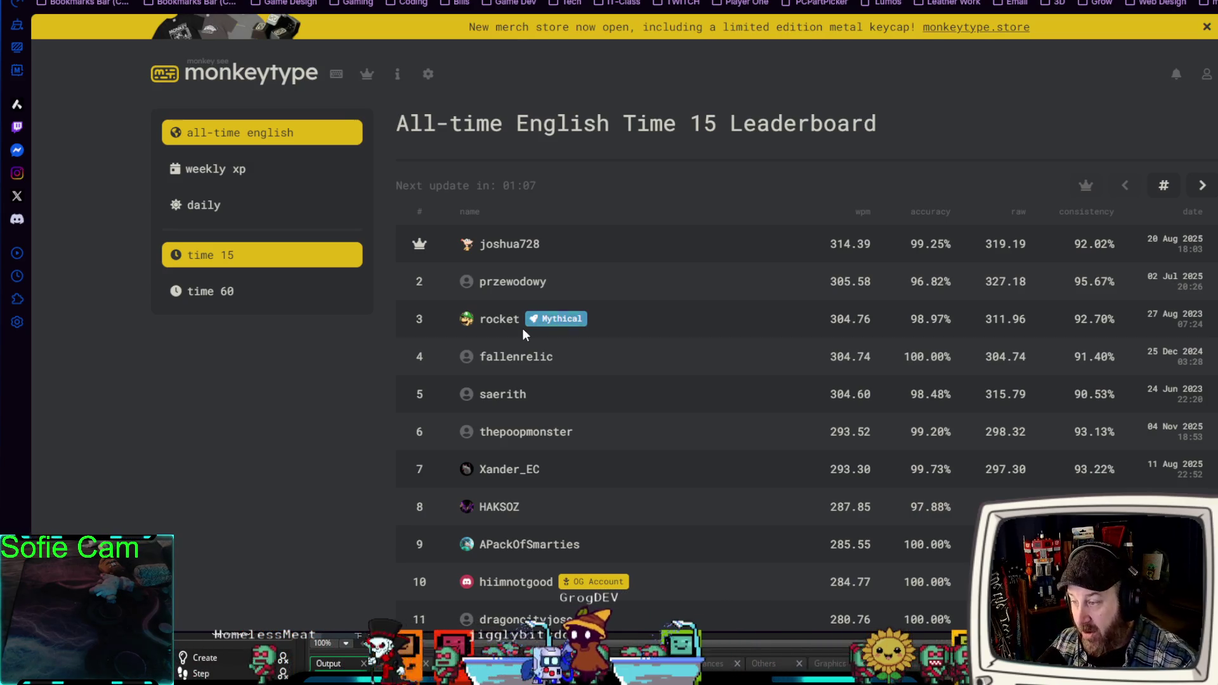
{"action": "scroll", "coordinate": [528, 248], "scroll_direction": "down", "scroll_amount": 1}
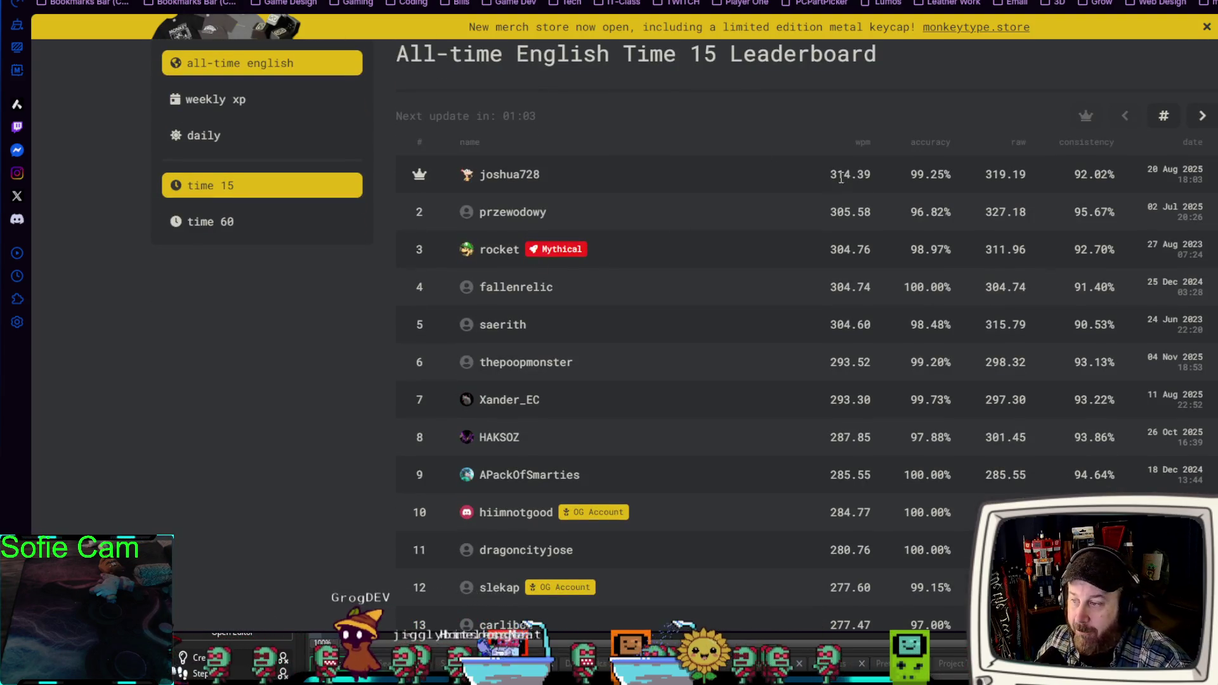
{"action": "left_click_drag", "start_coordinate": [851, 175], "coordinate": [821, 175]}
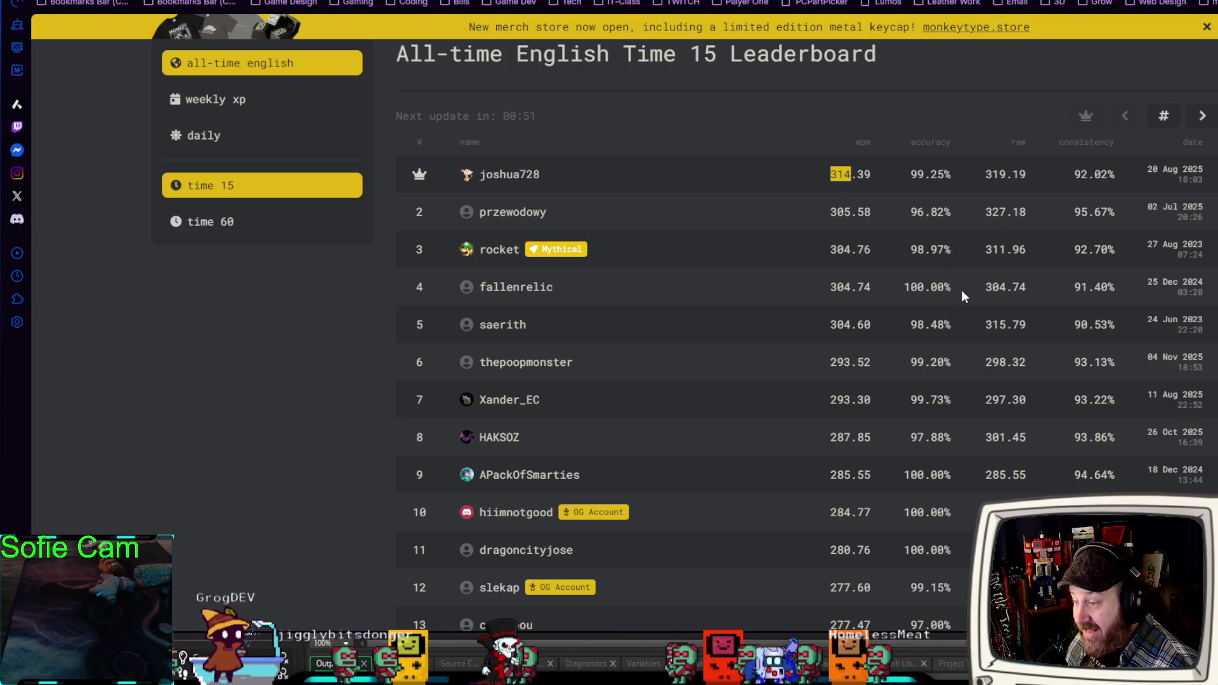
{"action": "left_click_drag", "start_coordinate": [965, 292], "coordinate": [831, 290]}
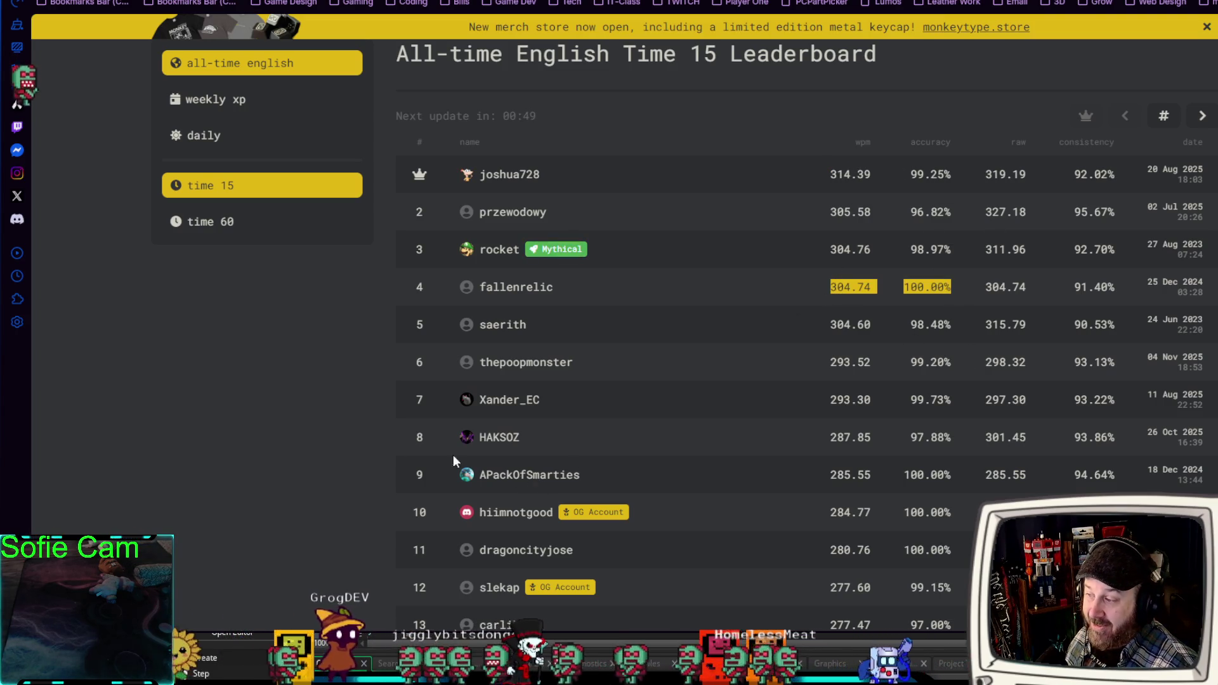
{"action": "left_click", "coordinate": [330, 419]}
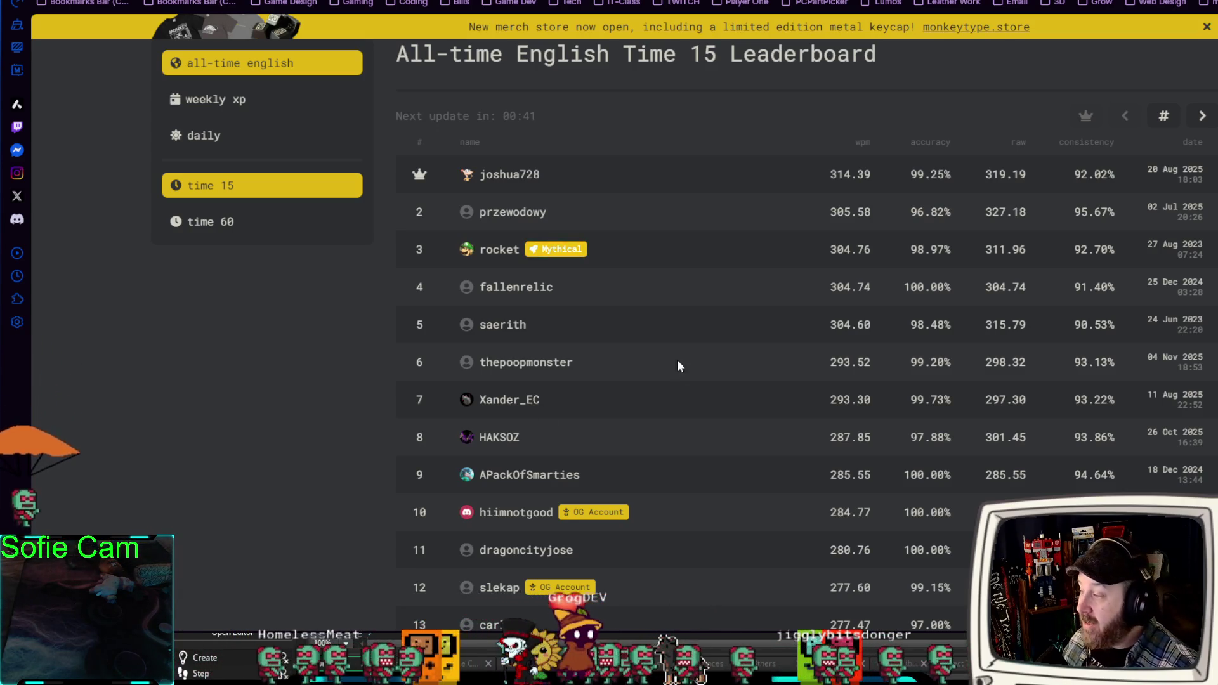
{"action": "left_click_drag", "start_coordinate": [608, 249], "coordinate": [466, 246]}
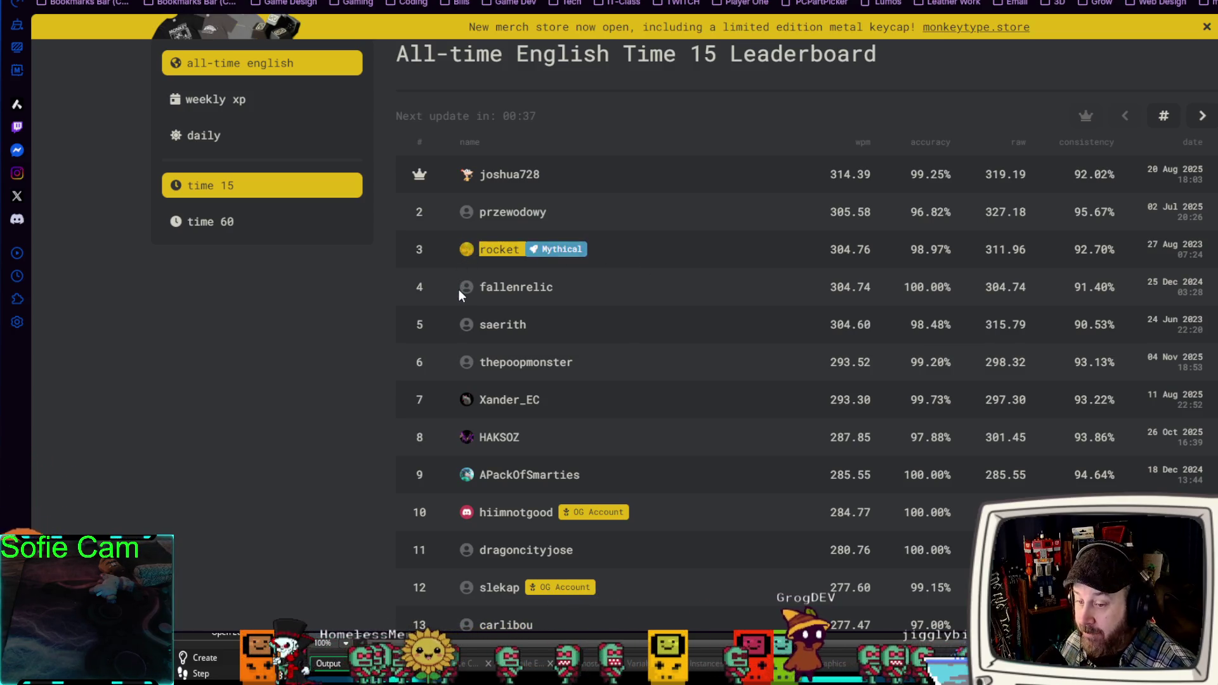
{"action": "left_click", "coordinate": [617, 255]}
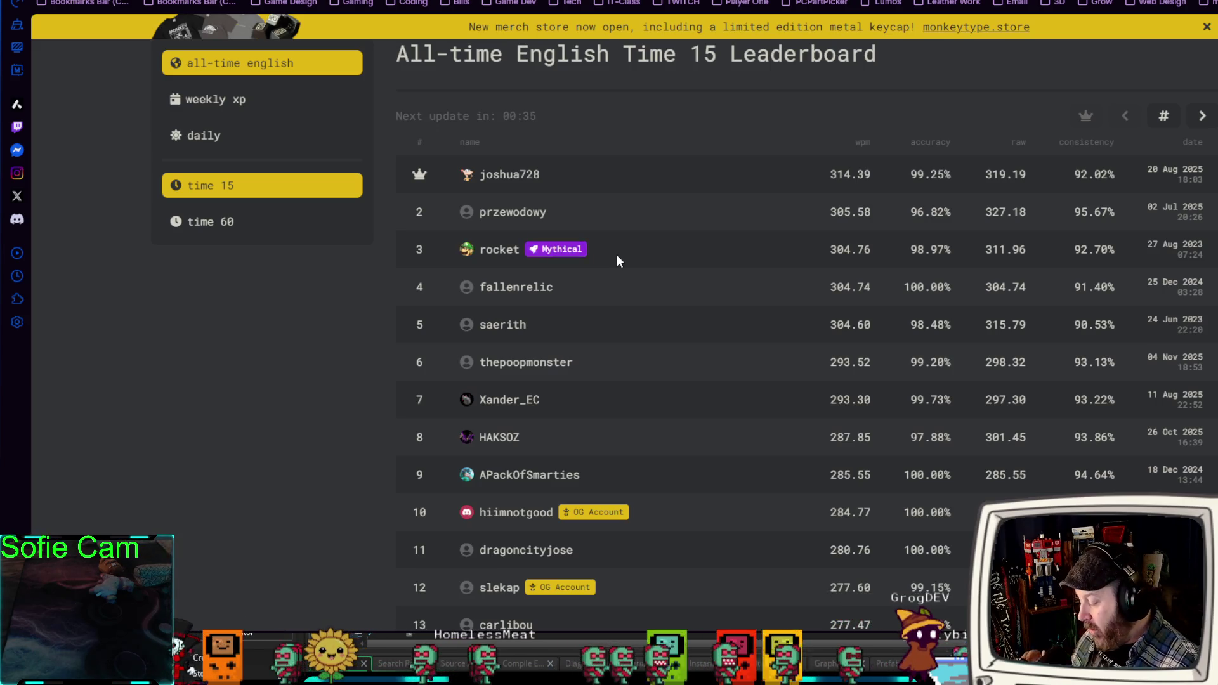
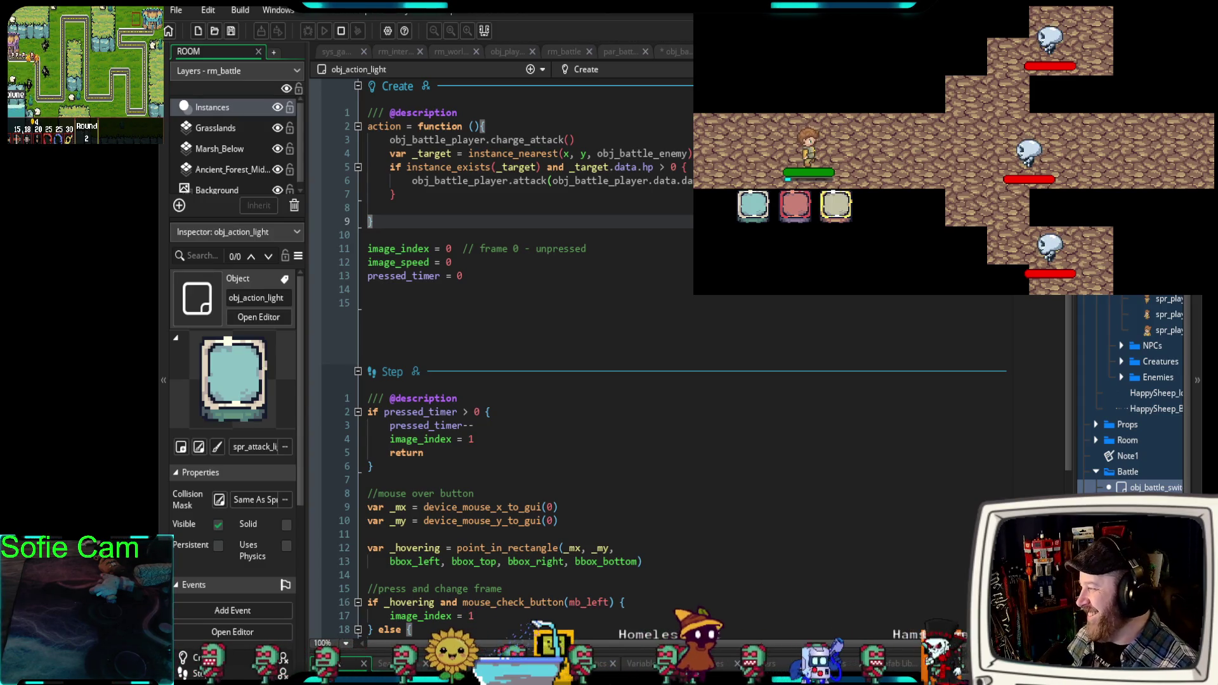
Rename the charge_attack function to light_attack in obj_battle_player's Create event.
{"action": "left_click_drag", "start_coordinate": [574, 139], "coordinate": [390, 139]}
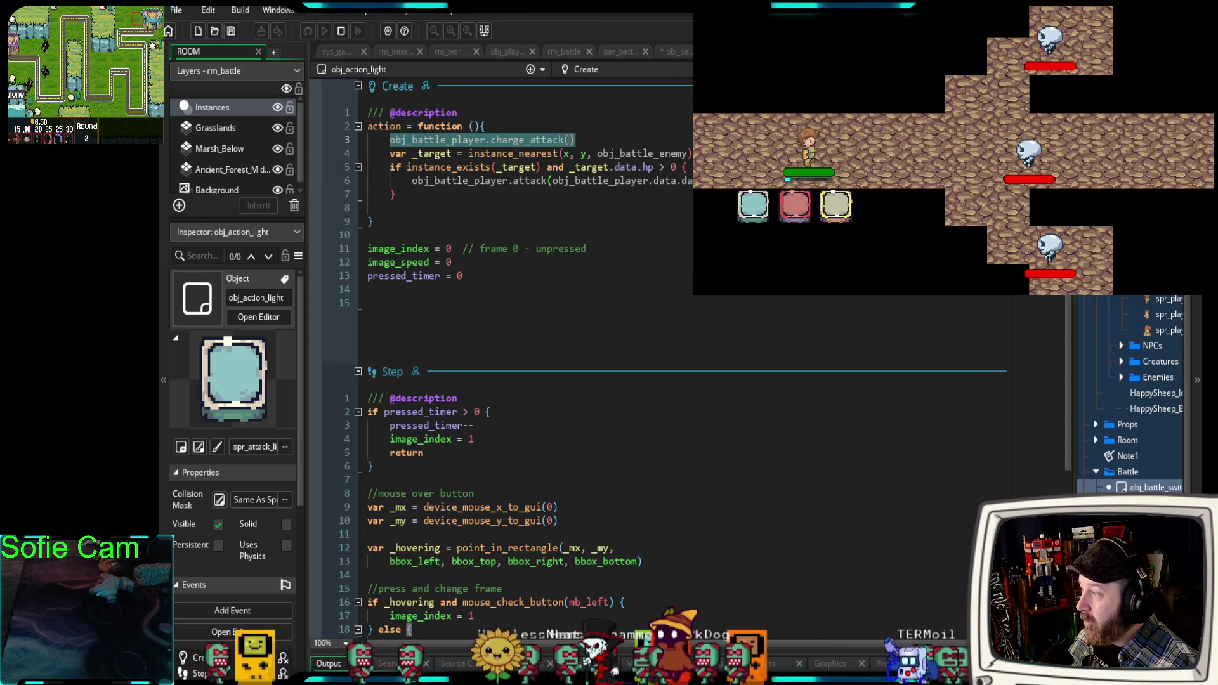
{"action": "left_click", "coordinate": [623, 52]}
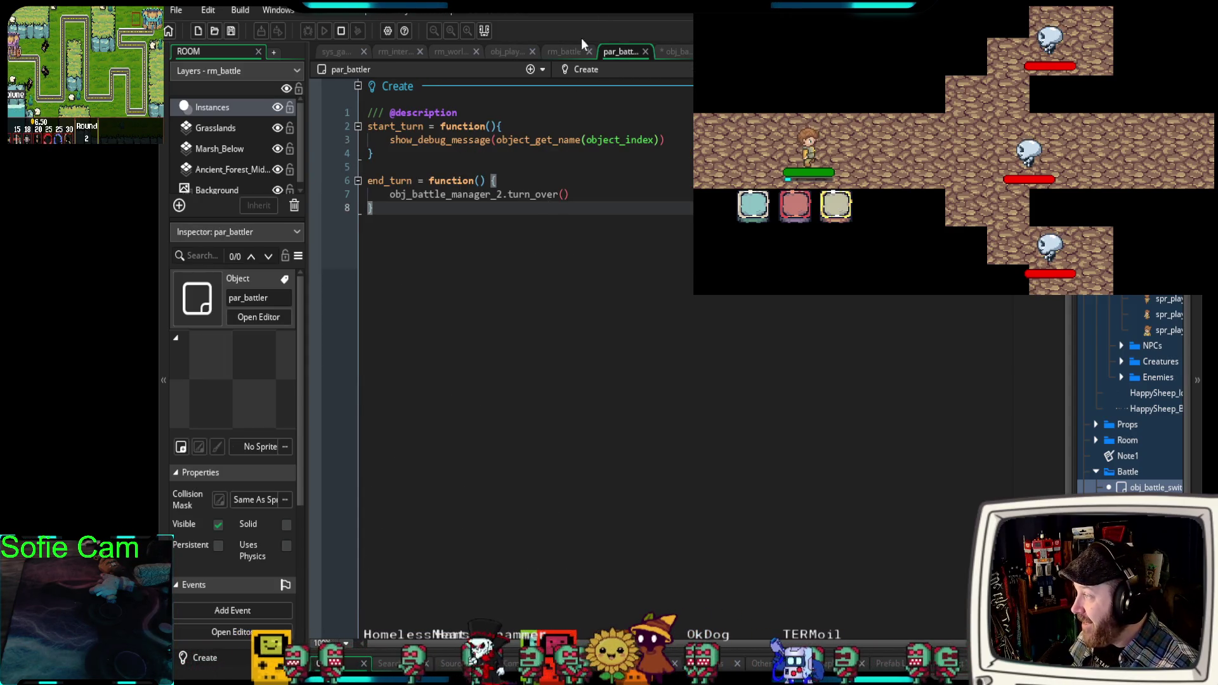
{"action": "left_click", "coordinate": [680, 52]}
{"action": "left_click", "coordinate": [473, 357]}
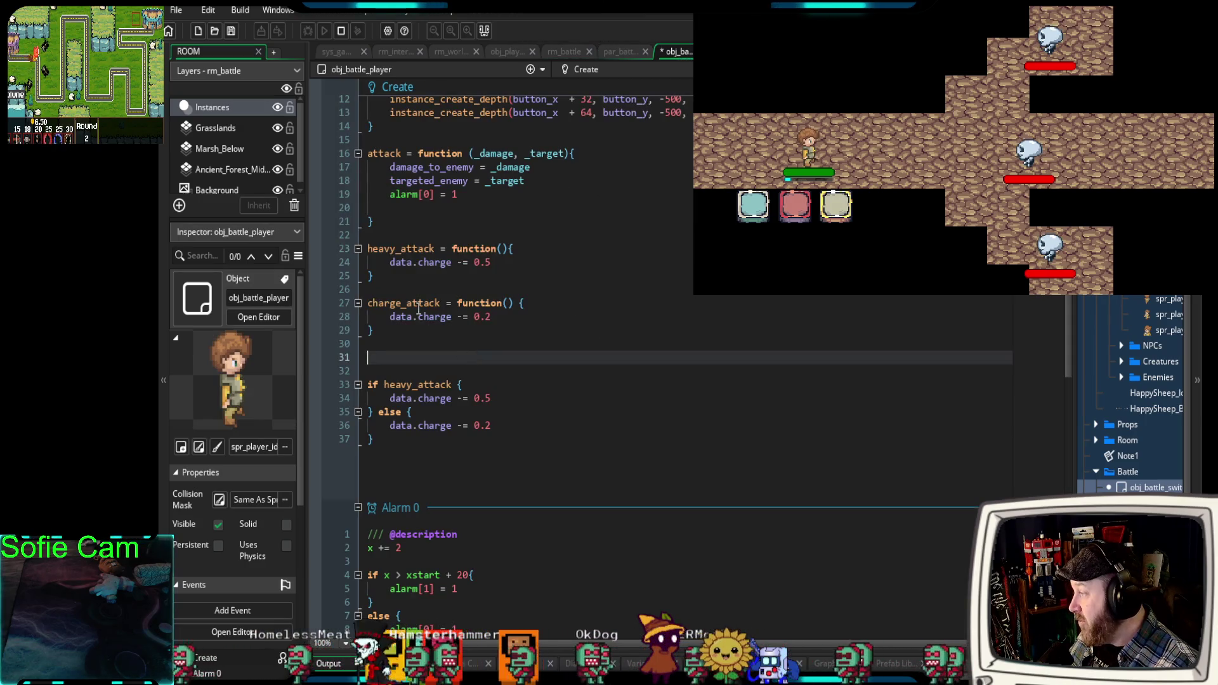
{"action": "left_click_drag", "start_coordinate": [401, 302], "coordinate": [383, 303]}
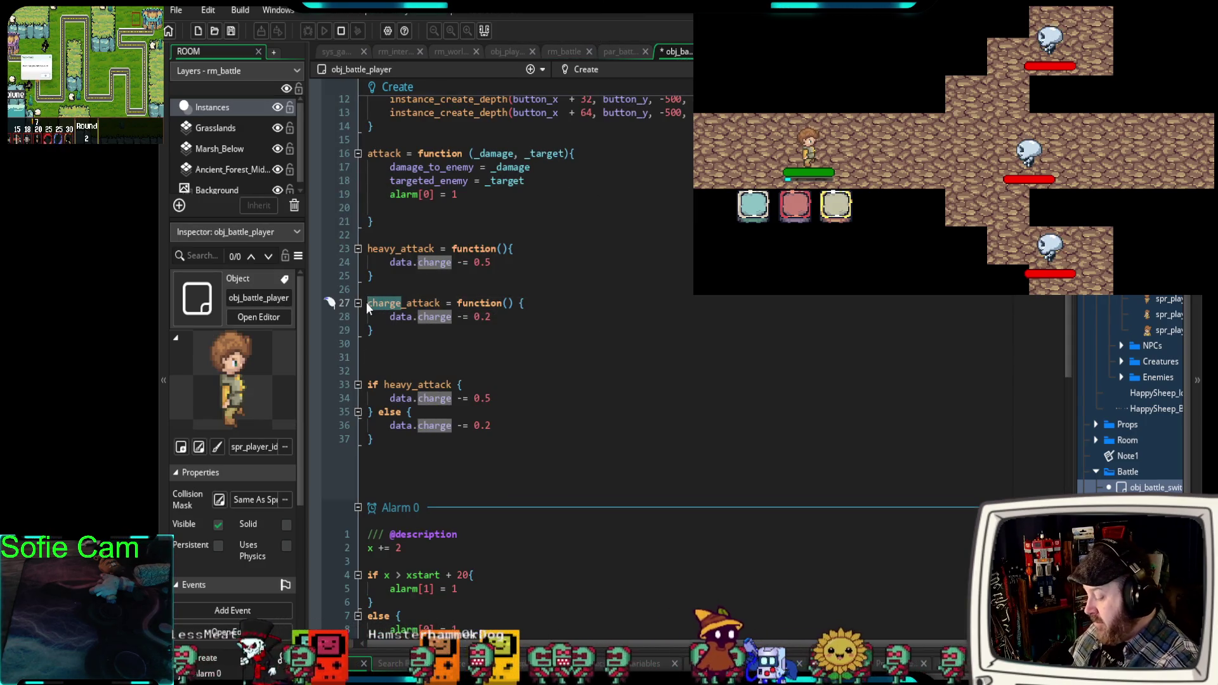
{"action": "type", "text": "light"}
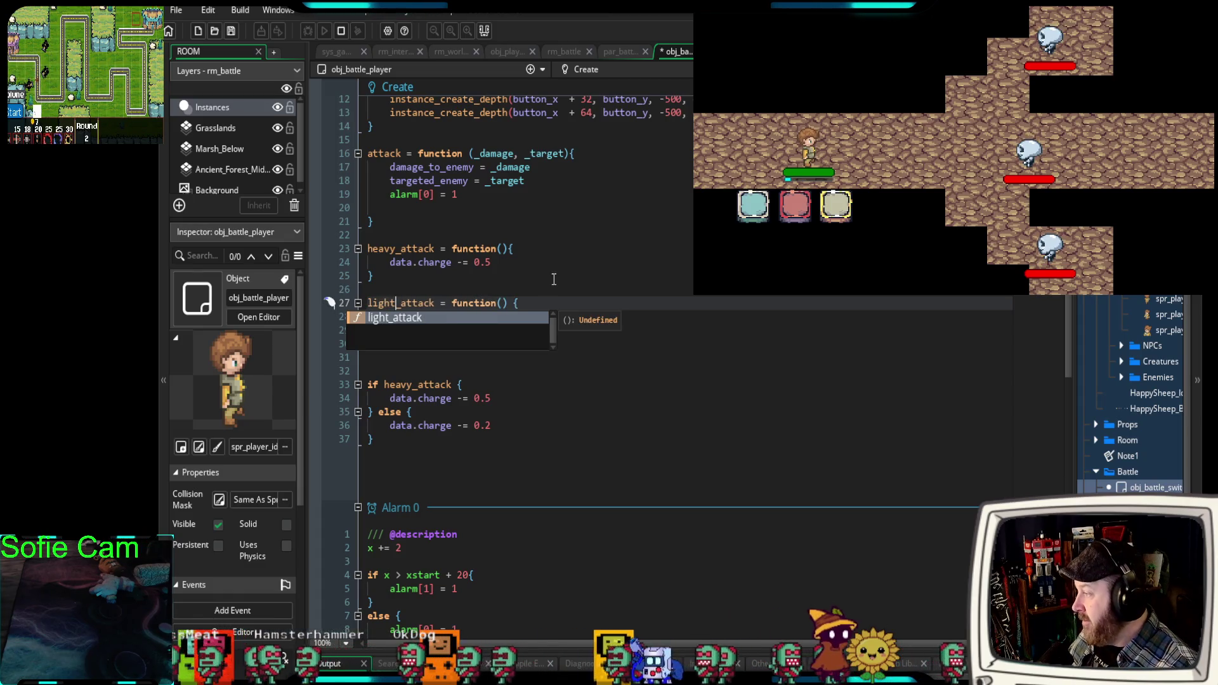
{"action": "left_click", "coordinate": [550, 281]}
Update obj_action_light's call to obj_battle_player.light_attack().
{"action": "double_click", "coordinate": [753, 204]}
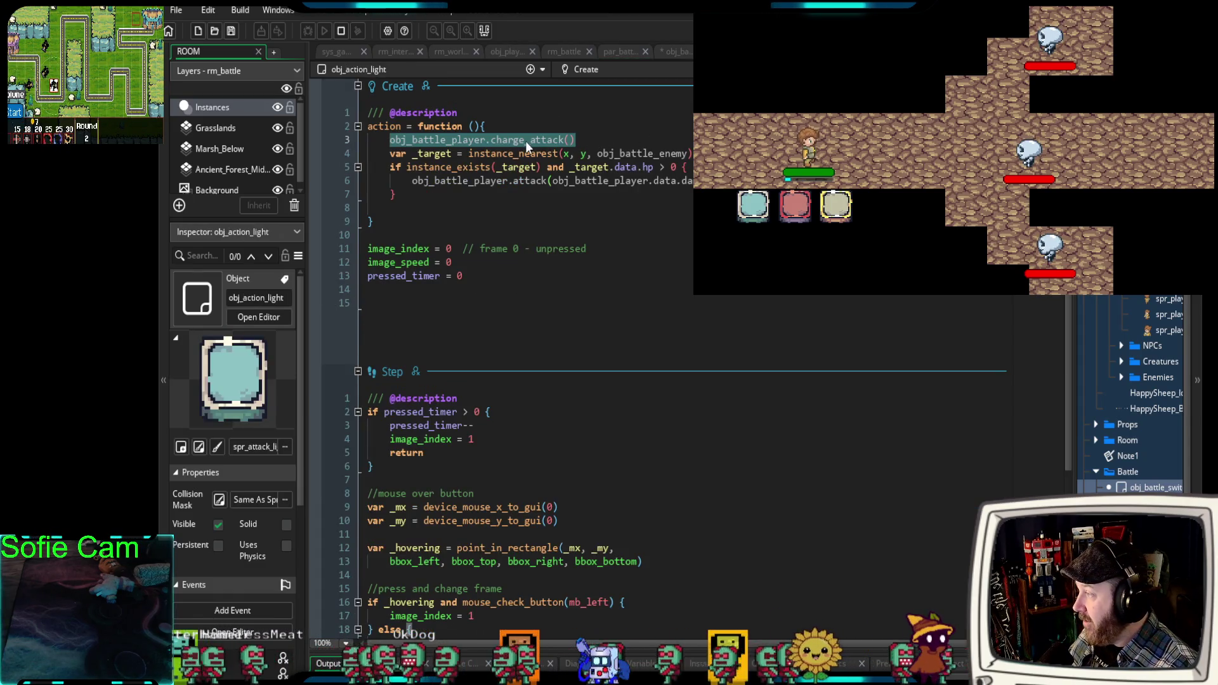
{"action": "double_click", "coordinate": [517, 140]}
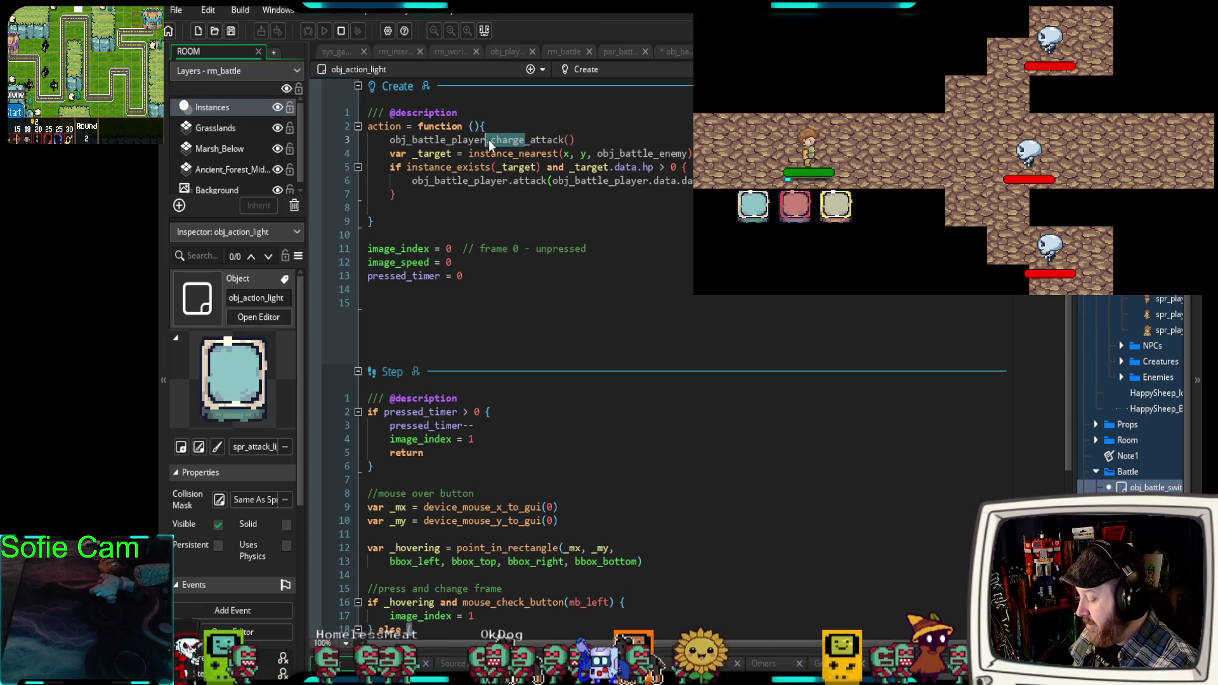
{"action": "type", "text": "light"}
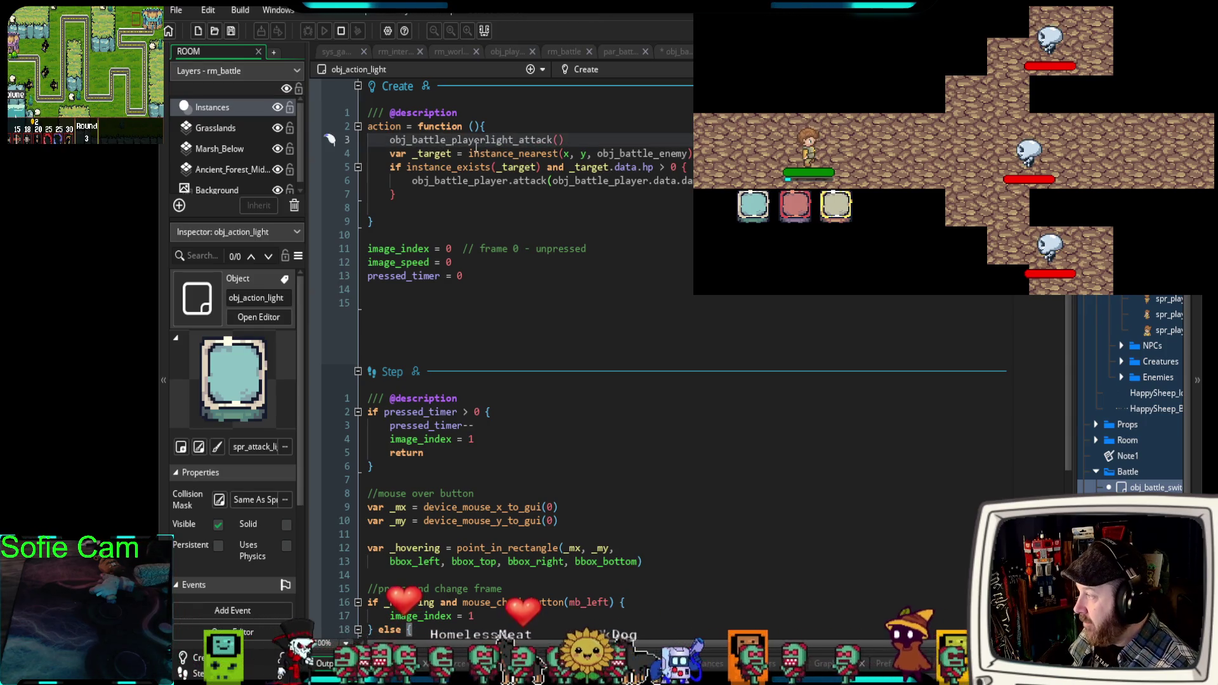
{"action": "left_click", "coordinate": [485, 140]}
{"action": "type", "text": "."}
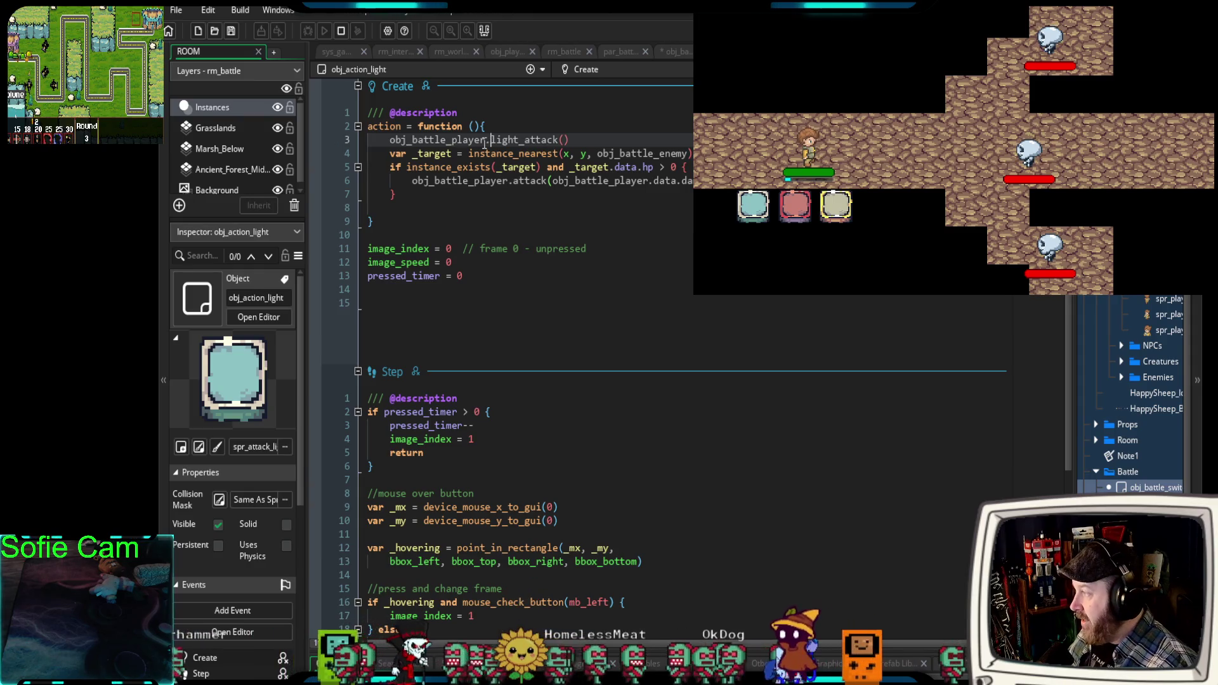
{"action": "left_click_drag", "start_coordinate": [427, 140], "coordinate": [569, 139]}
{"action": "left_click", "coordinate": [569, 140]}
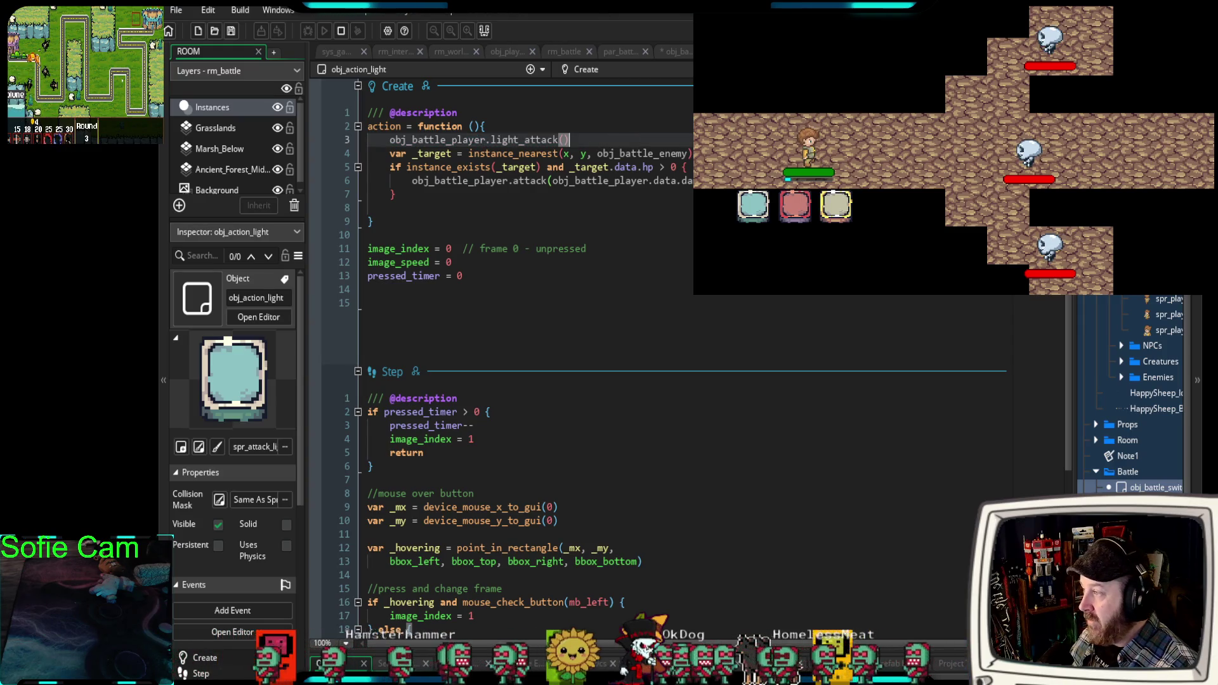
Change obj_action_heavy's call to heavy_attack() and launch the game in debug mode.
{"action": "double_click", "coordinate": [795, 204]}
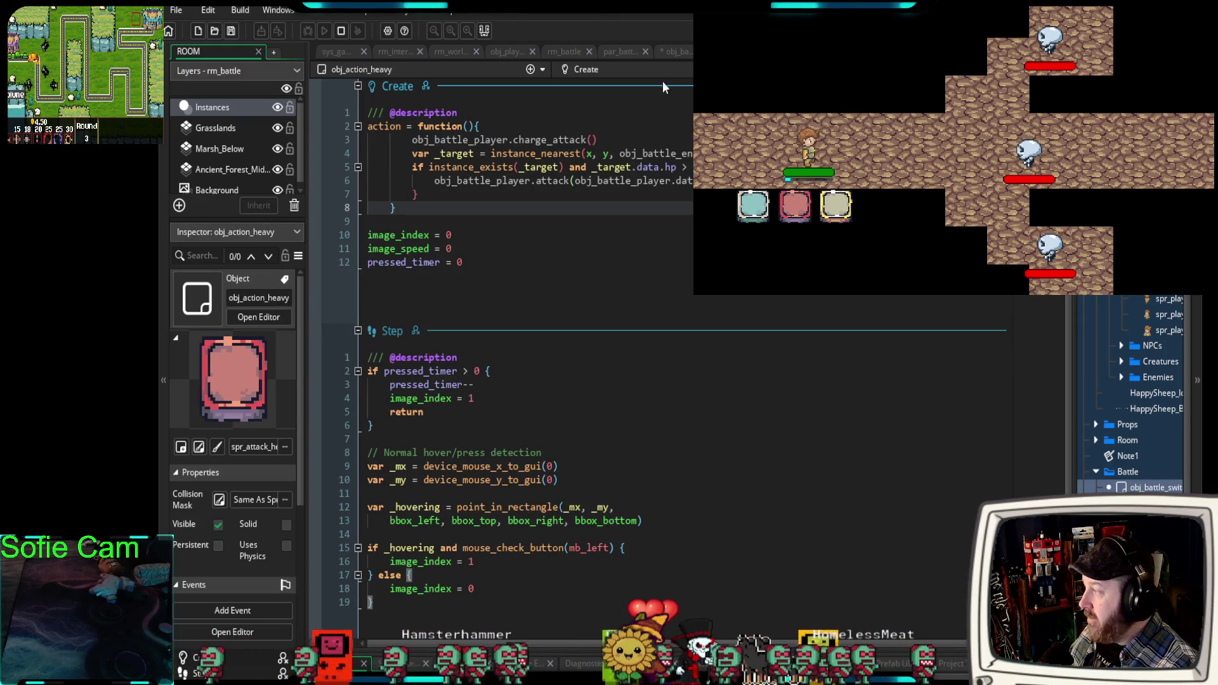
{"action": "double_click", "coordinate": [538, 140]}
{"action": "type", "text": "heavy"}
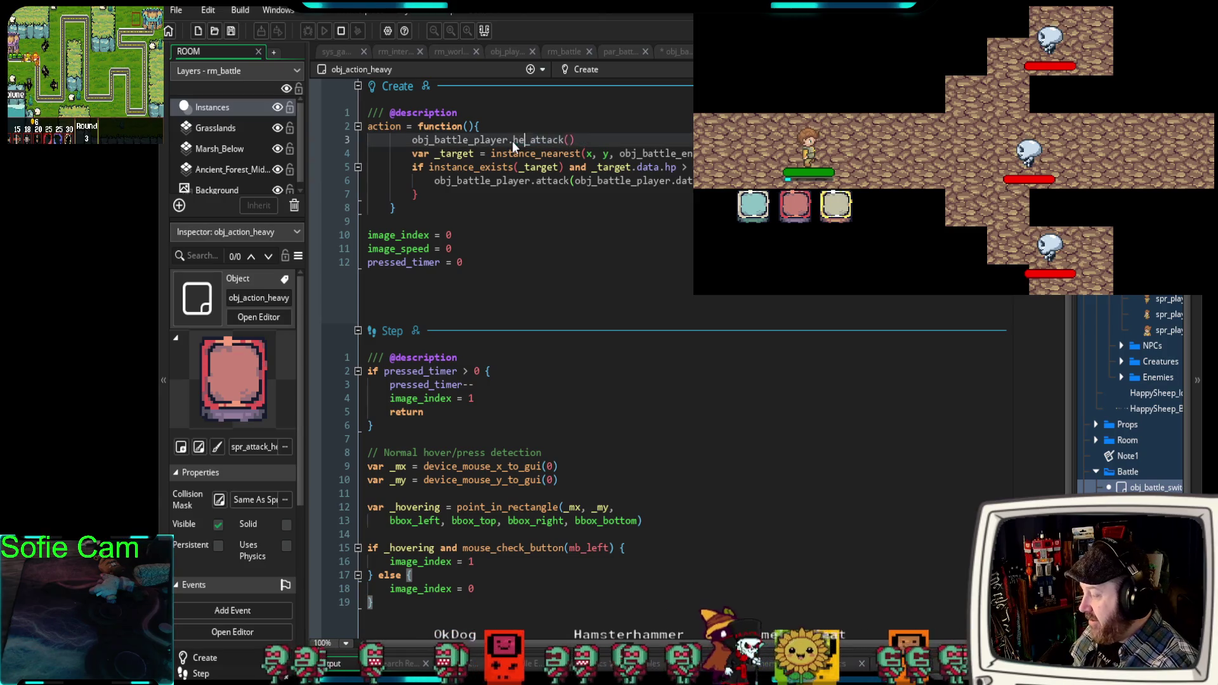
{"action": "left_click", "coordinate": [440, 221]}
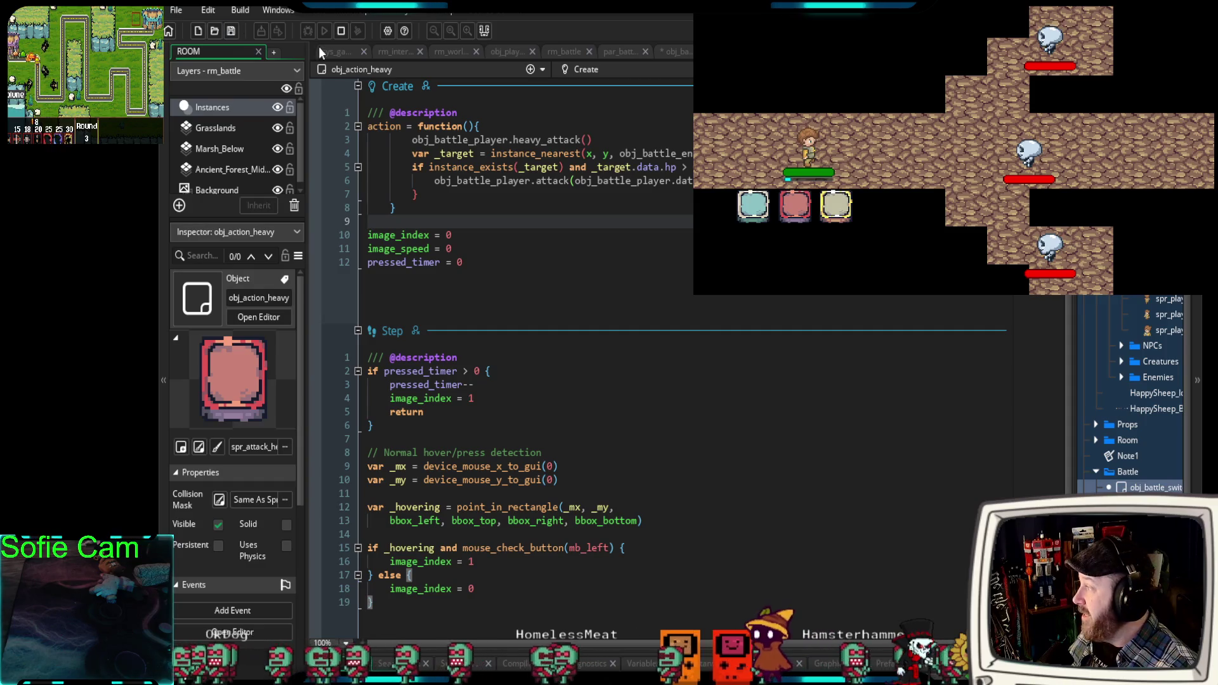
{"action": "left_click", "coordinate": [308, 31]}
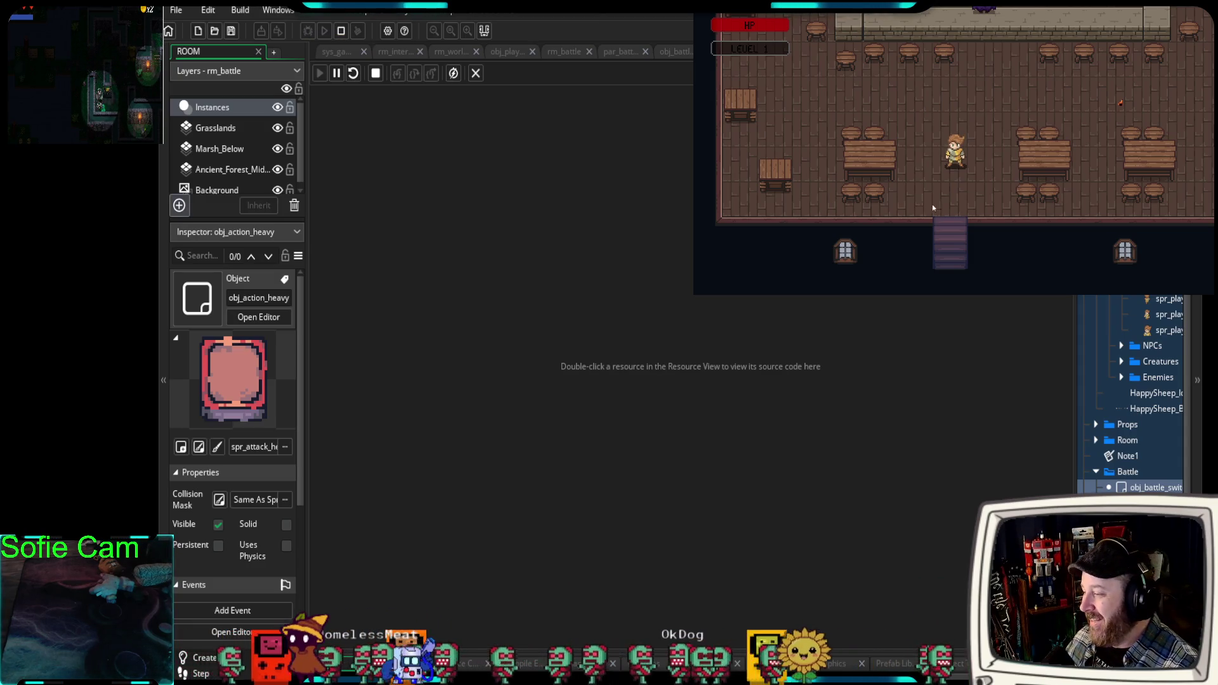
Walk the player out of the tavern and into a battle against three ghost enemies.
{"action": "key", "text": "s"}
{"action": "key", "text": "e"}
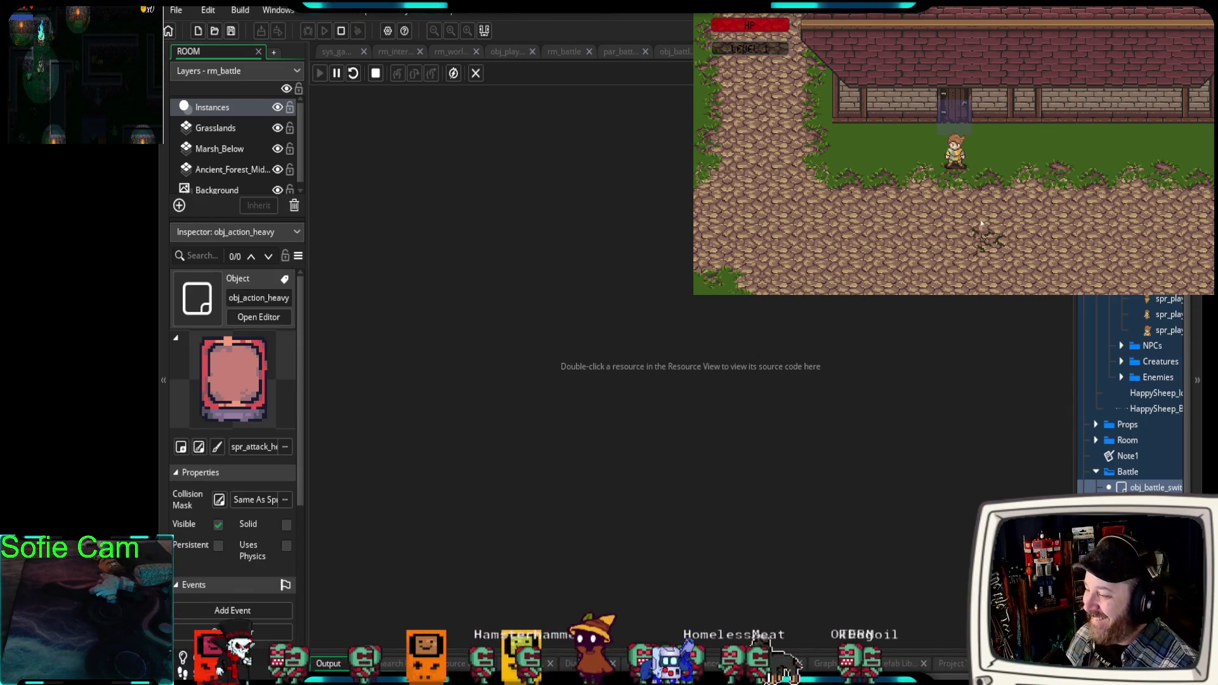
{"action": "key", "text": "Down"}
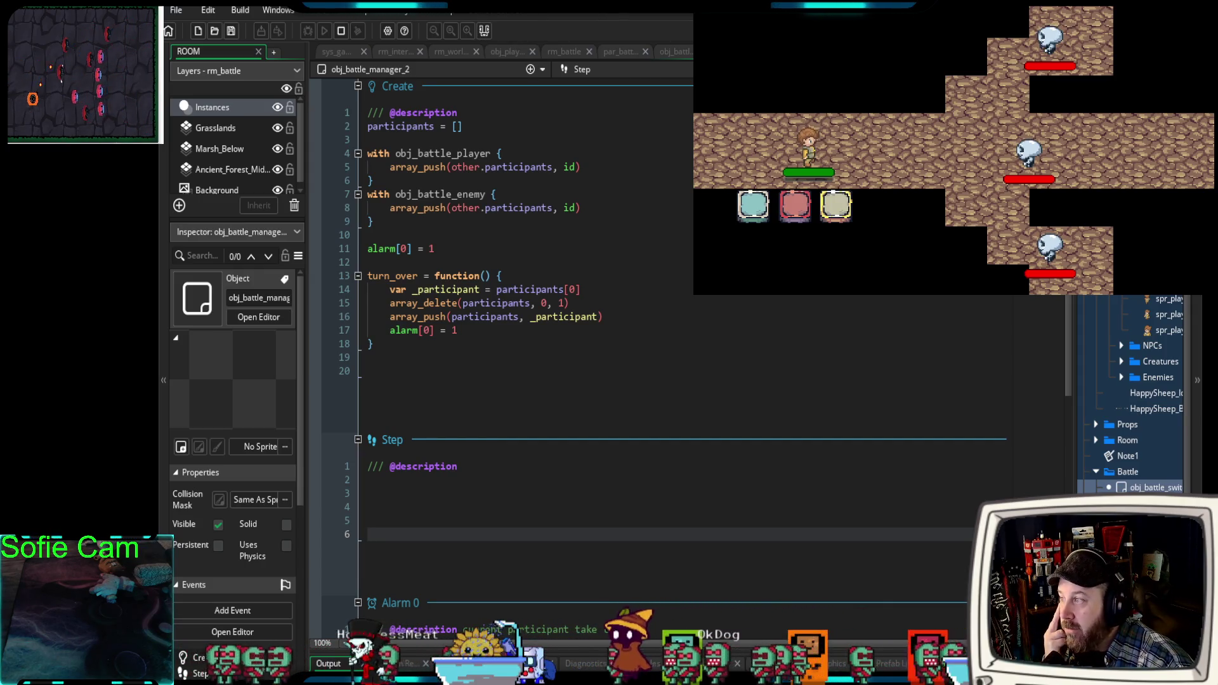
Duplicate spr_attack_light in the Battle folder as spr_attack_light_1 and open the copy.
{"action": "mouse_move", "coordinate": [1070, 380]}
{"action": "left_mouse_down"}
{"action": "mouse_move", "coordinate": [1007, 374]}
{"action": "mouse_move", "coordinate": [1023, 373]}
{"action": "left_mouse_up"}
{"action": "scroll", "coordinate": [1053, 317], "scroll_direction": "down", "scroll_amount": 3}
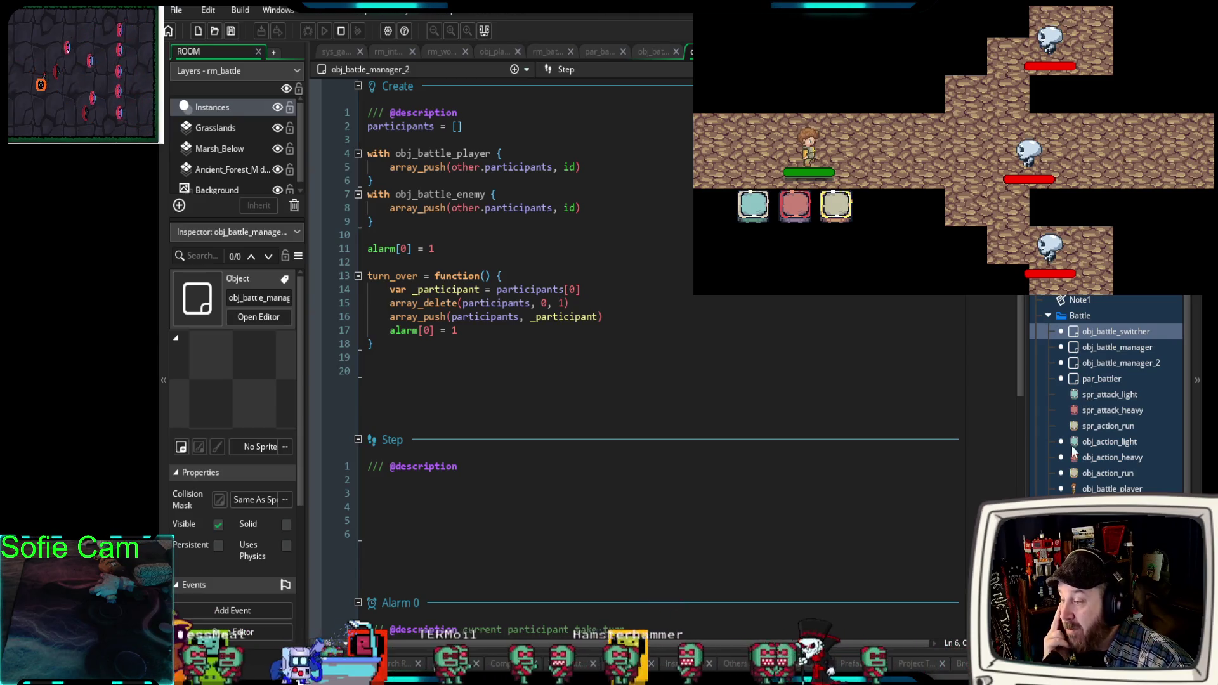
{"action": "left_click", "coordinate": [1074, 423]}
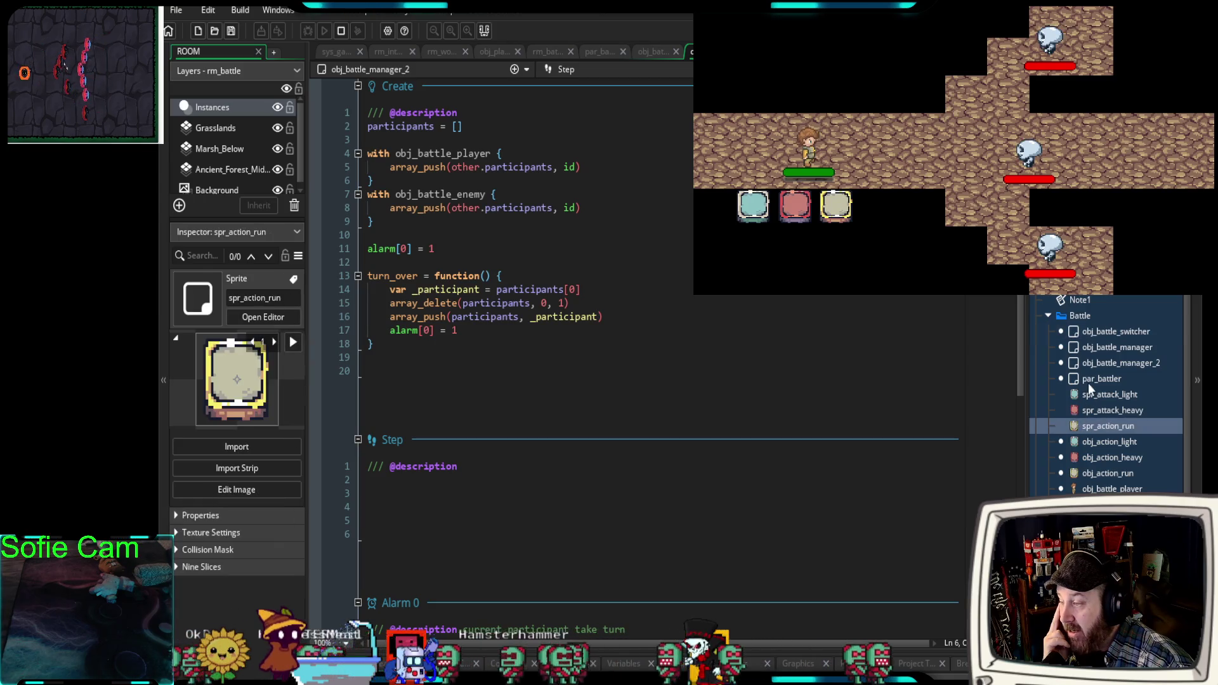
{"action": "left_click", "coordinate": [1086, 393]}
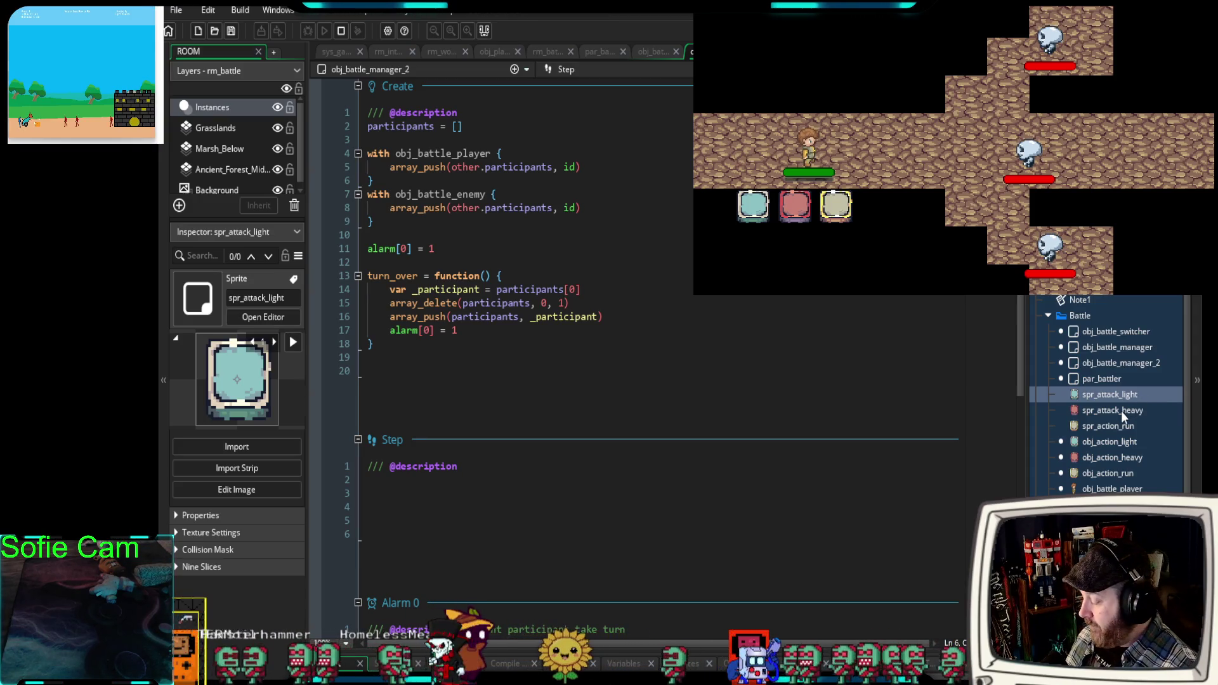
{"action": "key", "text": "ctrl+d"}
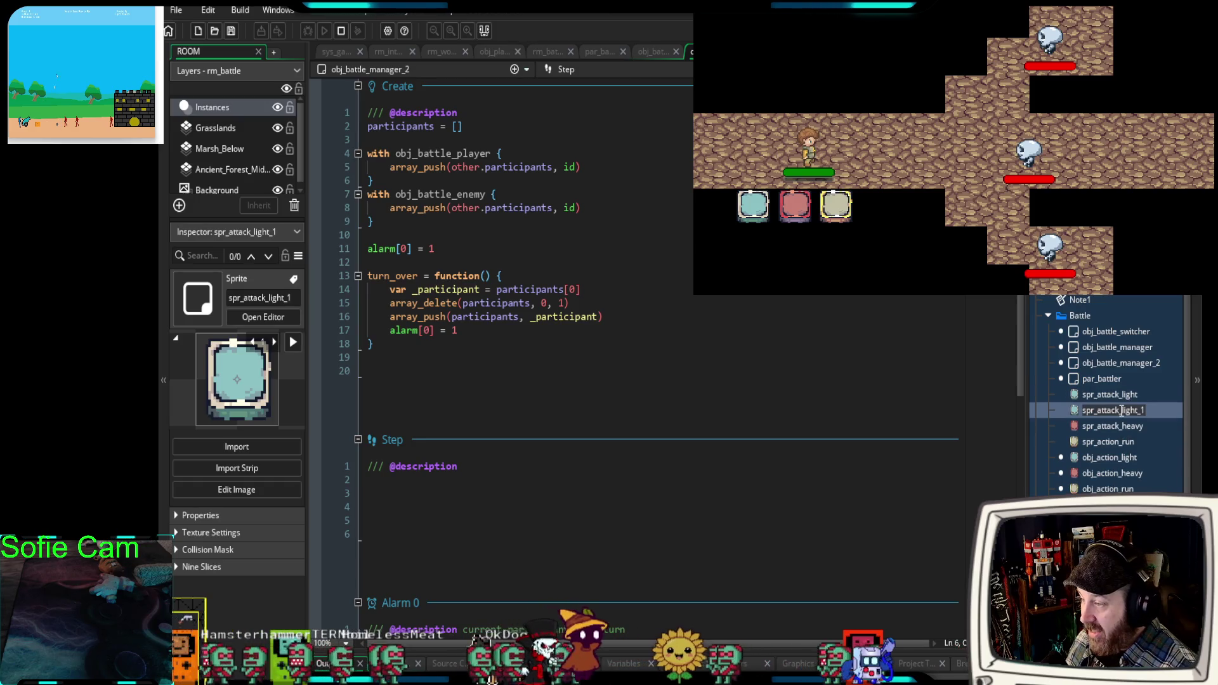
{"action": "key", "text": "Return"}
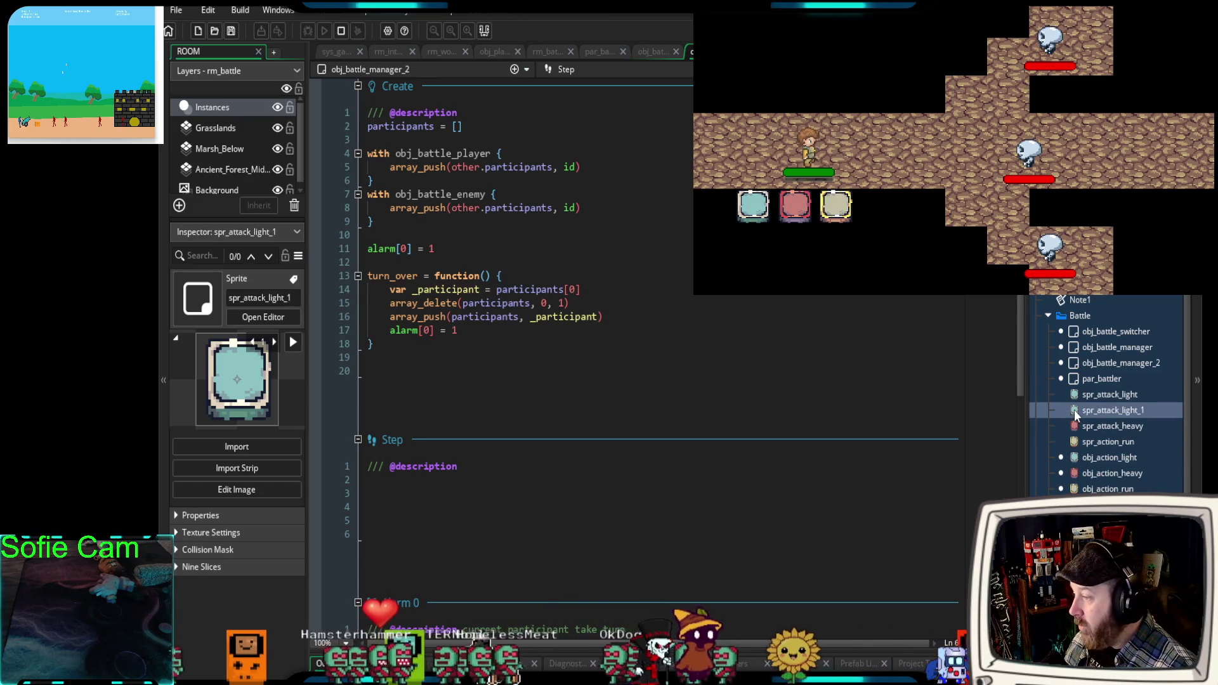
{"action": "double_click", "coordinate": [1074, 414]}
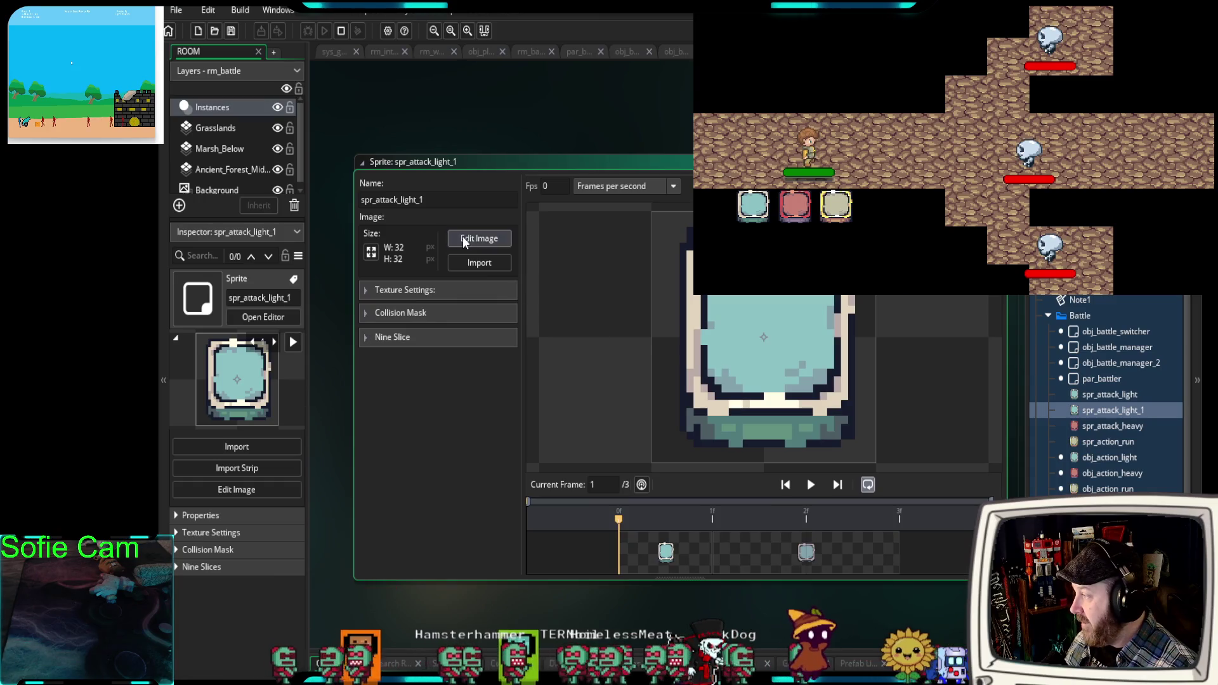
Use colour replace to turn the first frame's interior green and its beige and cream border light green.
{"action": "left_click", "coordinate": [464, 239]}
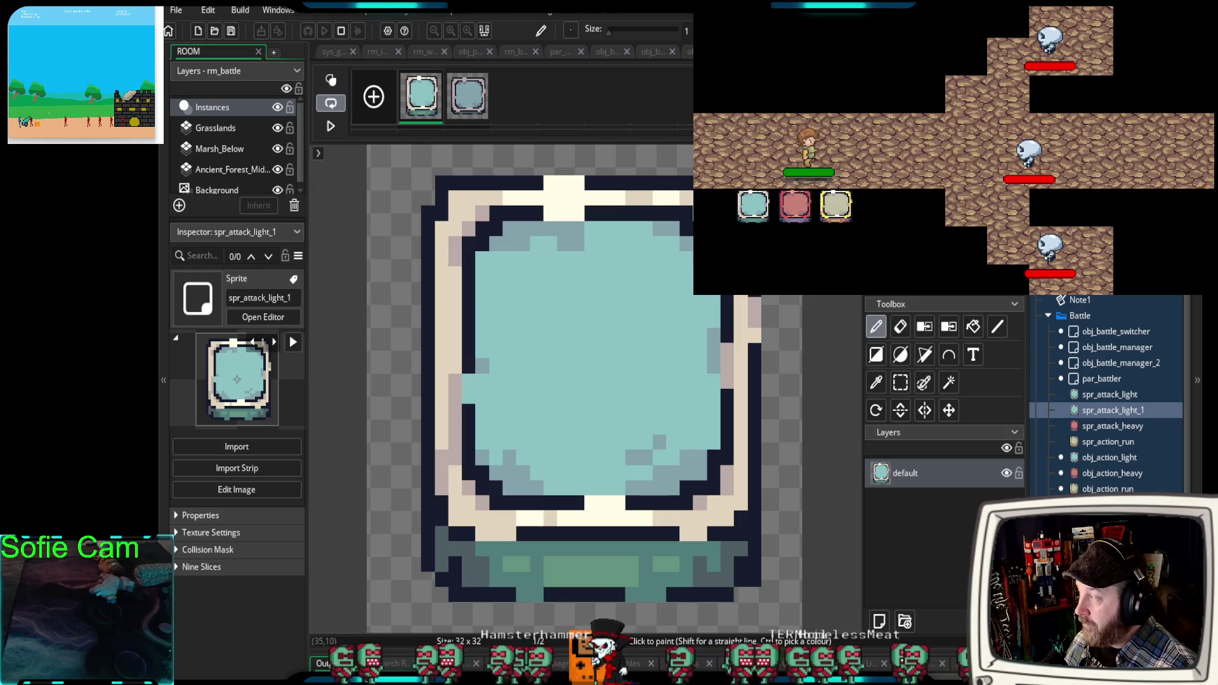
{"action": "key", "text": "ctrl+a"}
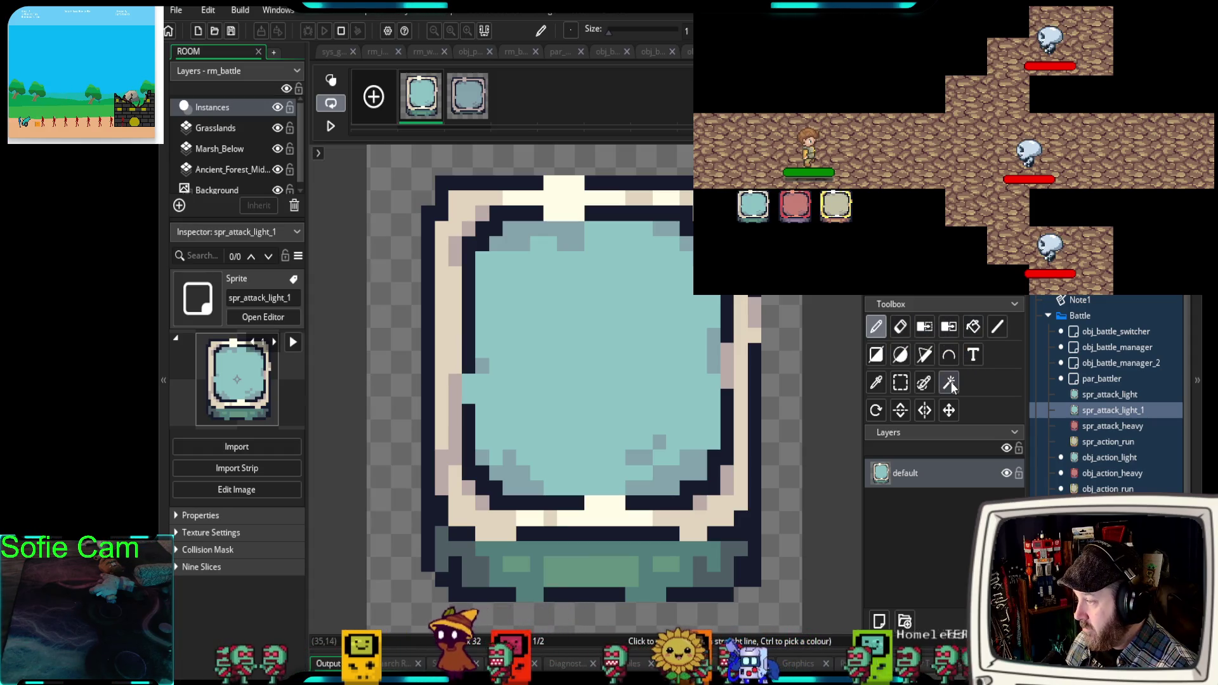
{"action": "left_click", "coordinate": [974, 328]}
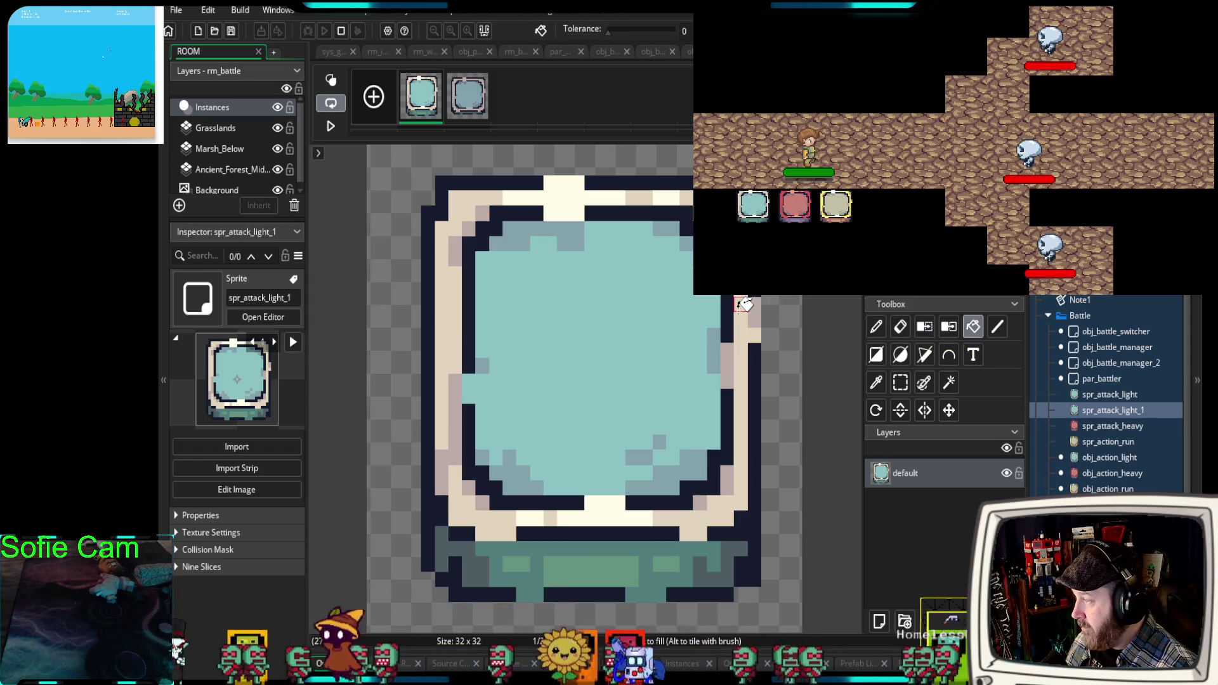
{"action": "left_click", "coordinate": [949, 327]}
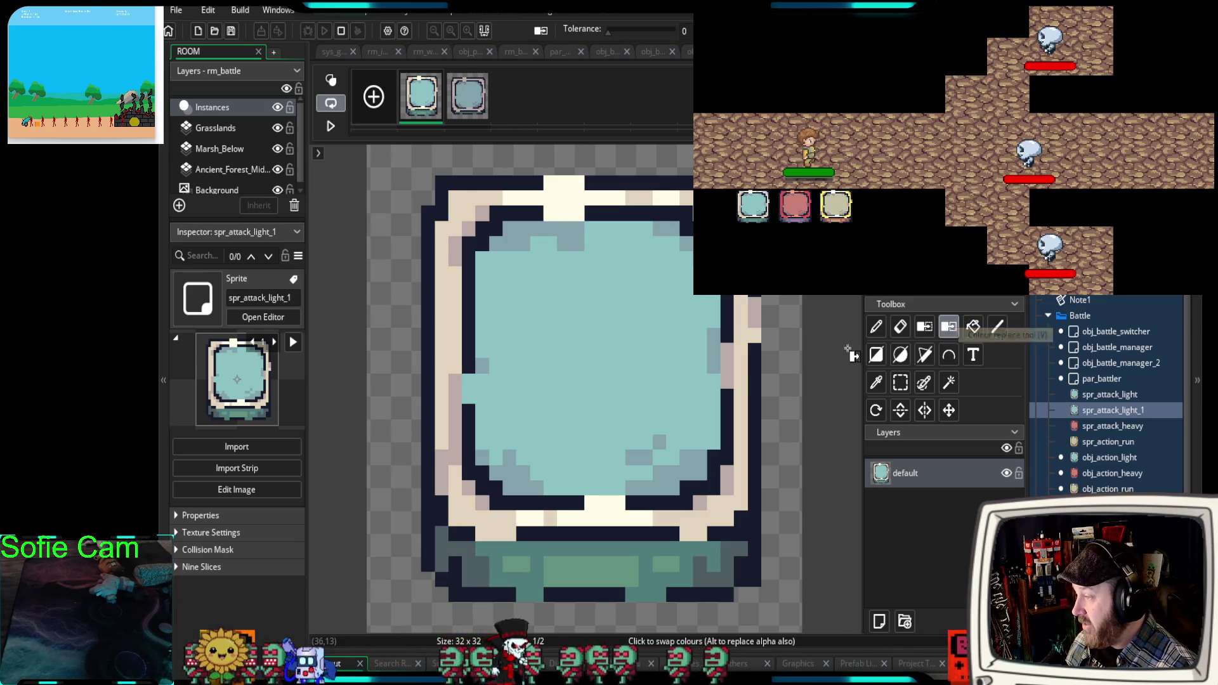
{"action": "left_click", "coordinate": [672, 367]}
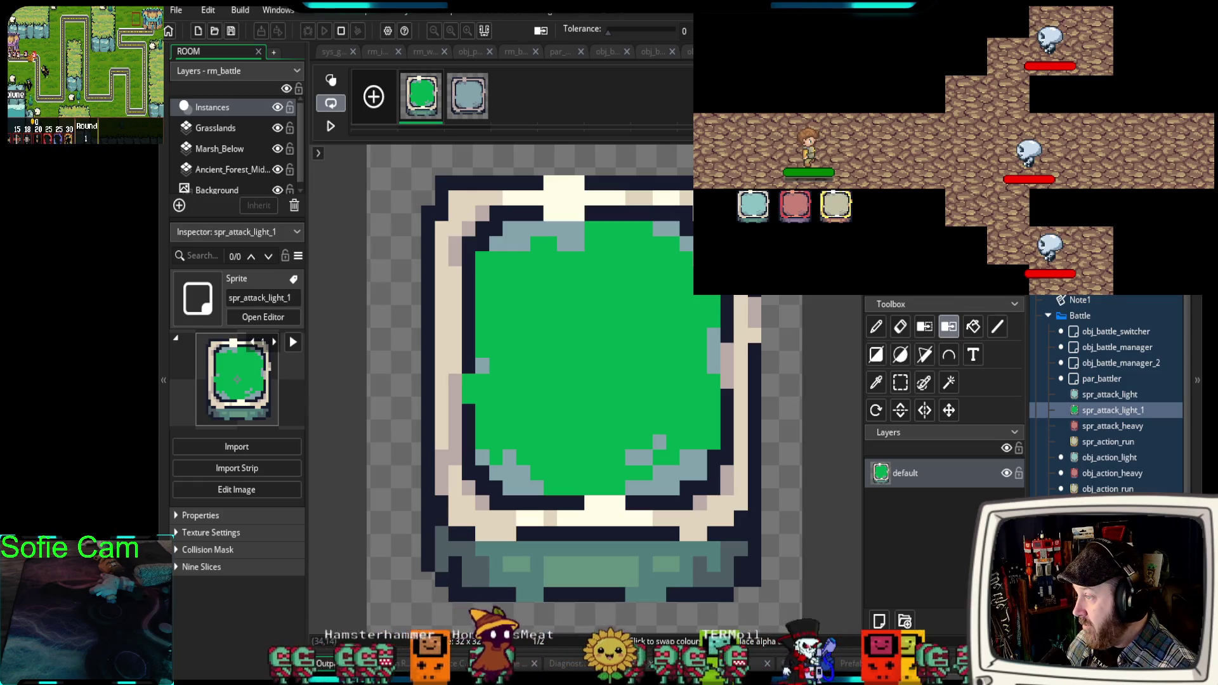
{"action": "left_click", "coordinate": [755, 335]}
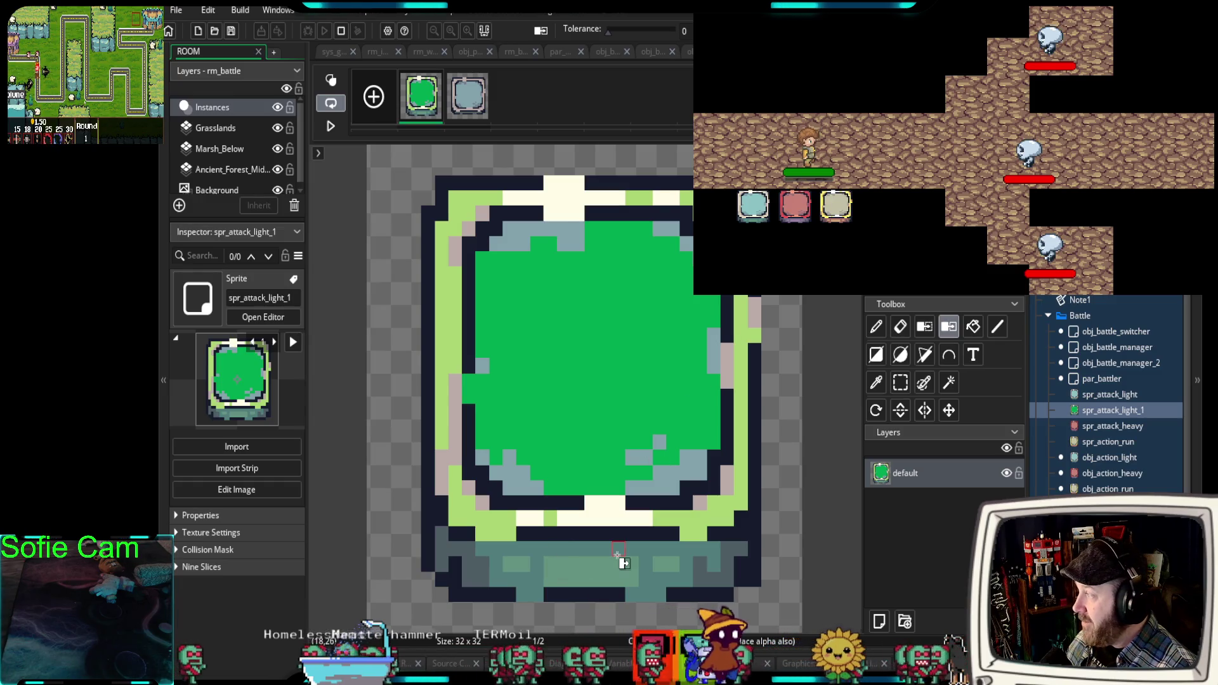
{"action": "left_click", "coordinate": [603, 505]}
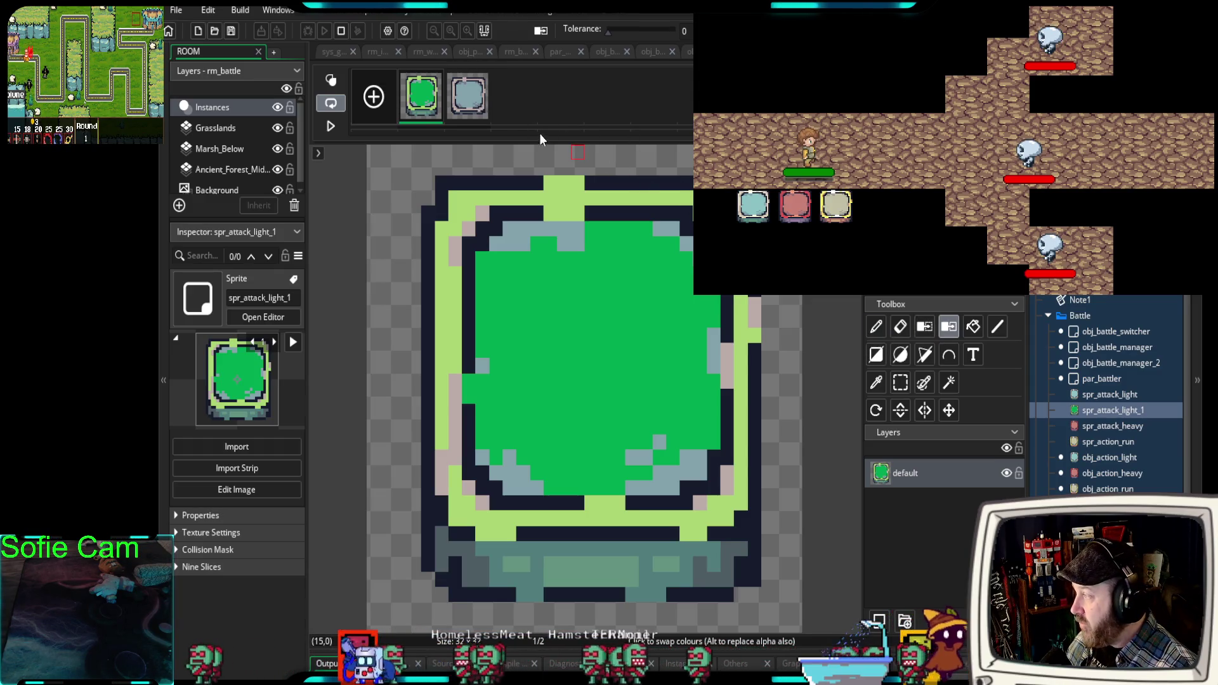
Recolour the second frame's blue-grey interior green and its pink border light green.
{"action": "left_click", "coordinate": [453, 109]}
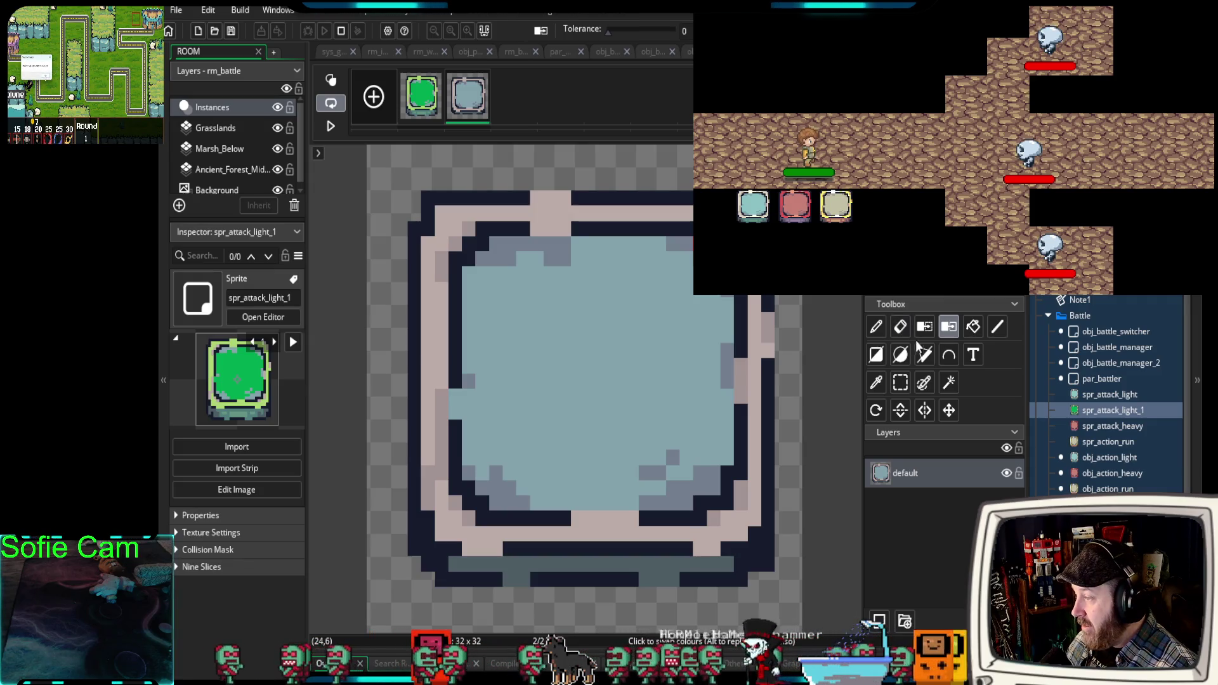
{"action": "left_click", "coordinate": [637, 394]}
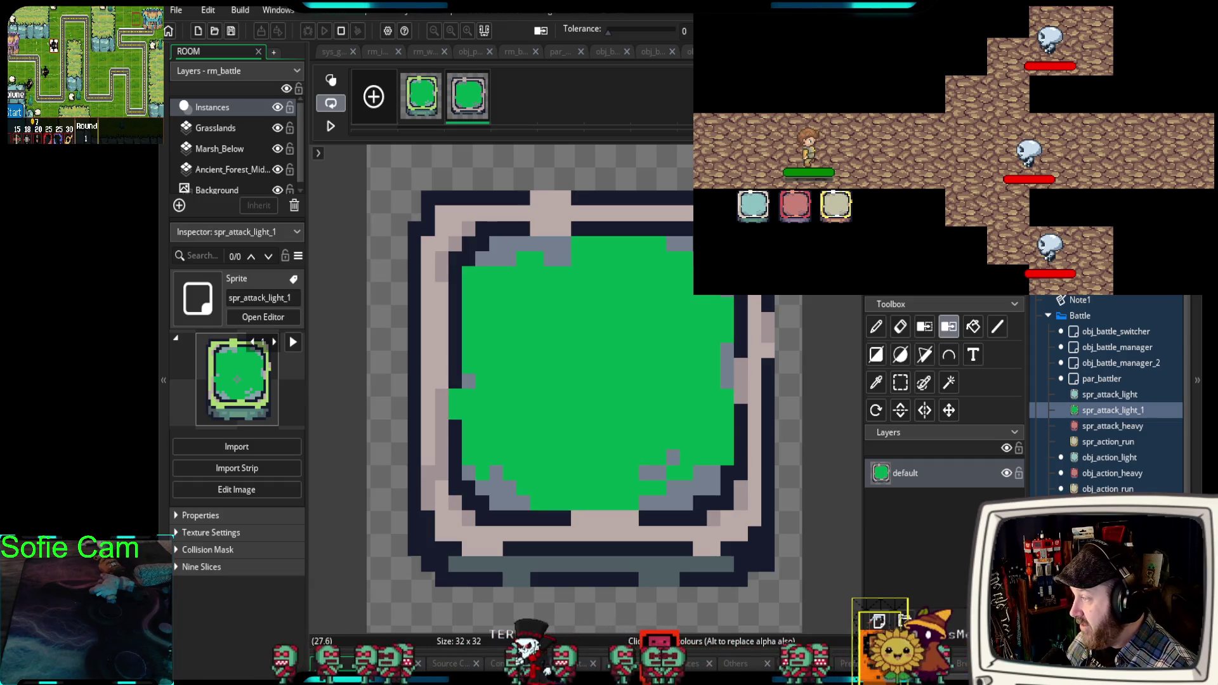
{"action": "left_click", "coordinate": [740, 234]}
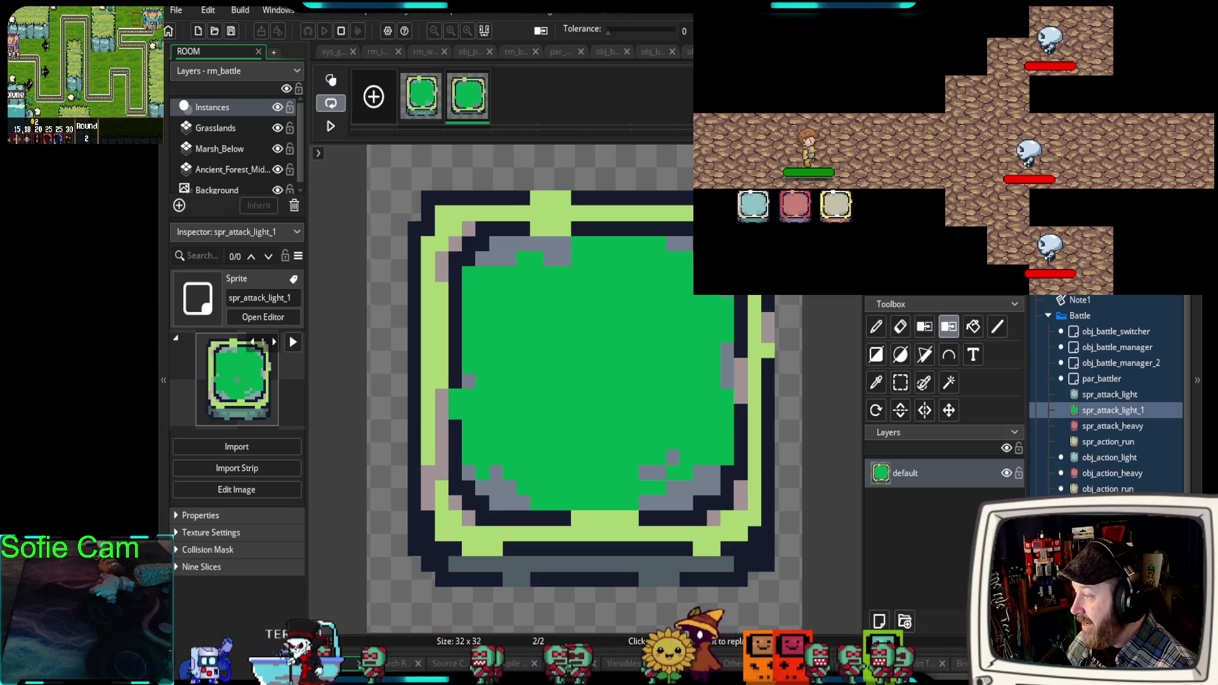
{"action": "left_click", "coordinate": [837, 621]}
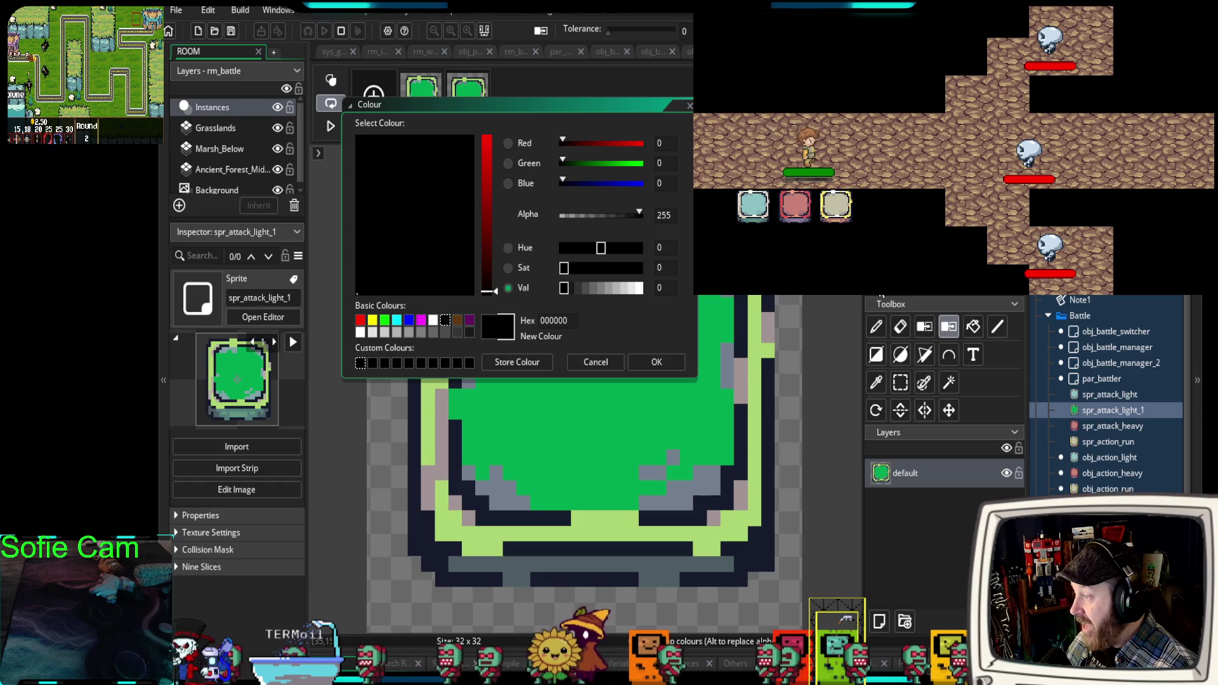
Set the paint colour's alpha to 69.
{"action": "left_click", "coordinate": [590, 215]}
{"action": "left_click_drag", "start_coordinate": [588, 216], "coordinate": [583, 214]}
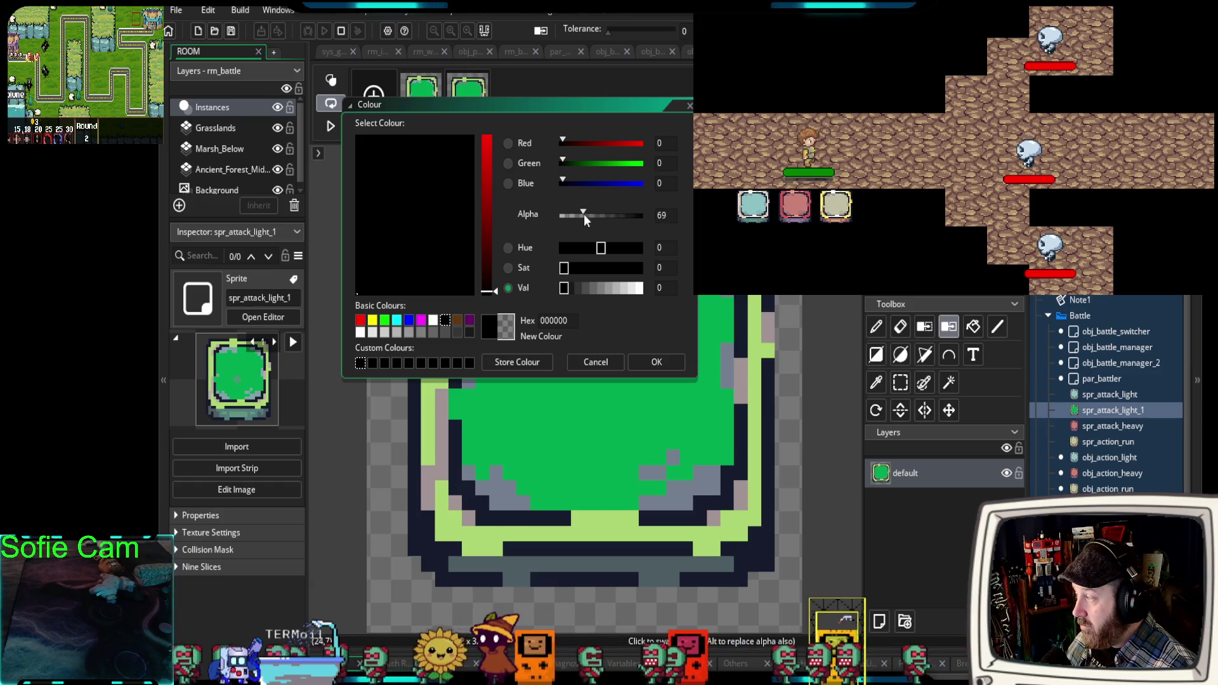
{"action": "left_click", "coordinate": [656, 363]}
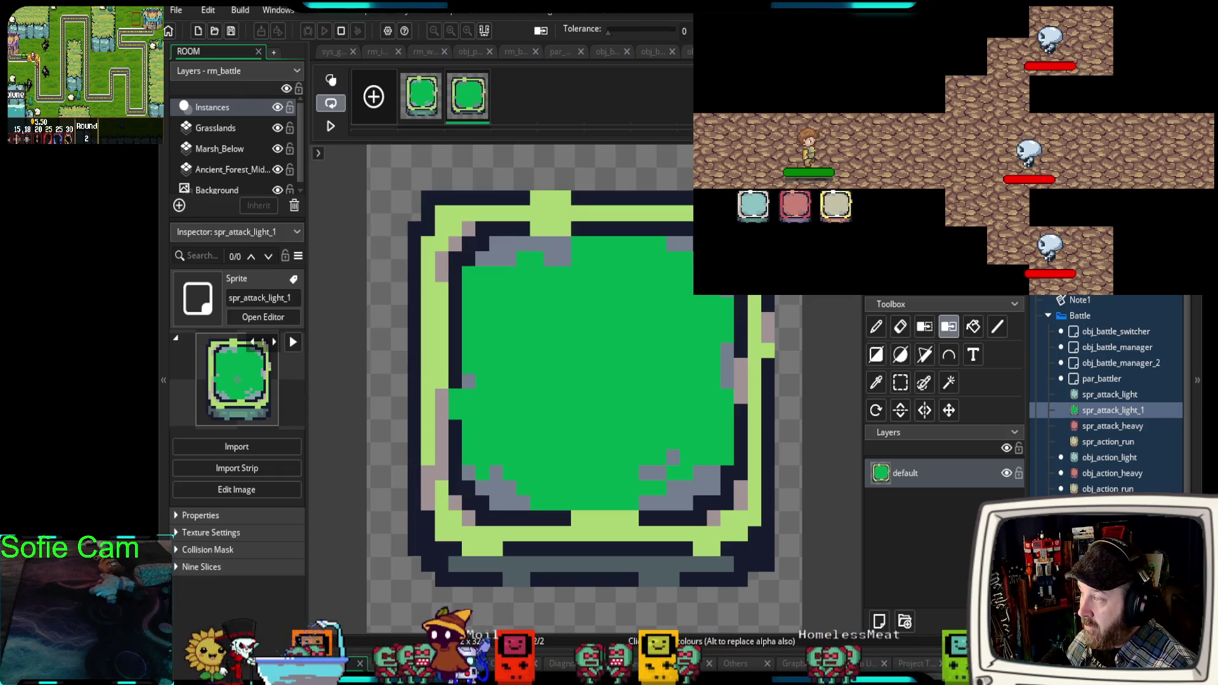
Shade the second frame's green face with darker strokes, drop the bottom stroke, and close the image editor.
{"action": "key", "text": "d"}
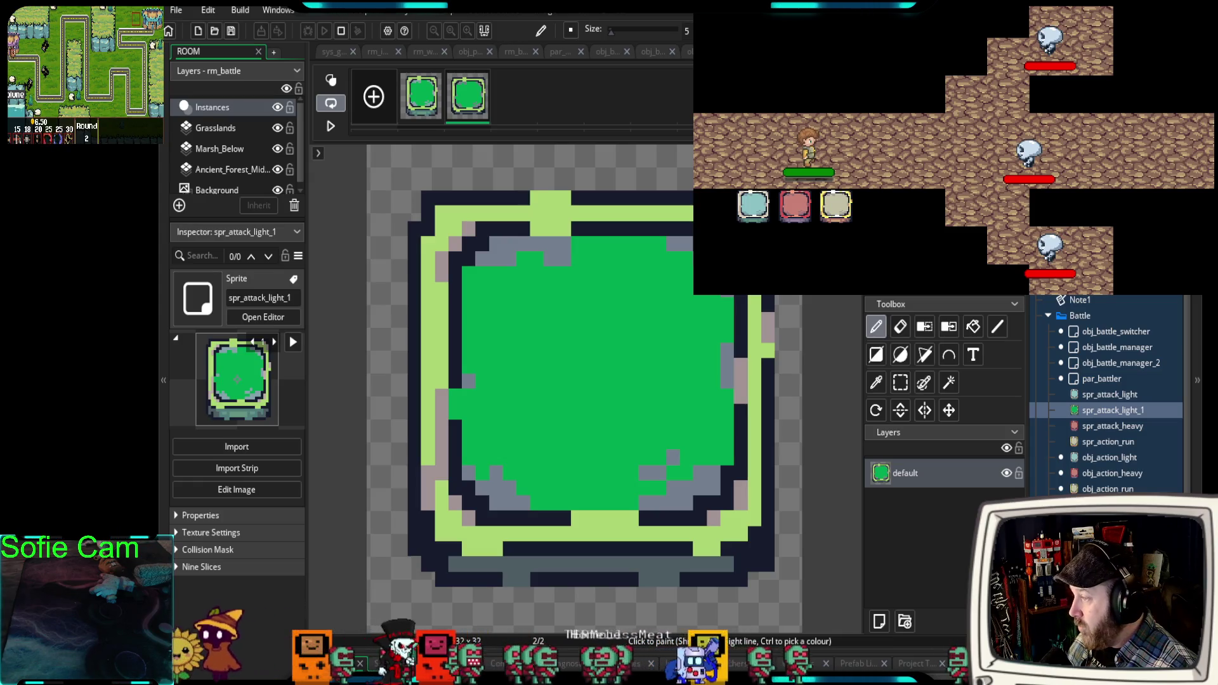
{"action": "mouse_move", "coordinate": [691, 241]}
{"action": "left_mouse_down"}
{"action": "mouse_move", "coordinate": [645, 250]}
{"action": "mouse_move", "coordinate": [564, 228]}
{"action": "mouse_move", "coordinate": [443, 229]}
{"action": "mouse_move", "coordinate": [447, 317]}
{"action": "mouse_move", "coordinate": [754, 317]}
{"action": "mouse_move", "coordinate": [732, 319]}
{"action": "left_mouse_up"}
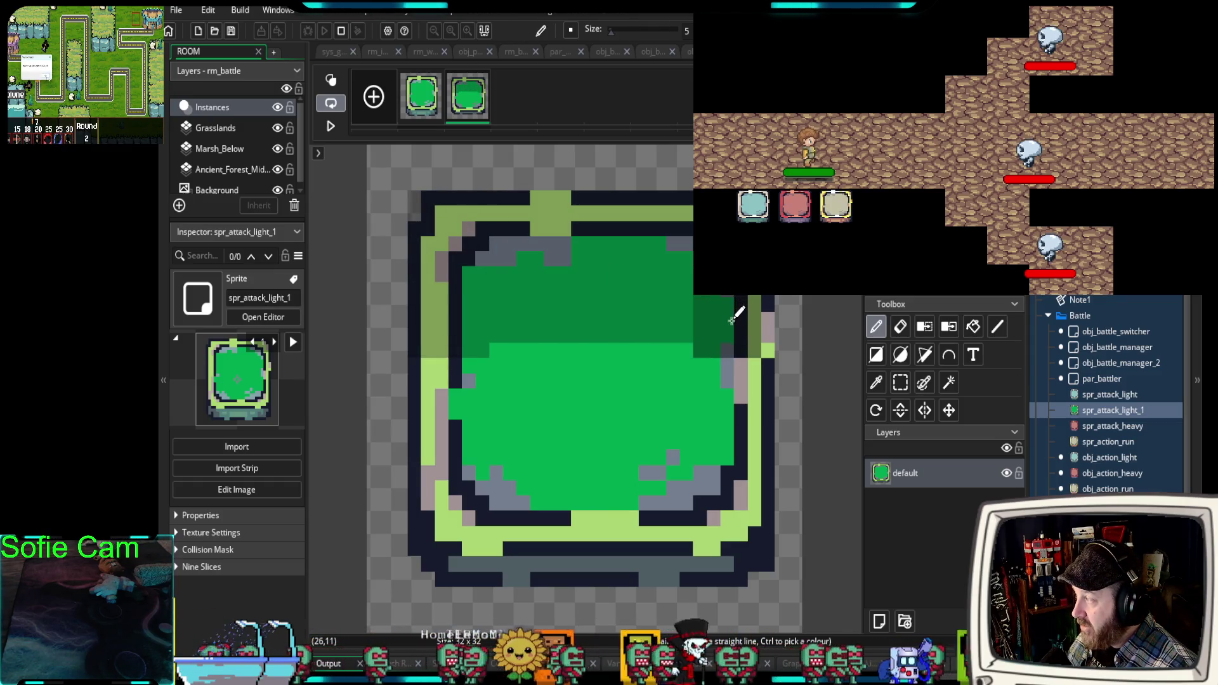
{"action": "mouse_move", "coordinate": [733, 374]}
{"action": "left_mouse_down"}
{"action": "mouse_move", "coordinate": [460, 379]}
{"action": "mouse_move", "coordinate": [458, 456]}
{"action": "mouse_move", "coordinate": [567, 440]}
{"action": "mouse_move", "coordinate": [728, 454]}
{"action": "left_mouse_up"}
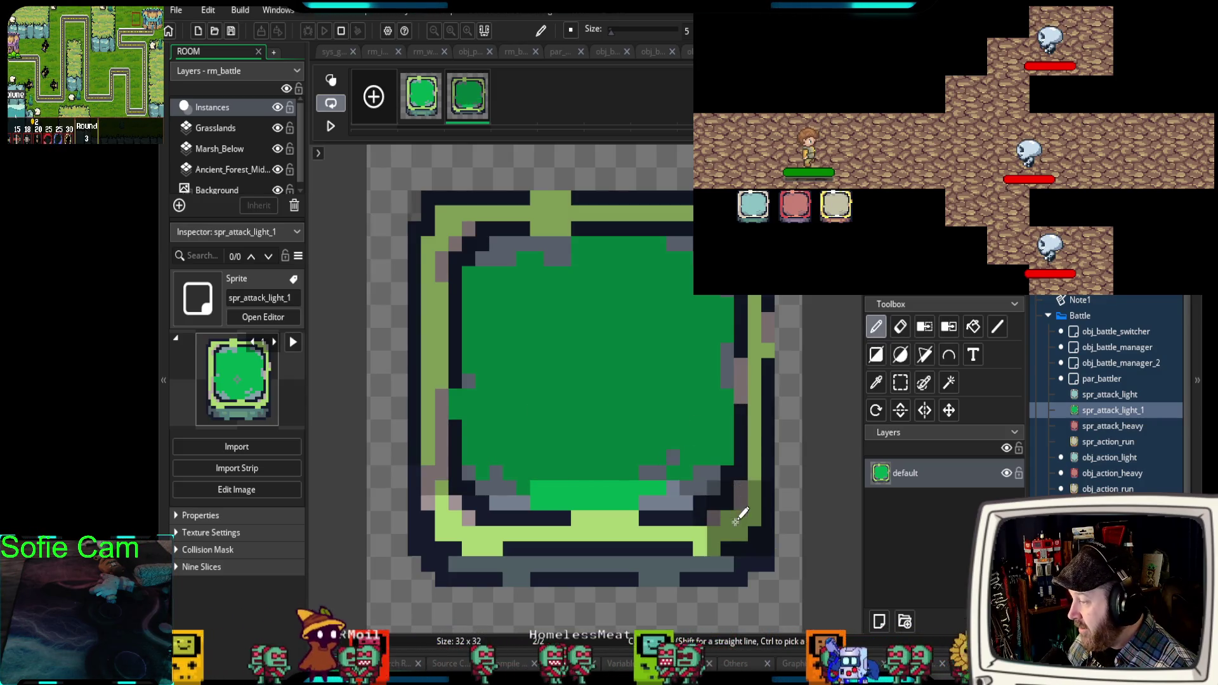
{"action": "mouse_move", "coordinate": [672, 510]}
{"action": "left_mouse_down"}
{"action": "mouse_move", "coordinate": [458, 509]}
{"action": "mouse_move", "coordinate": [454, 489]}
{"action": "mouse_move", "coordinate": [451, 514]}
{"action": "left_mouse_up"}
{"action": "key", "text": "ctrl+z"}
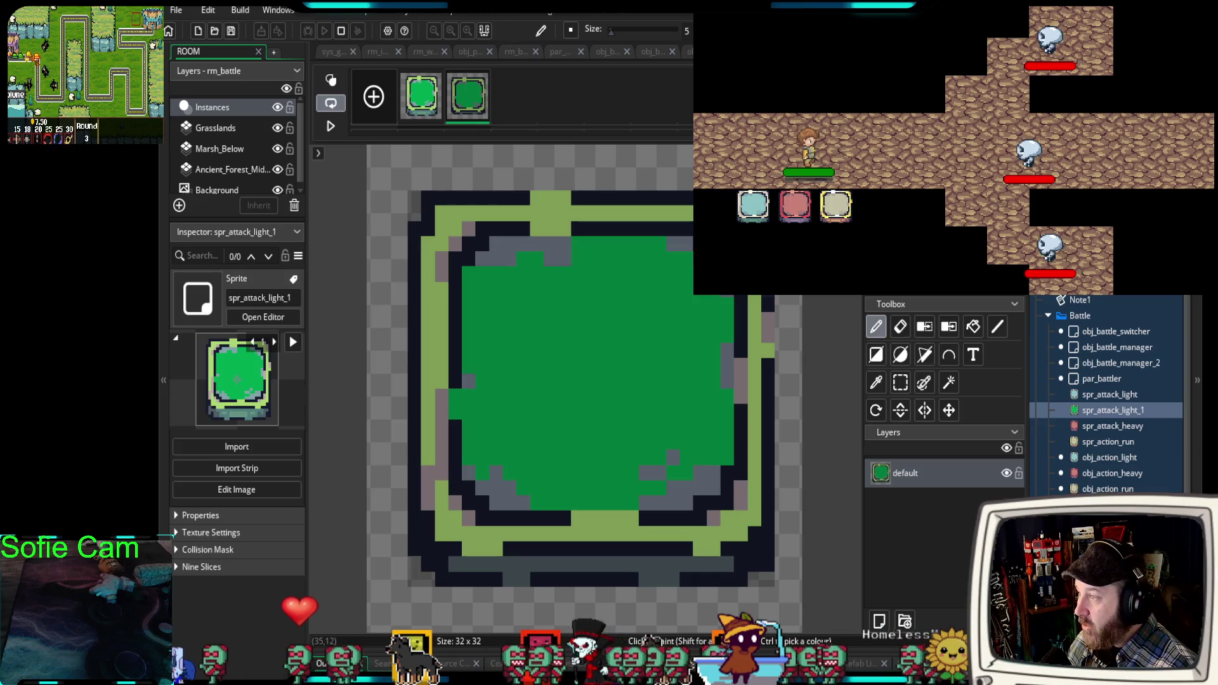
{"action": "key", "text": "ctrl+w"}
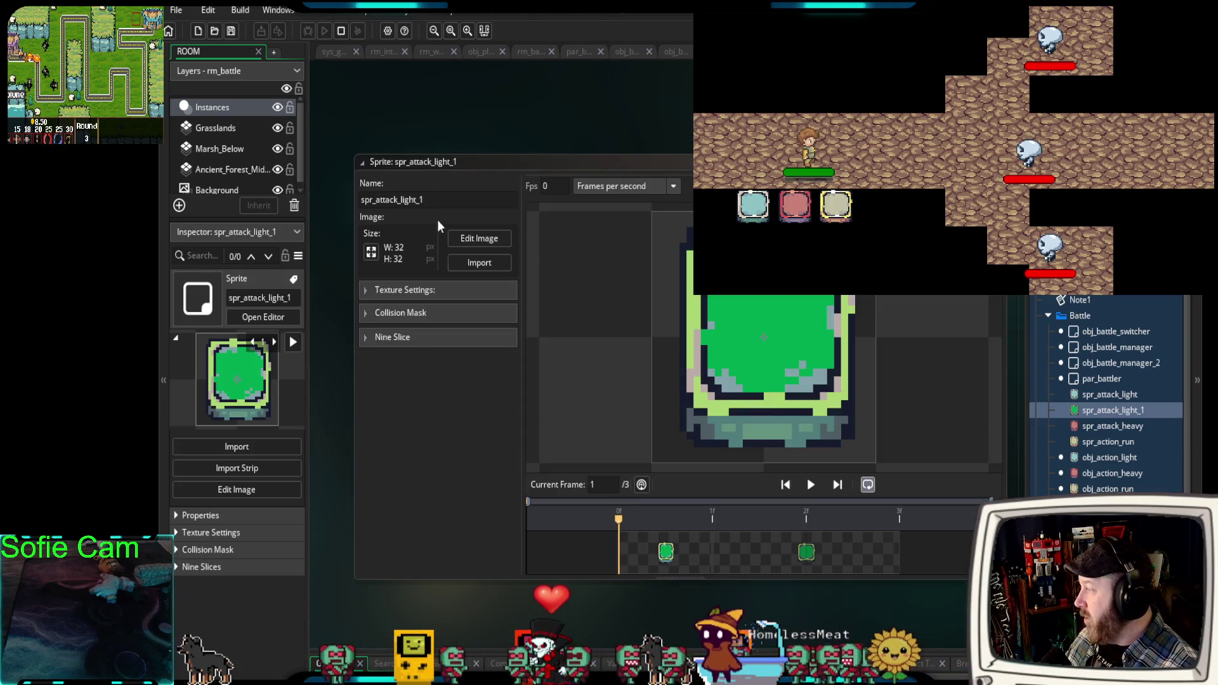
Rename the sprite to spr_defend.
{"action": "left_click", "coordinate": [434, 194]}
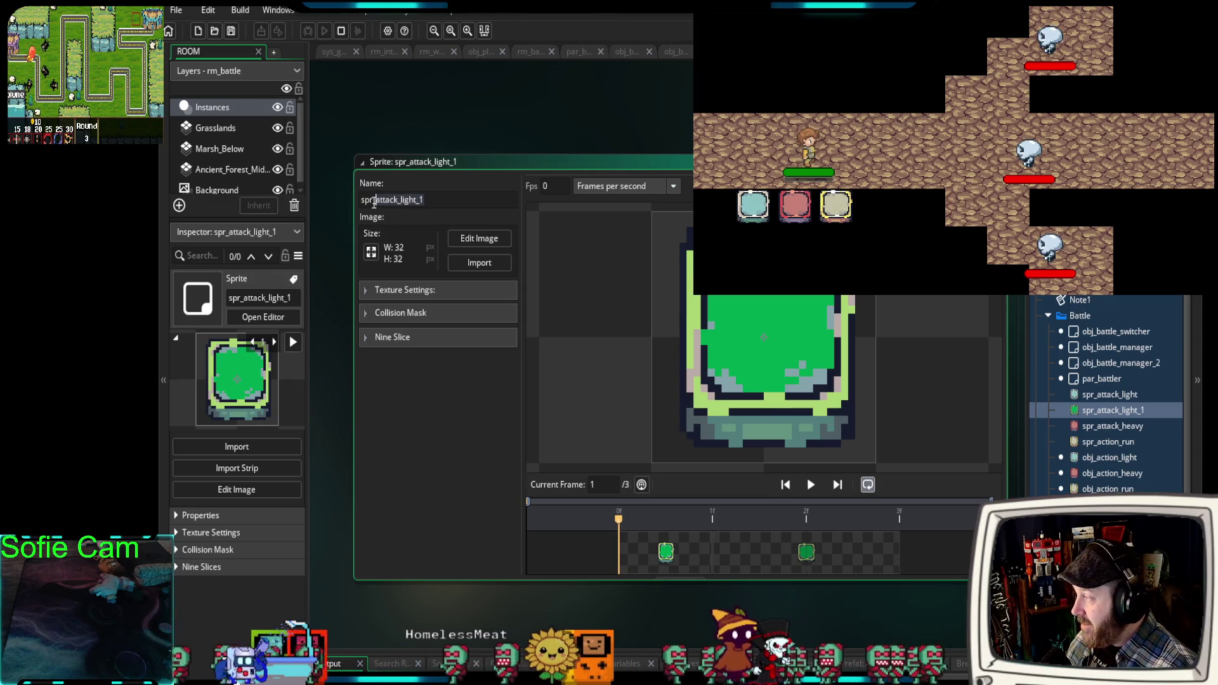
{"action": "type", "text": "defend"}
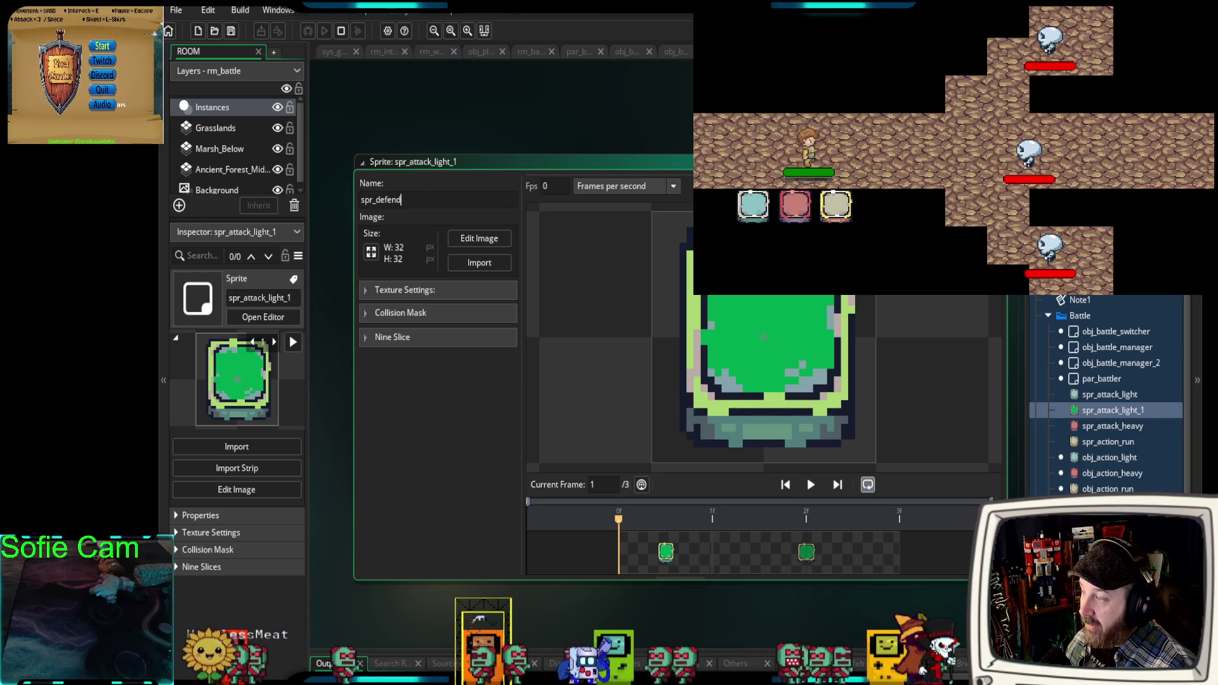
{"action": "key", "text": "ctrl+w"}
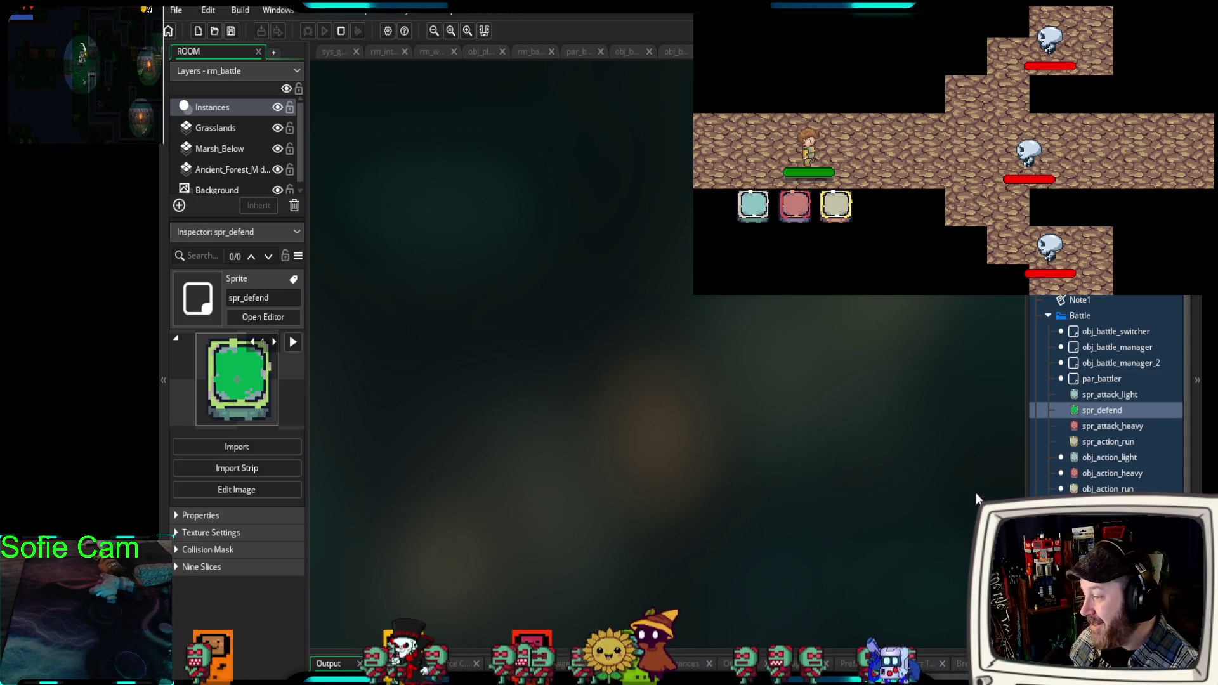
Duplicate obj_action_light, assign it sprite spr_defend, and name it obj_action_defend.
{"action": "left_click", "coordinate": [1074, 456]}
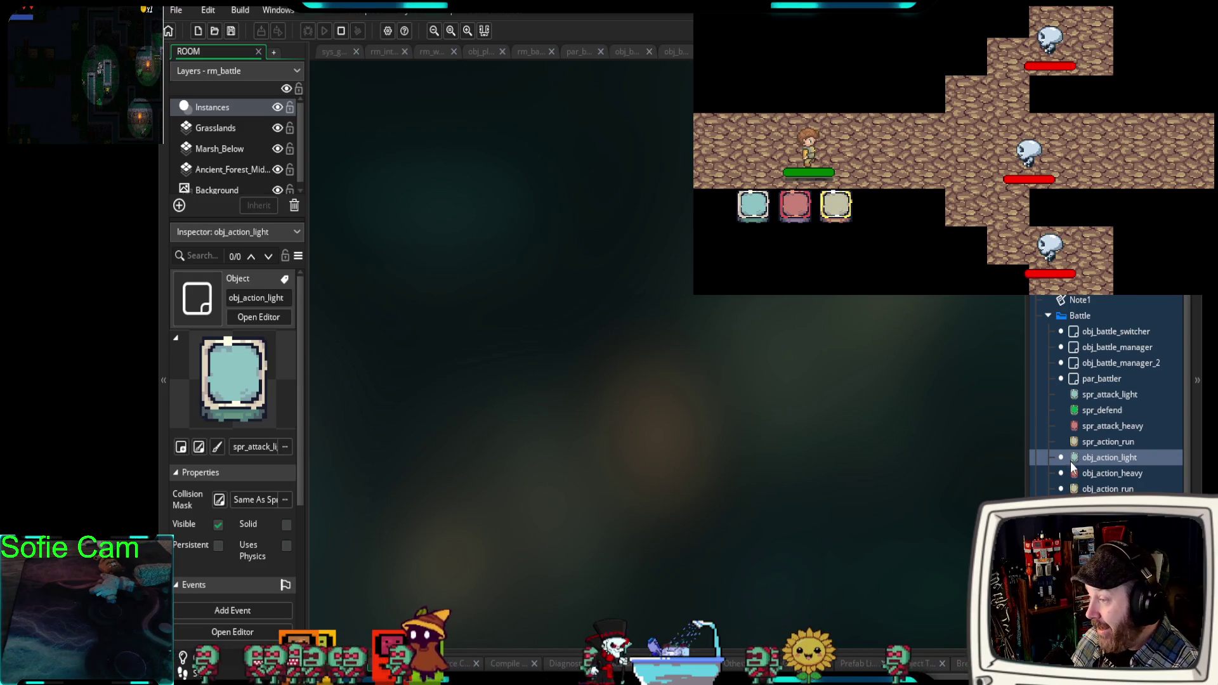
{"action": "key", "text": "ctrl+d"}
{"action": "key", "text": "Return"}
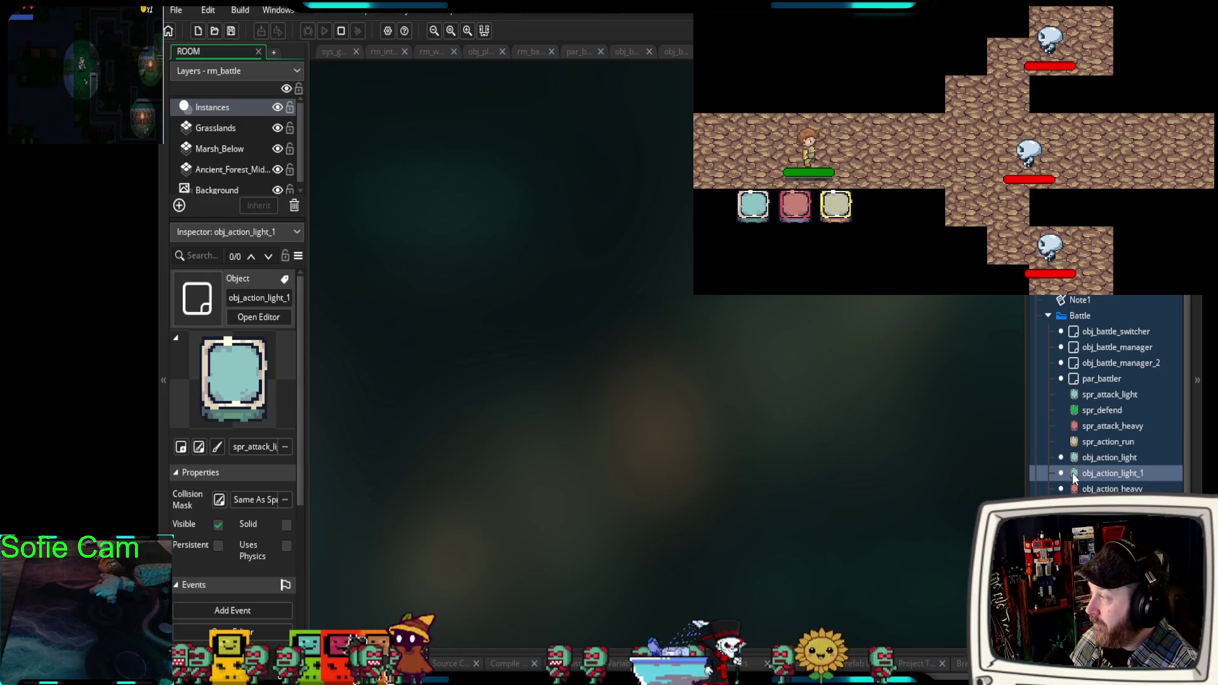
{"action": "double_click", "coordinate": [1072, 473]}
{"action": "left_click", "coordinate": [256, 448]}
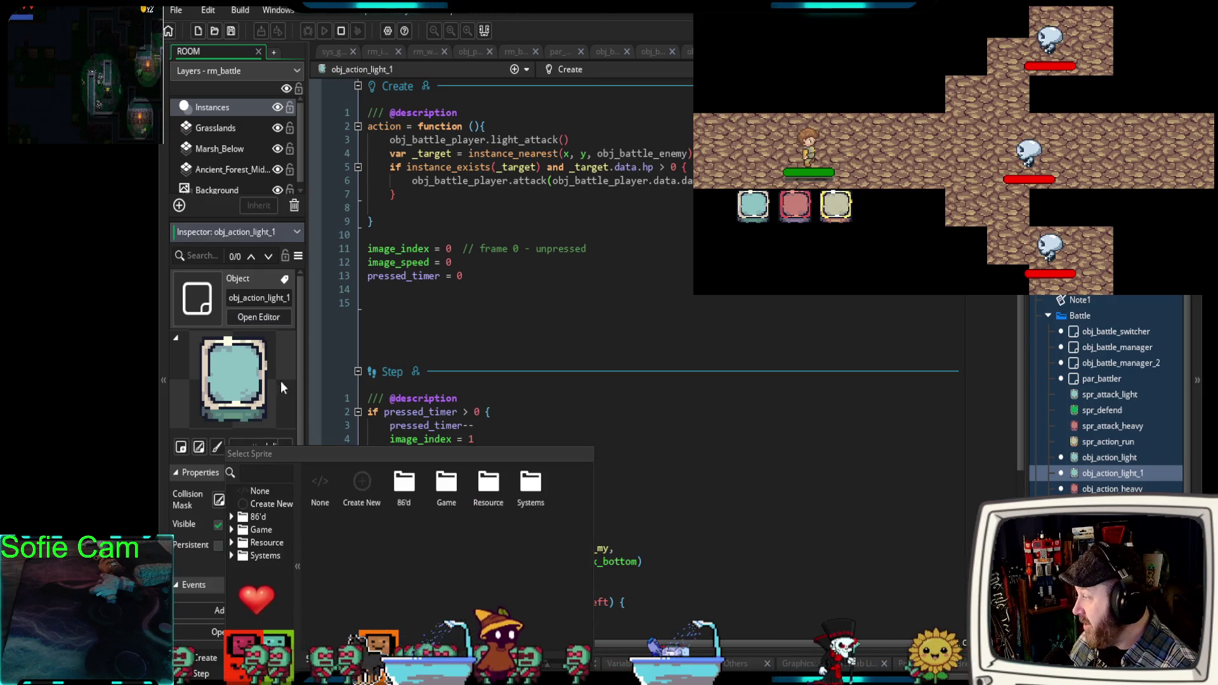
{"action": "type", "text": "def"}
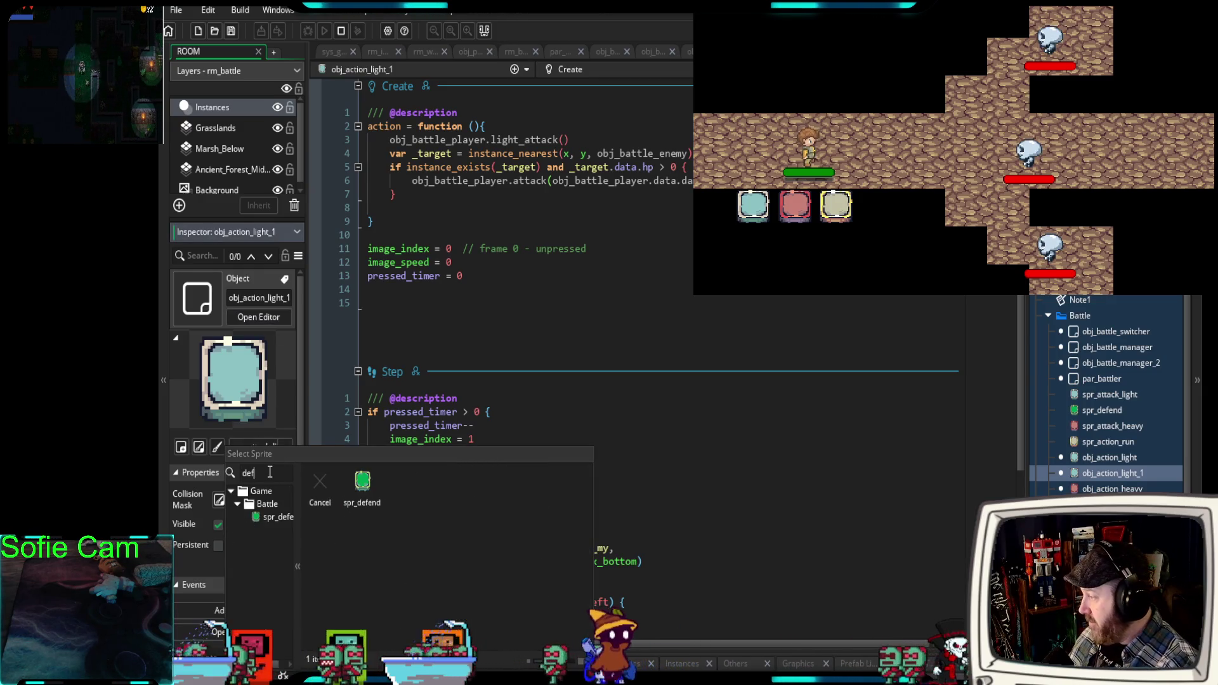
{"action": "left_click", "coordinate": [361, 482]}
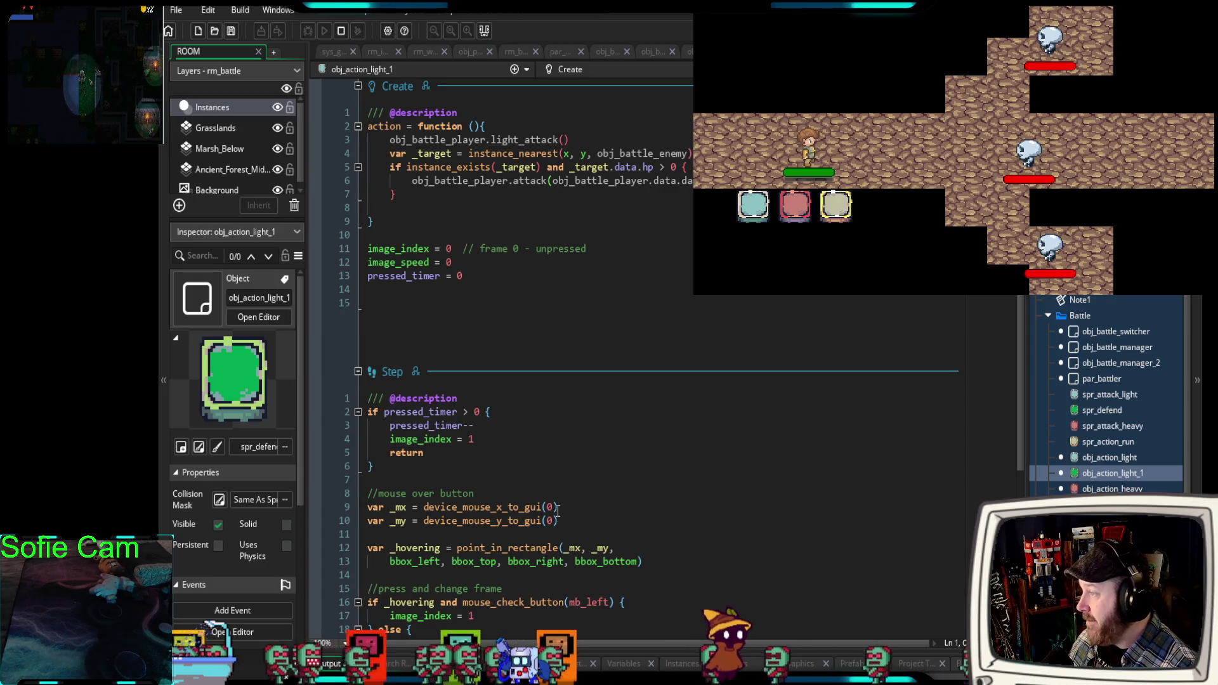
{"action": "left_click", "coordinate": [245, 298]}
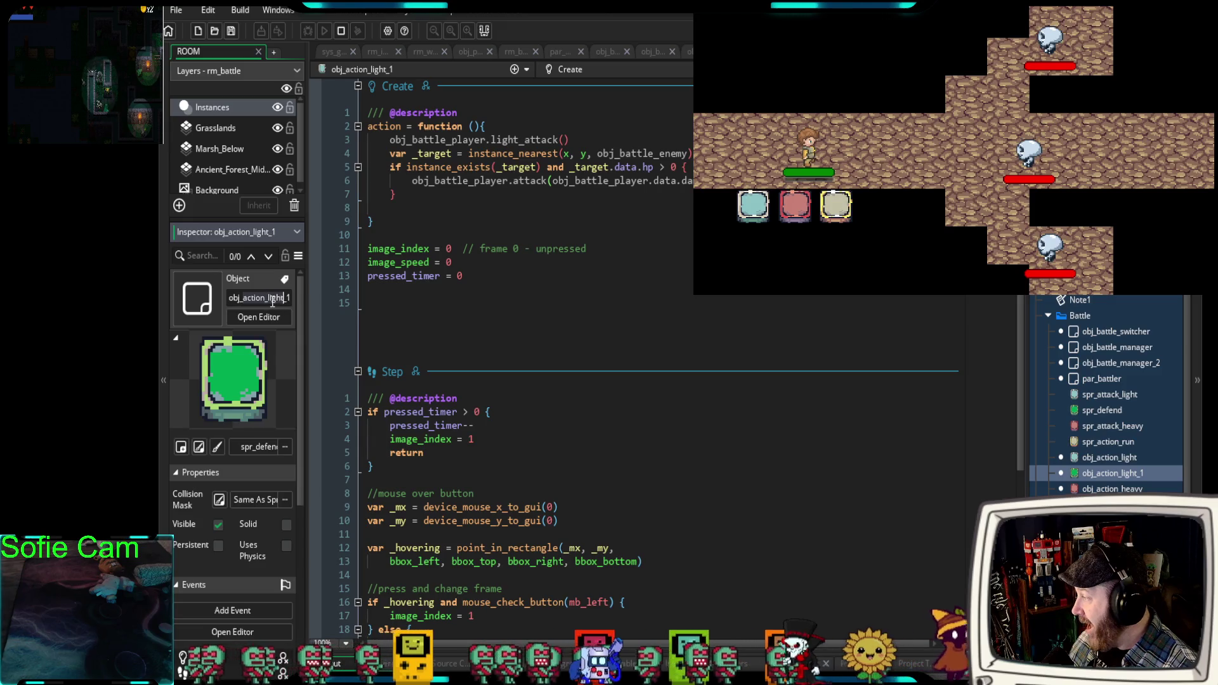
{"action": "double_click", "coordinate": [269, 297]}
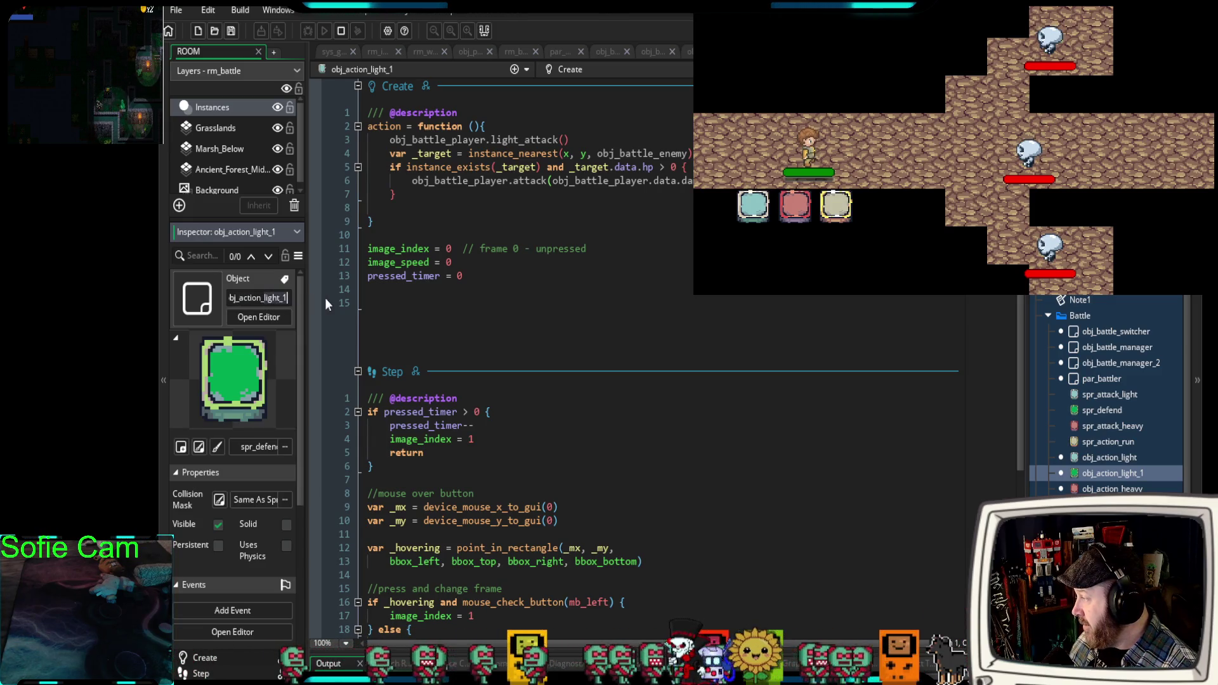
{"action": "type", "text": "obj_action_defend"}
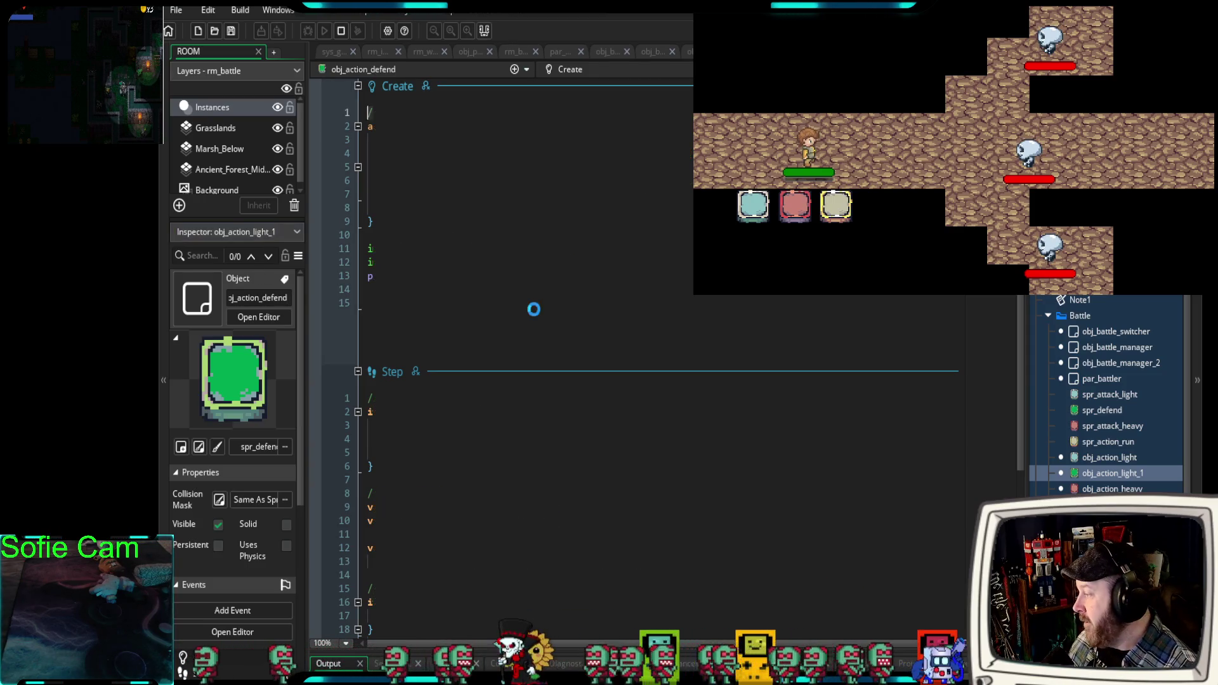
Change line 3 of obj_action_defend from light_attack() to obj_battle_player.defend().
{"action": "left_click", "coordinate": [535, 309]}
{"action": "scroll", "coordinate": [600, 460], "scroll_direction": "down", "scroll_amount": 2}
{"action": "scroll", "coordinate": [600, 460], "scroll_direction": "up", "scroll_amount": 2}
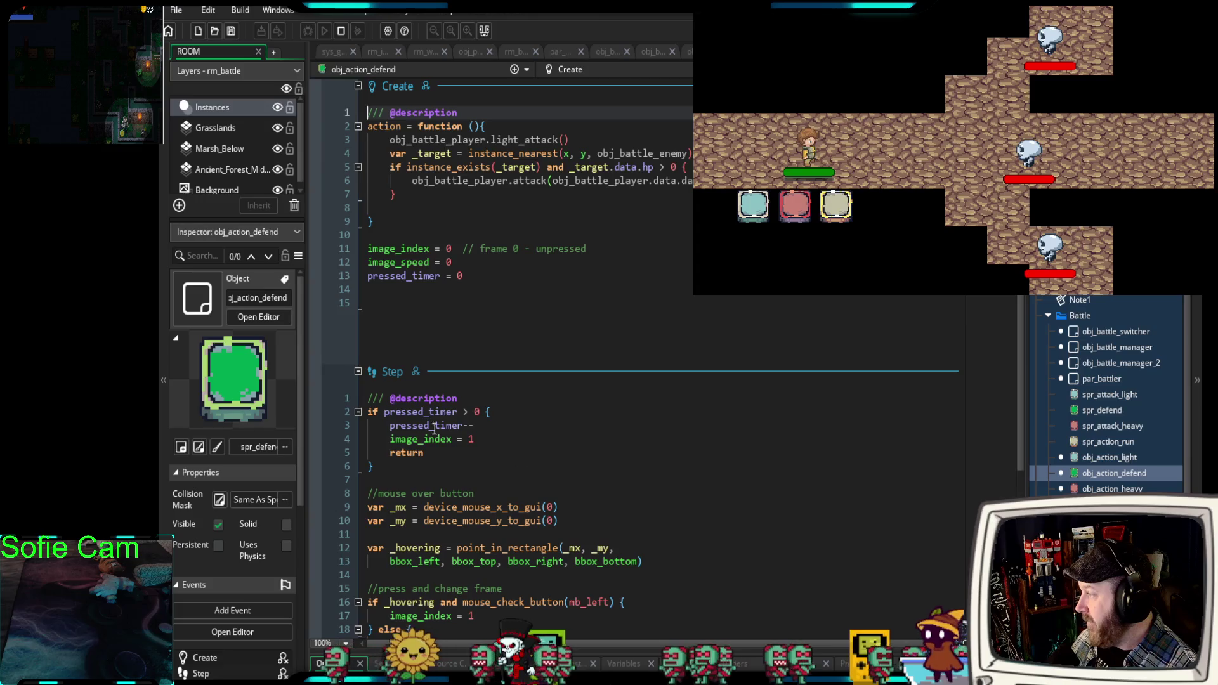
{"action": "left_click_drag", "start_coordinate": [570, 139], "coordinate": [389, 141]}
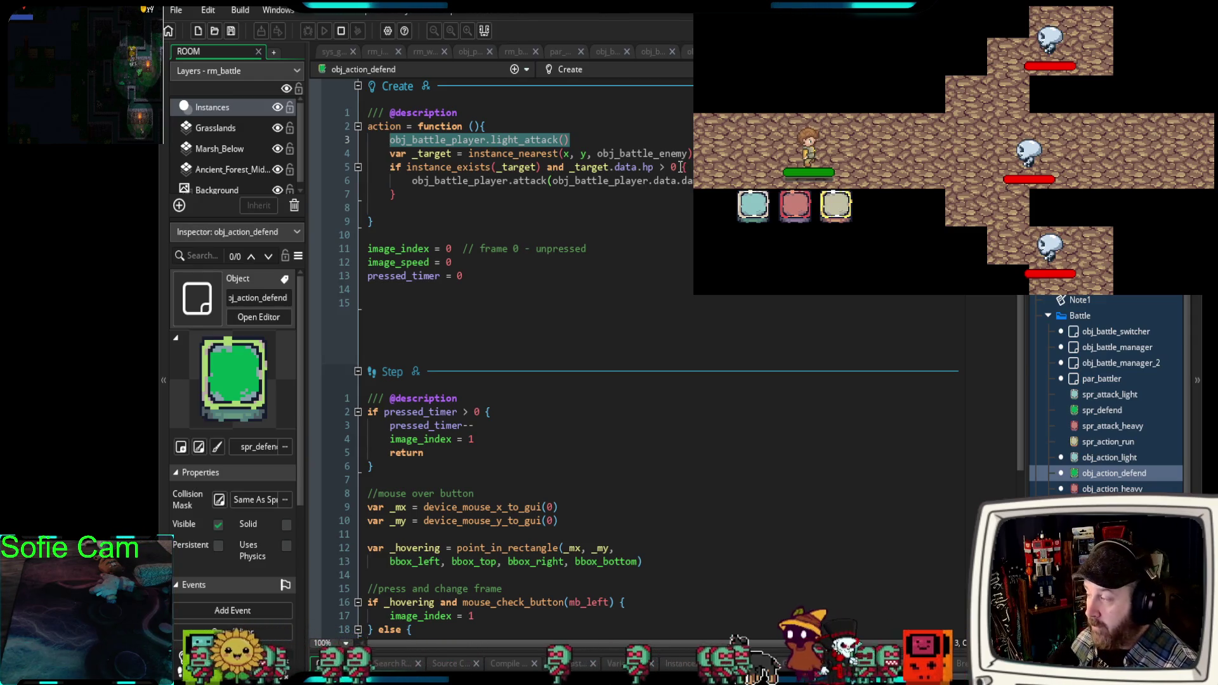
{"action": "key", "text": "End"}
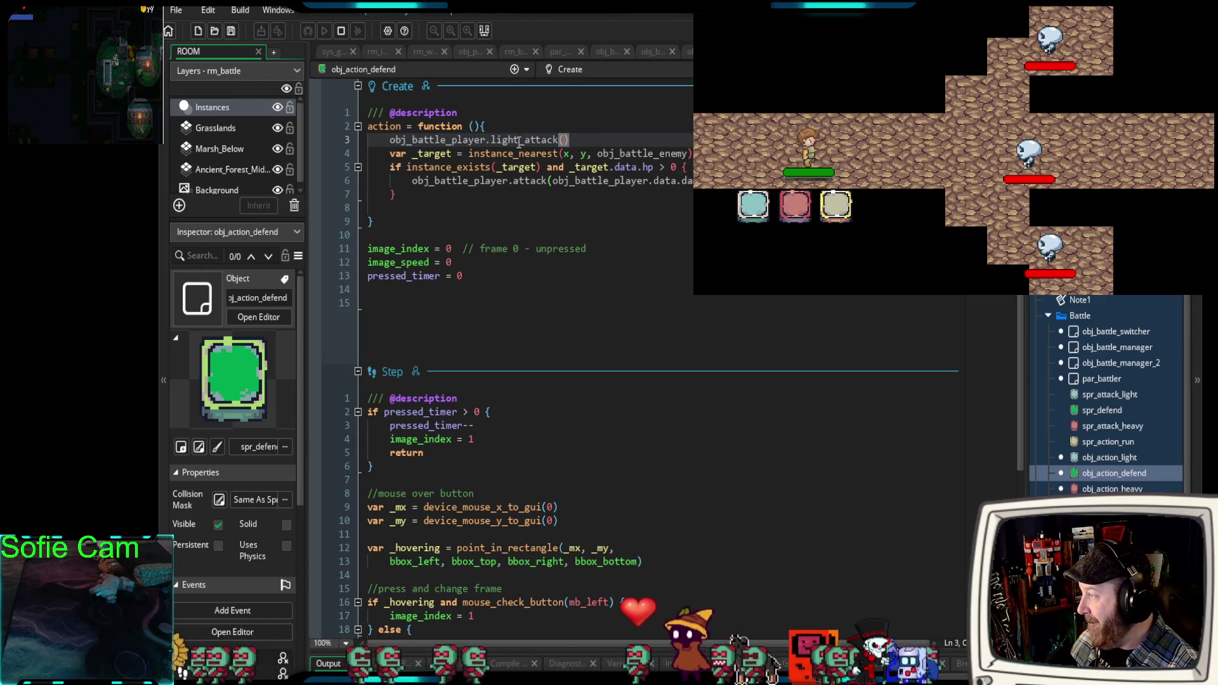
{"action": "mouse_move", "coordinate": [558, 140]}
{"action": "left_mouse_down"}
{"action": "mouse_move", "coordinate": [381, 127]}
{"action": "mouse_move", "coordinate": [491, 141]}
{"action": "left_mouse_up"}
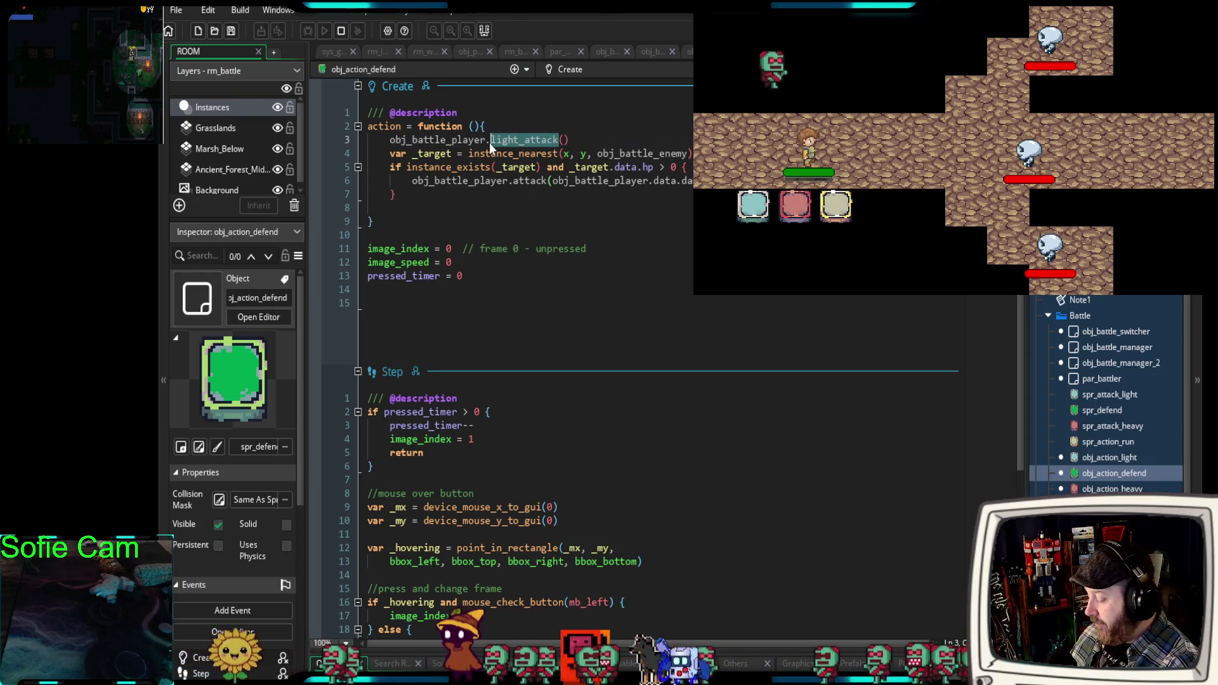
{"action": "type", "text": "defend"}
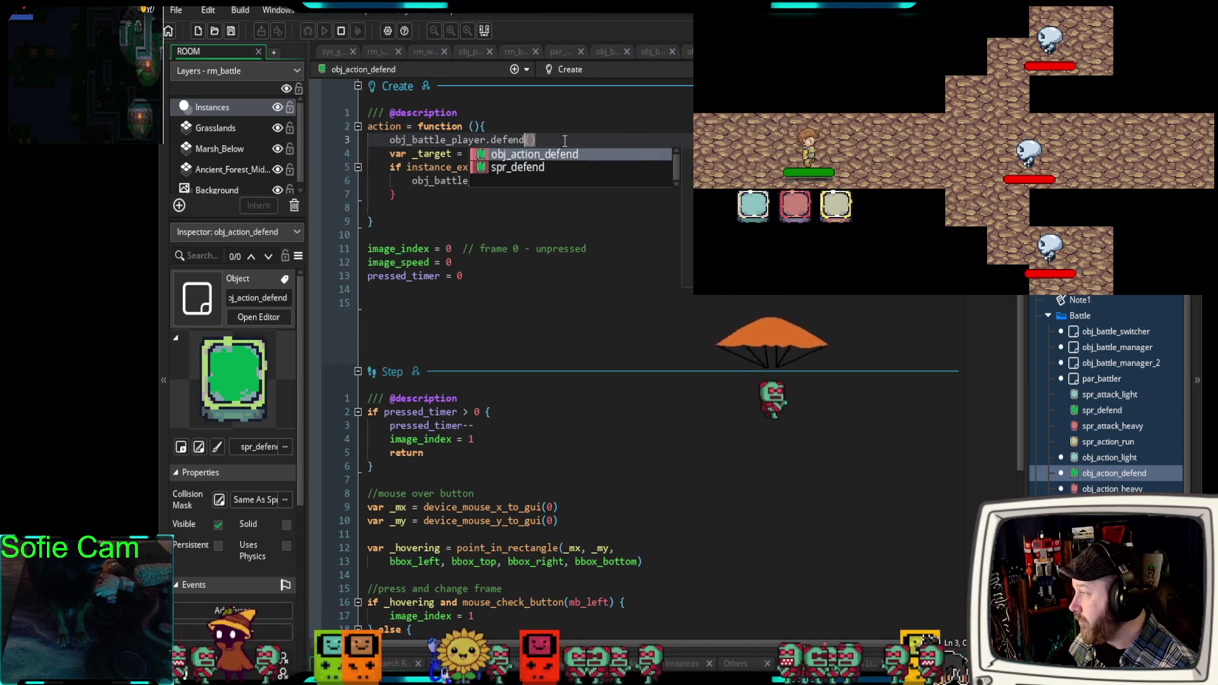
{"action": "key", "text": "Escape"}
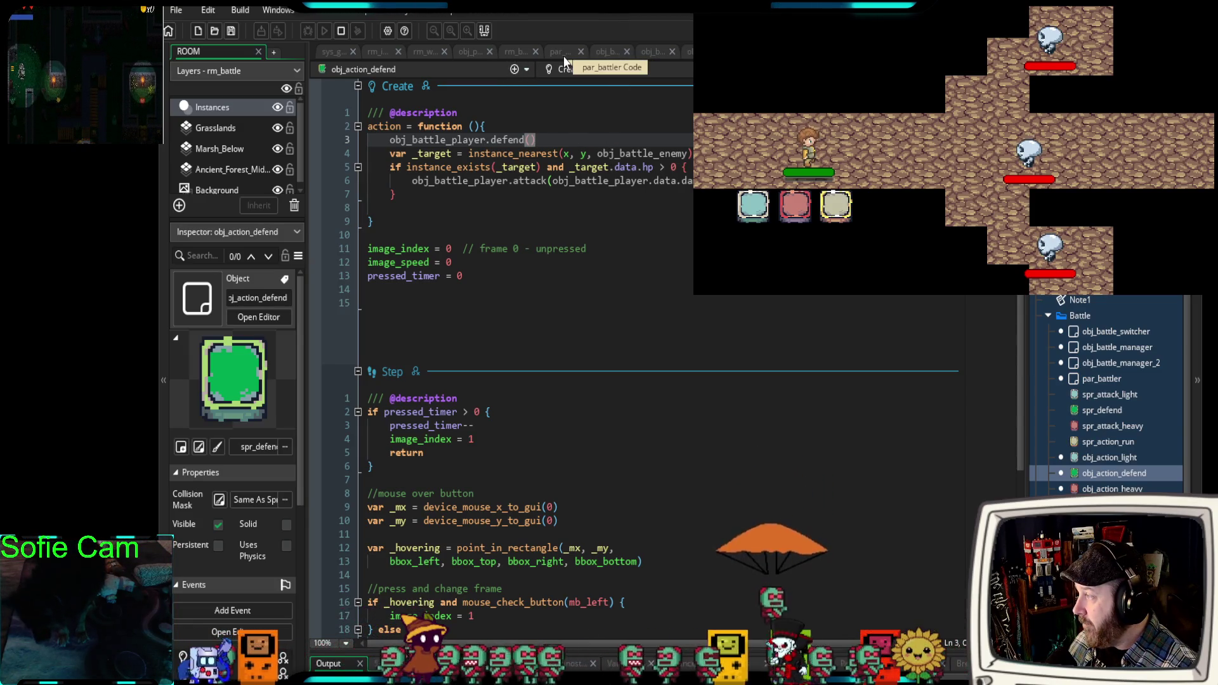
{"action": "left_click", "coordinate": [464, 55]}
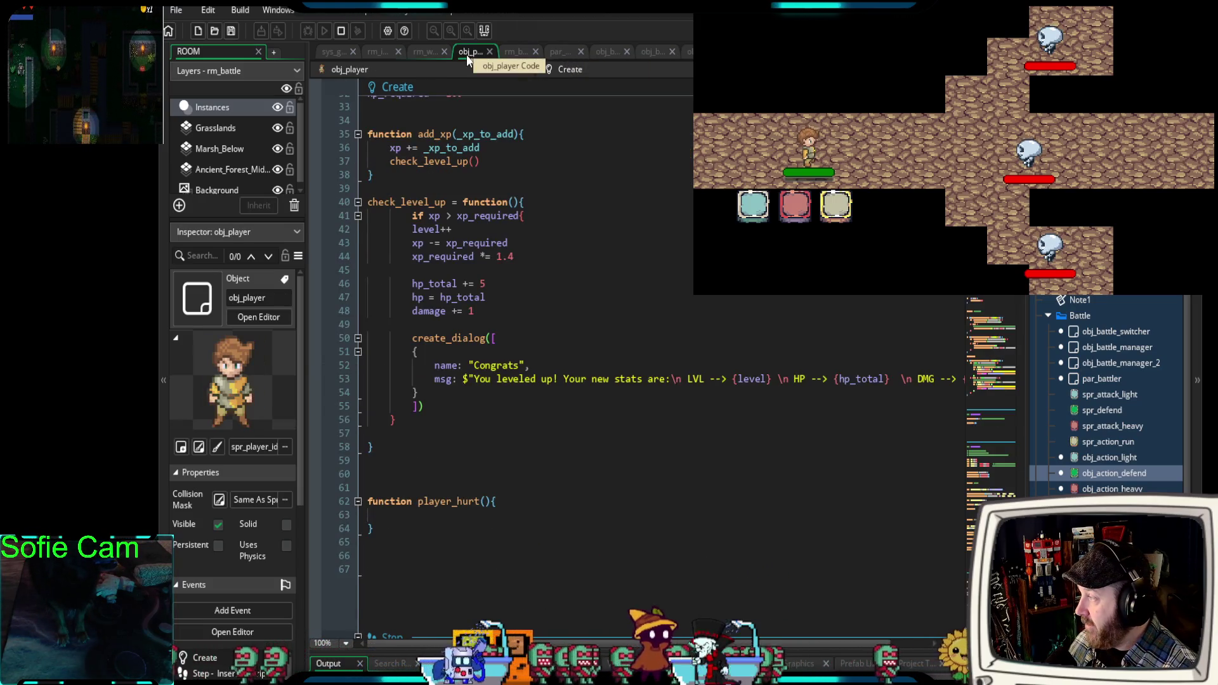
In start_turn, add a fourth button line creating obj_action_defend at button_x + 96.
{"action": "left_click", "coordinate": [607, 55]}
{"action": "scroll", "coordinate": [507, 355], "scroll_direction": "up", "scroll_amount": 4}
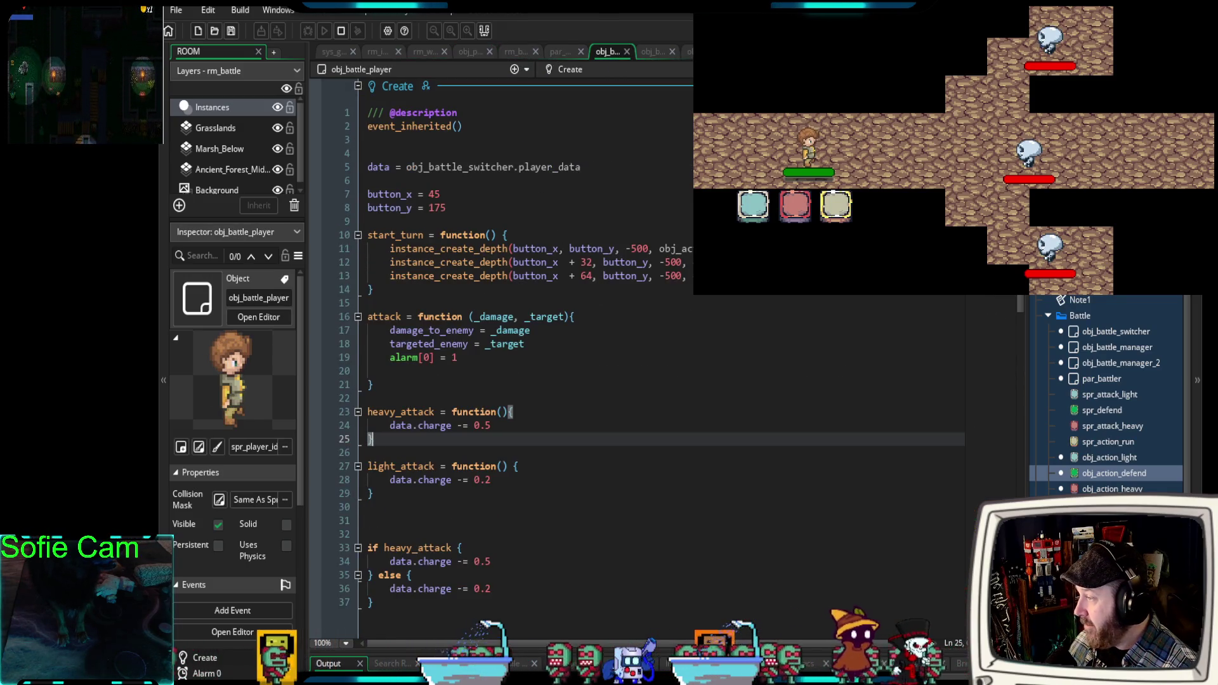
{"action": "left_click", "coordinate": [511, 275]}
{"action": "key", "text": "ctrl+d"}
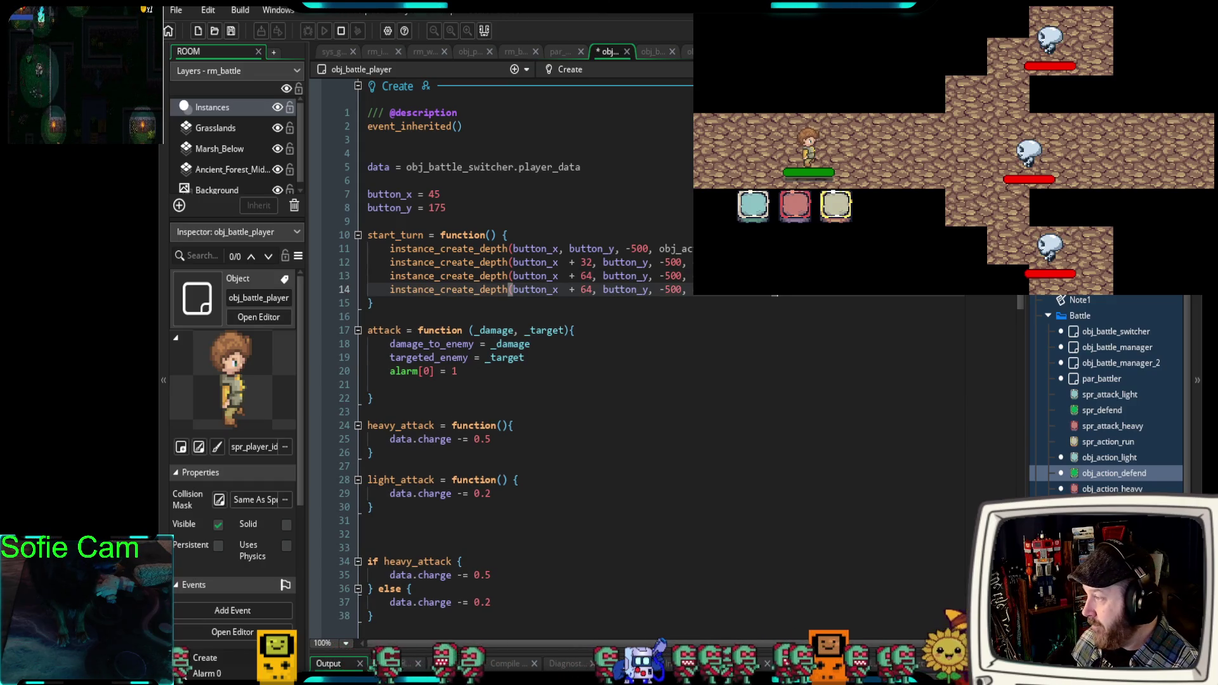
{"action": "mouse_move", "coordinate": [1114, 472]}
{"action": "left_mouse_down"}
{"action": "mouse_move", "coordinate": [952, 299]}
{"action": "mouse_move", "coordinate": [748, 297]}
{"action": "left_mouse_up"}
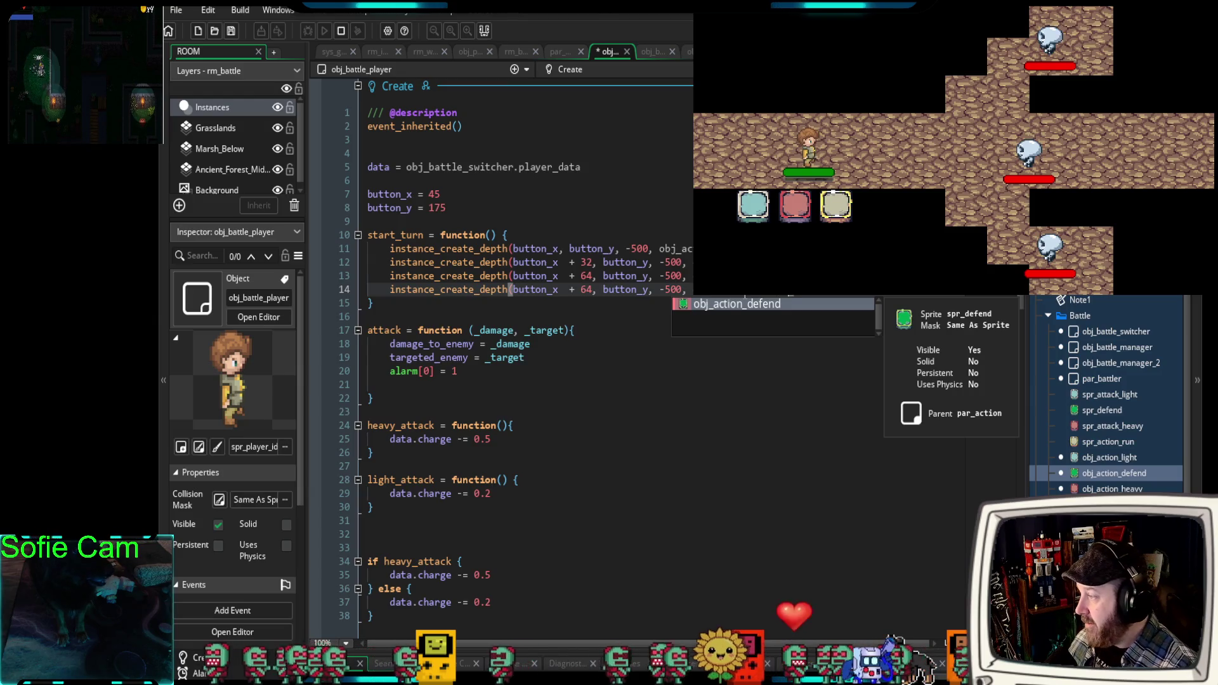
{"action": "left_click", "coordinate": [590, 291]}
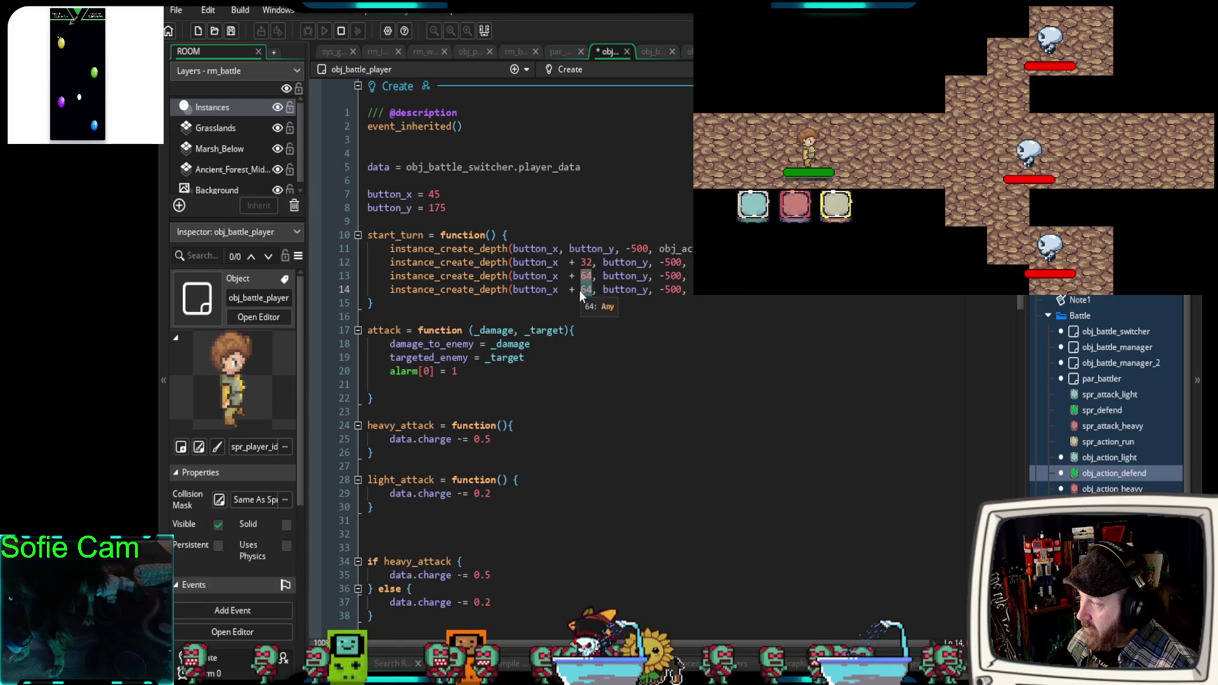
{"action": "type", "text": "96"}
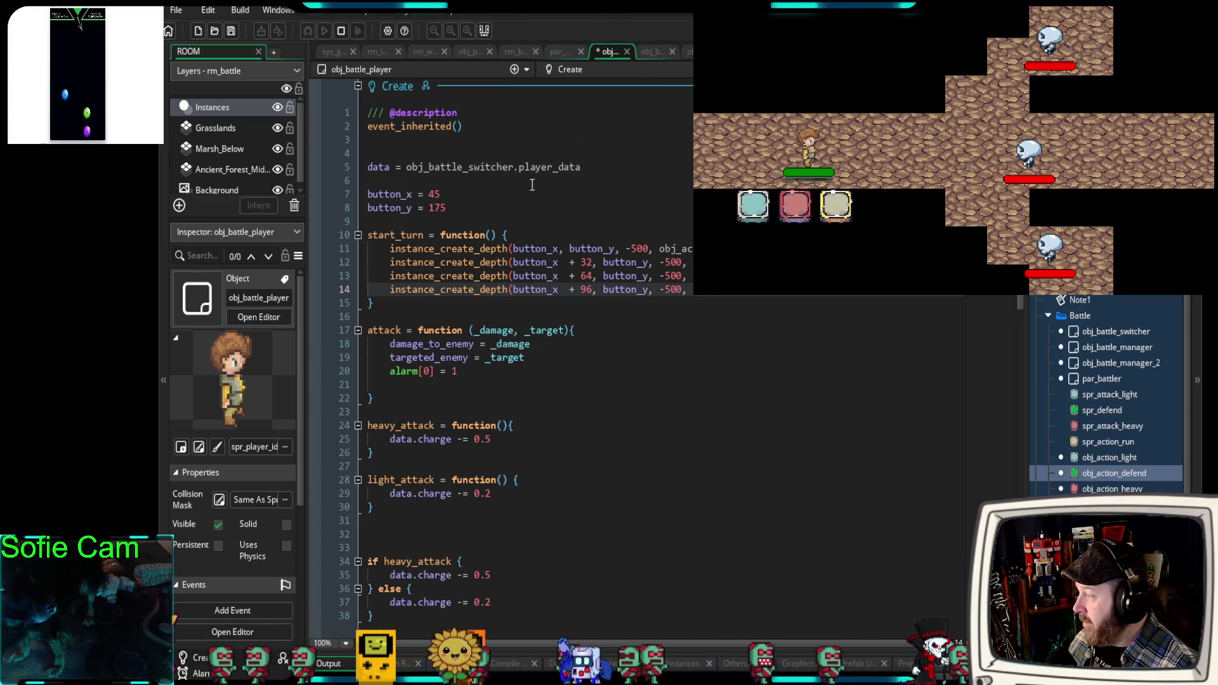
Delete the leftover if heavy_attack/else block.
{"action": "scroll", "coordinate": [532, 184], "scroll_direction": "down", "scroll_amount": 4}
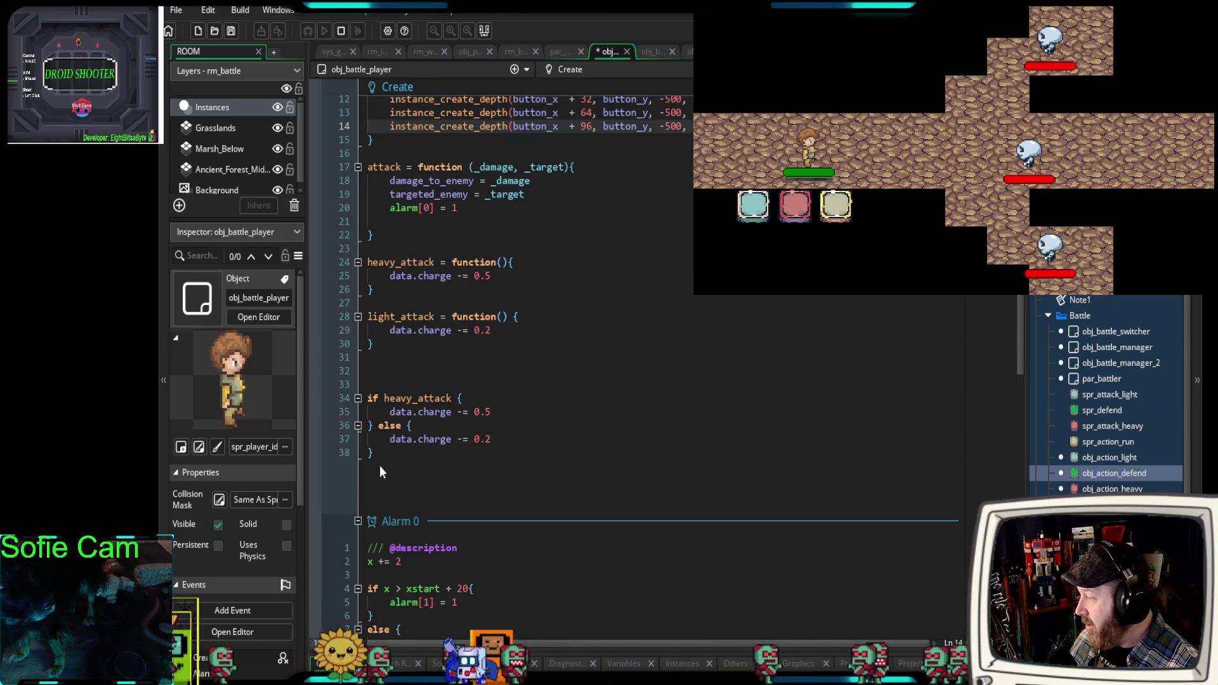
{"action": "left_click_drag", "start_coordinate": [380, 450], "coordinate": [358, 401]}
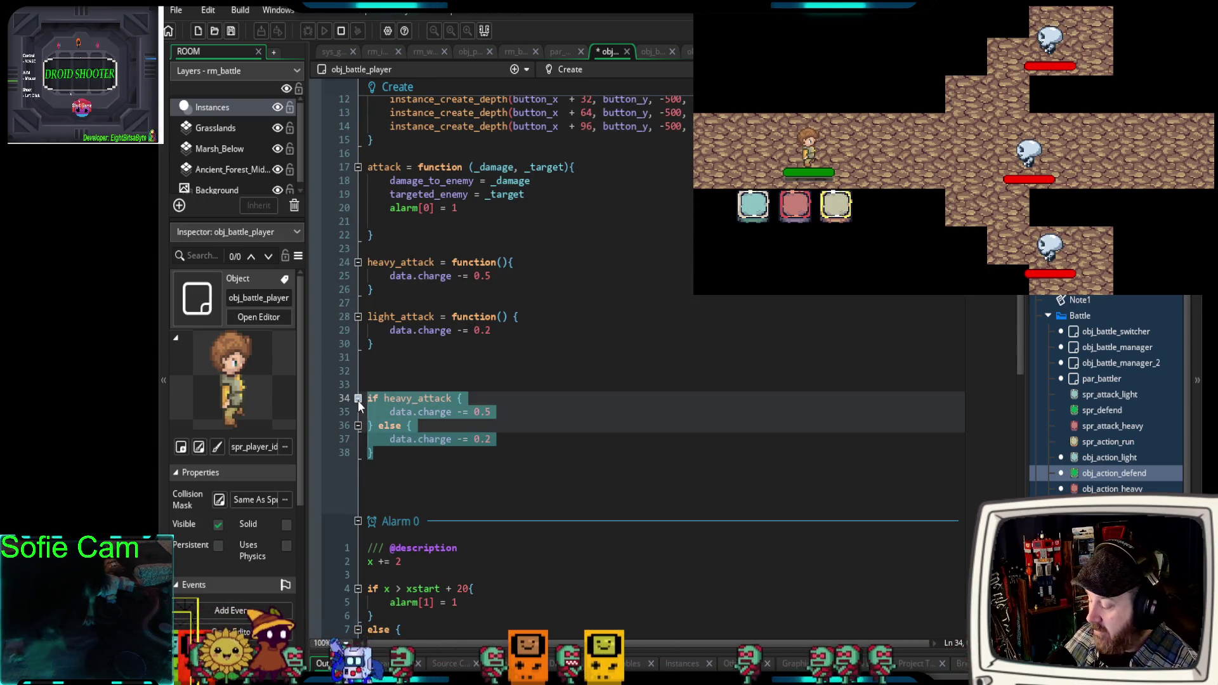
{"action": "key", "text": "BackSpace"}
{"action": "left_click", "coordinate": [384, 359]}
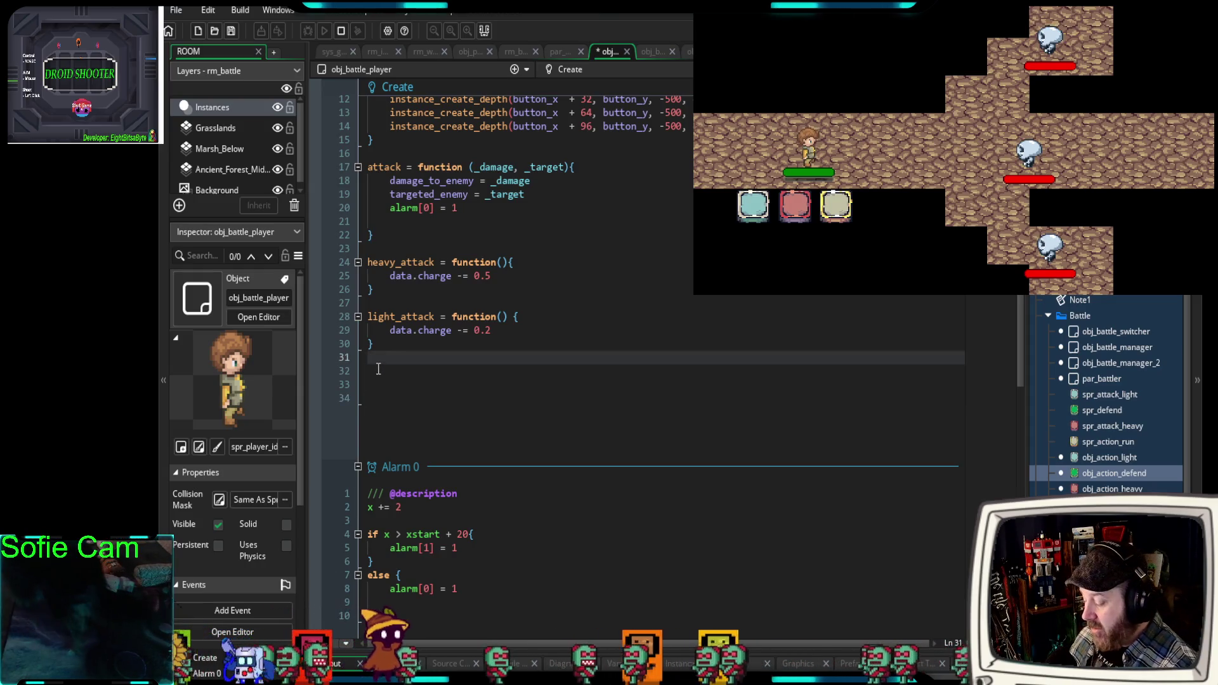
Add defend = function() { data.charge += 0.5 } below light_attack, then reopen obj_action_defend.
{"action": "key", "text": "Return"}
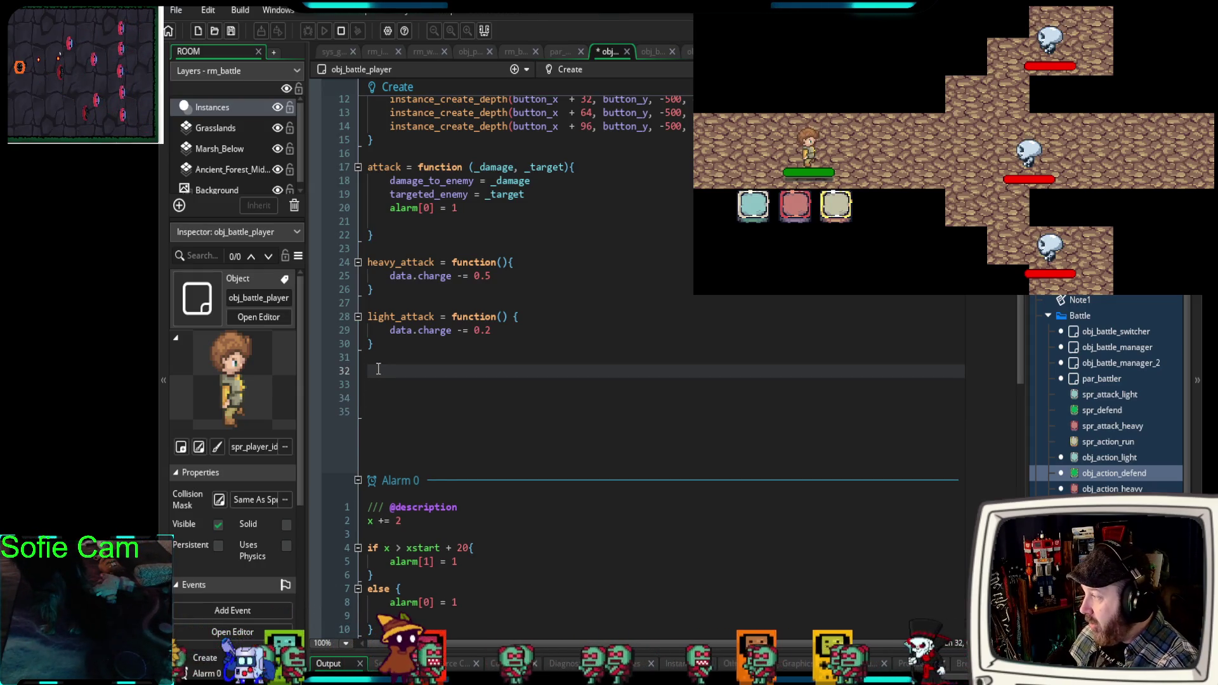
{"action": "type", "text": "defend"}
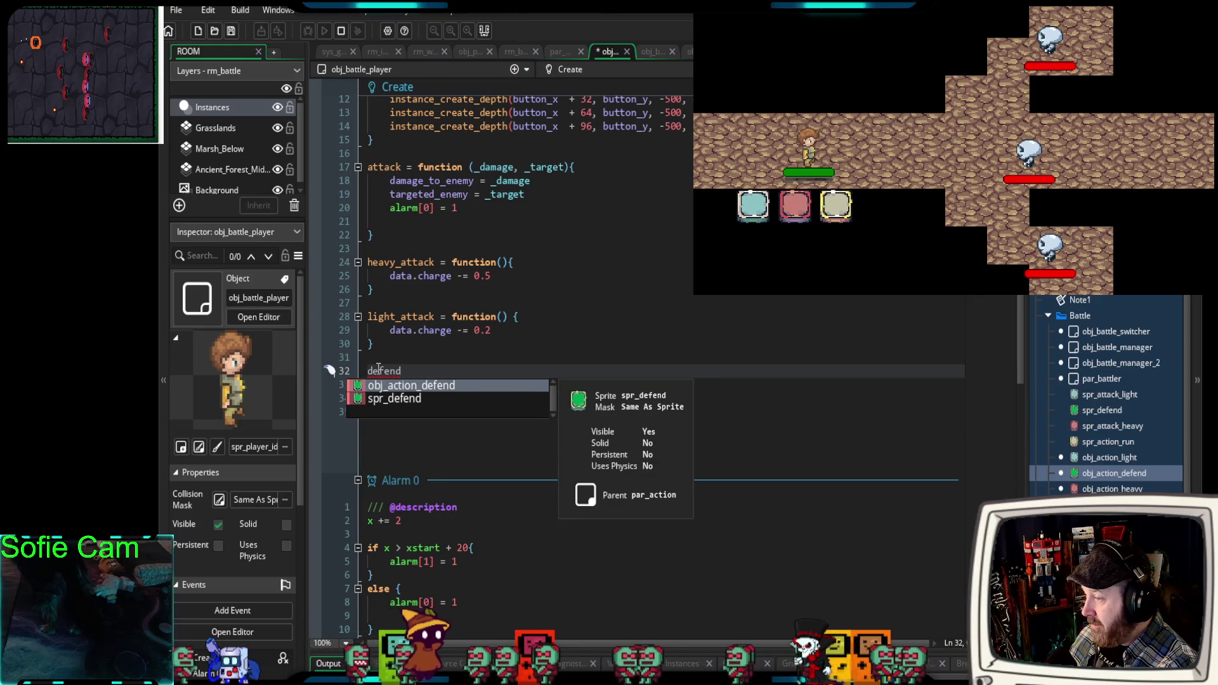
{"action": "type", "text": "_"}
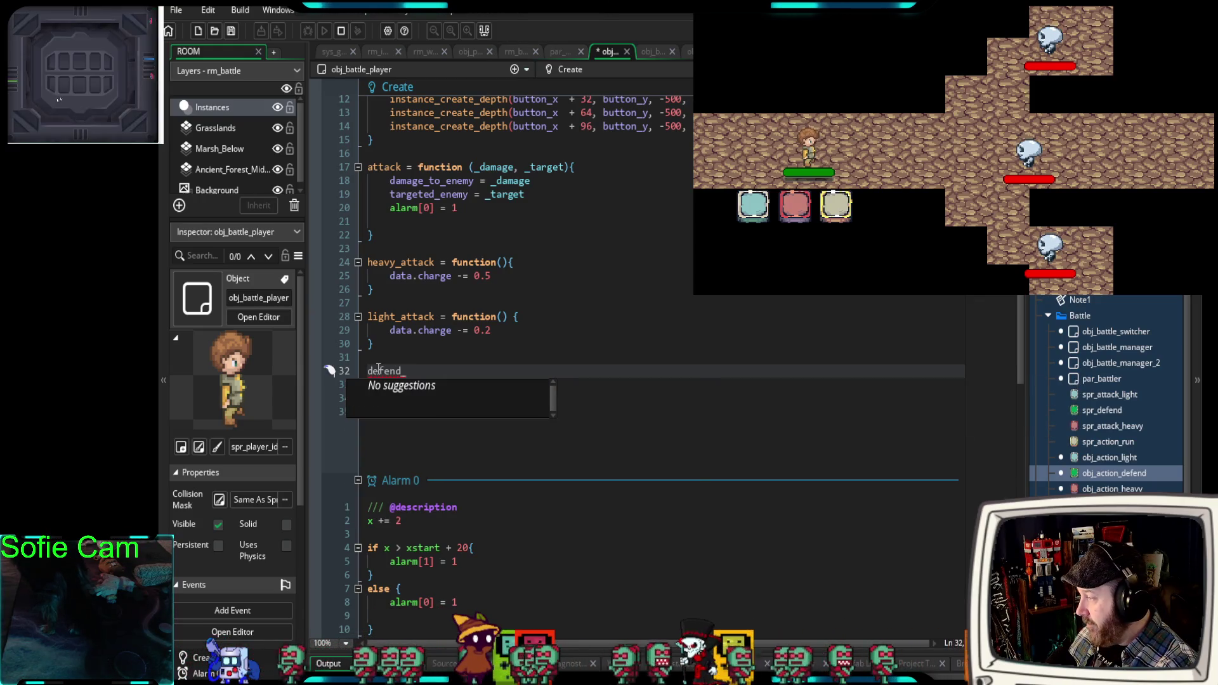
{"action": "key", "text": "BackSpace"}
{"action": "type", "text": "= "}
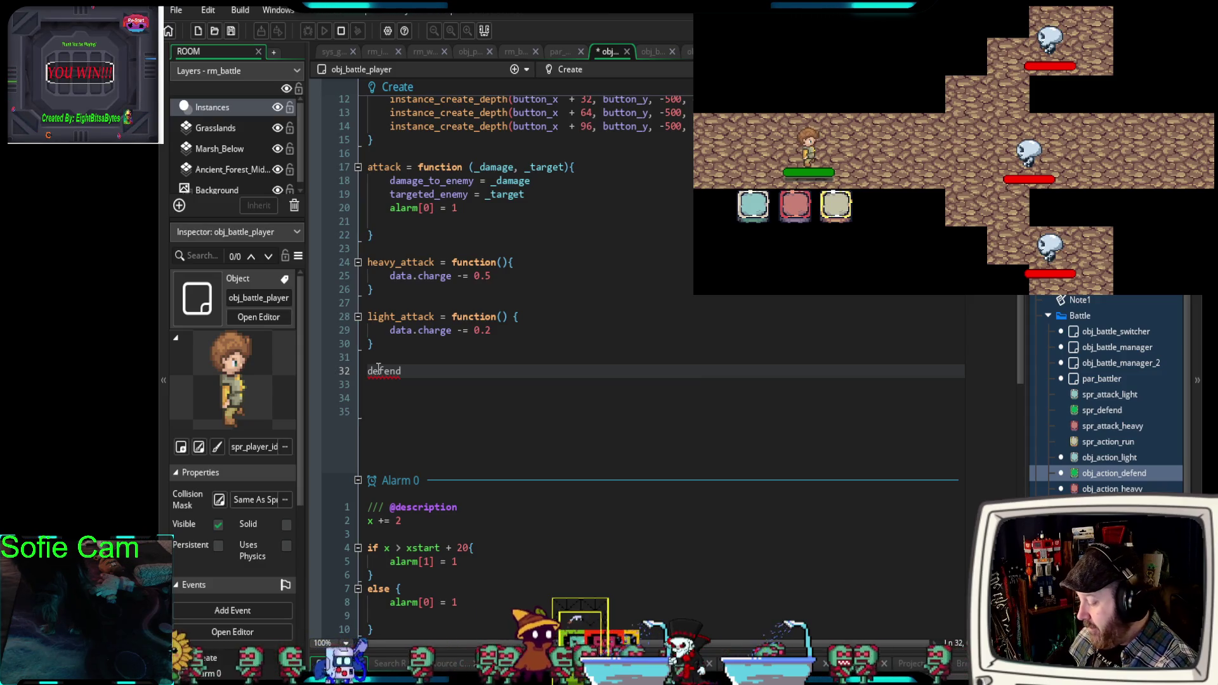
{"action": "type", "text": "function("}
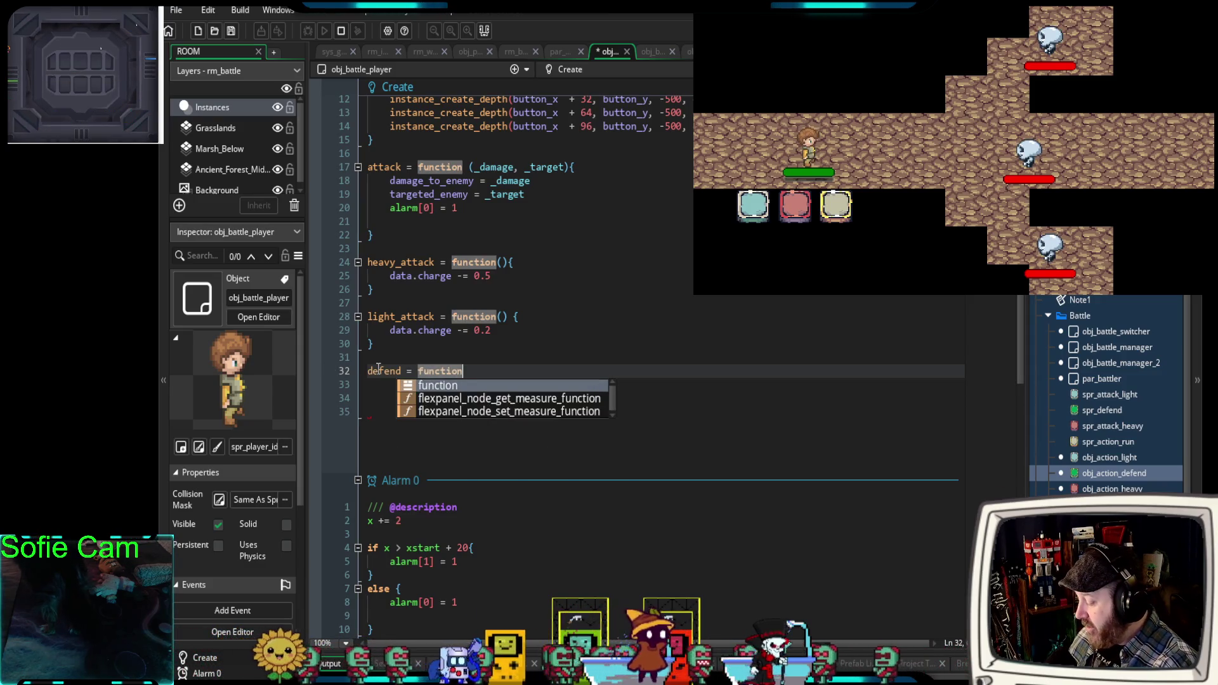
{"action": "key", "text": "Up"}
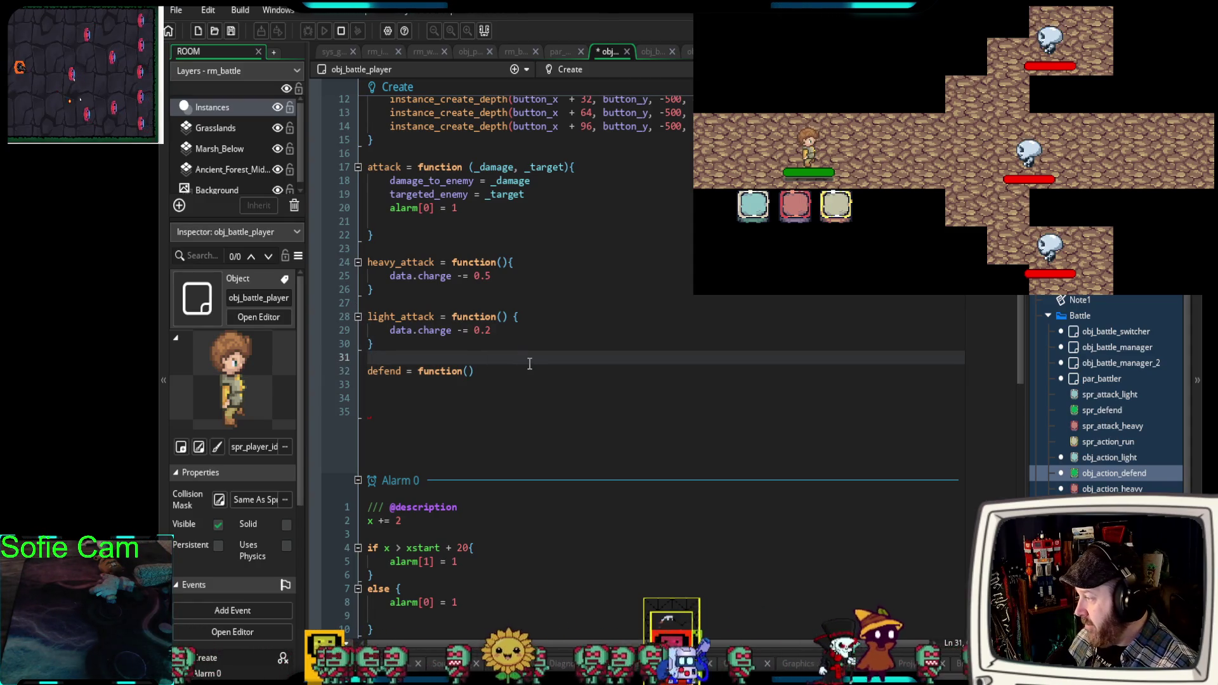
{"action": "left_click", "coordinate": [508, 369]}
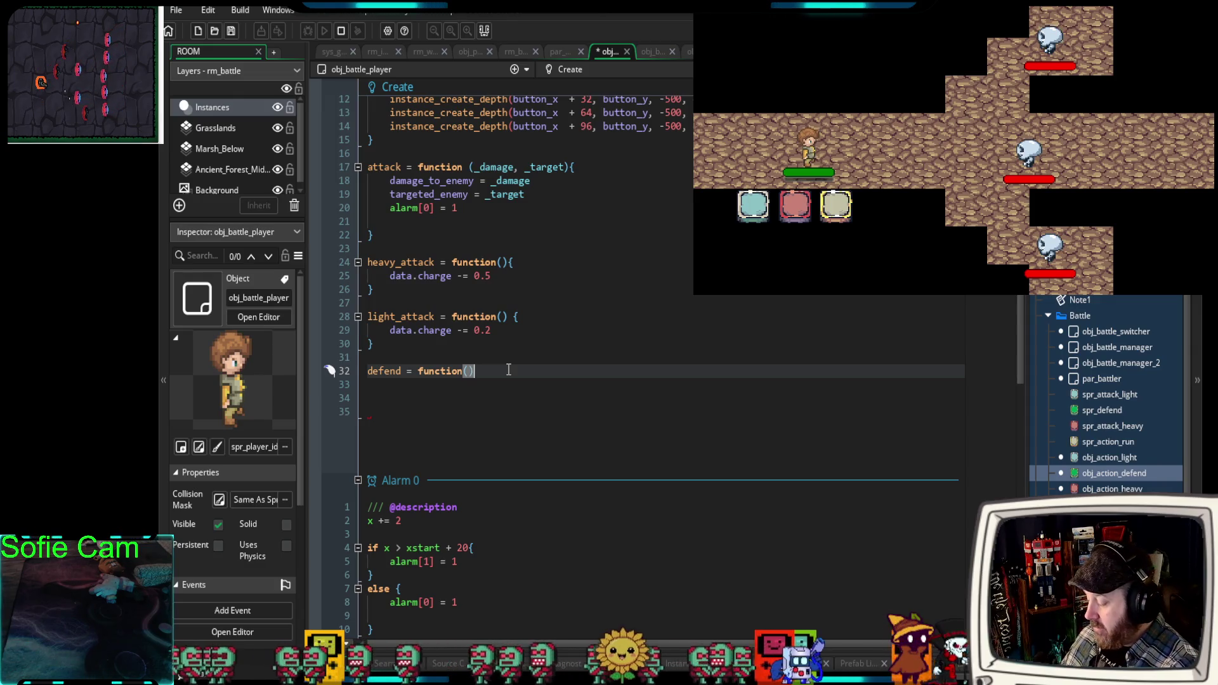
{"action": "type", "text": "{"}
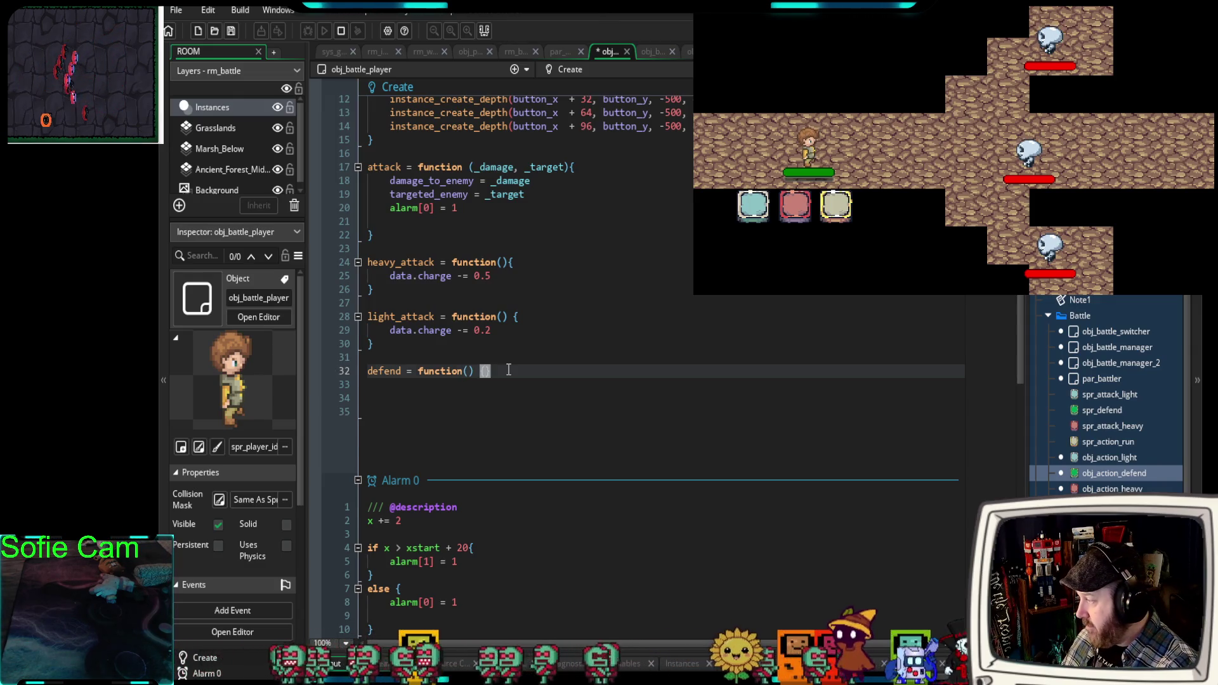
{"action": "key", "text": "Return"}
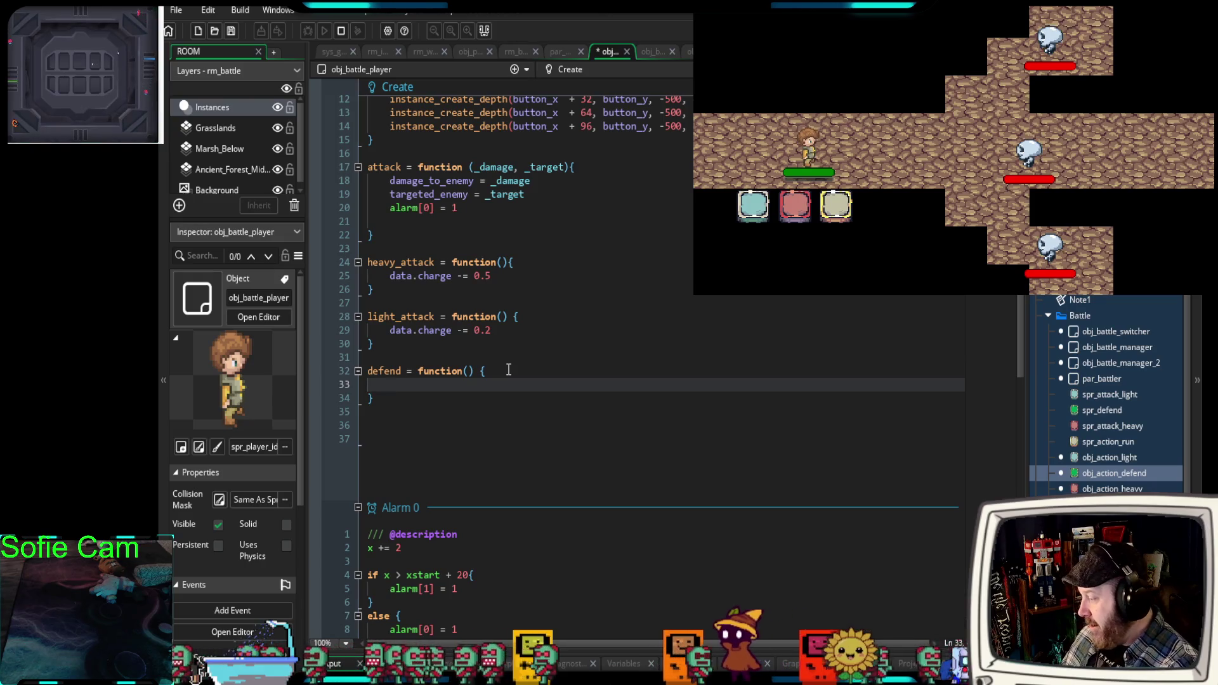
{"action": "type", "text": "data."}
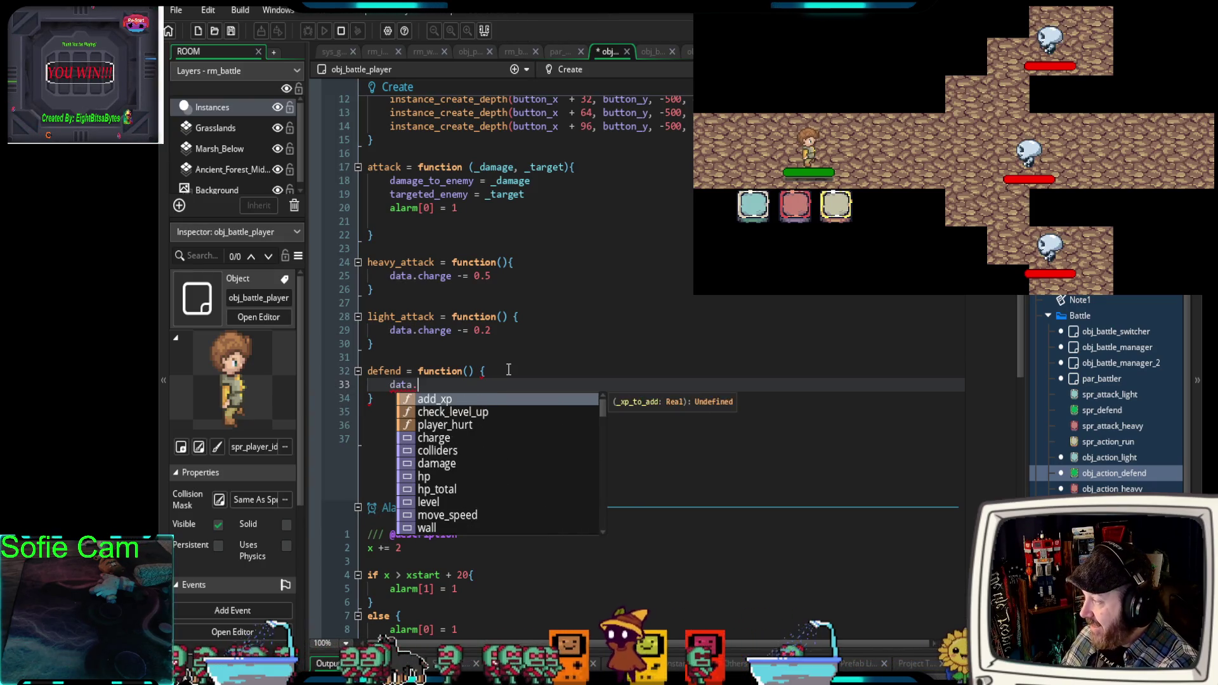
{"action": "type", "text": "charge"}
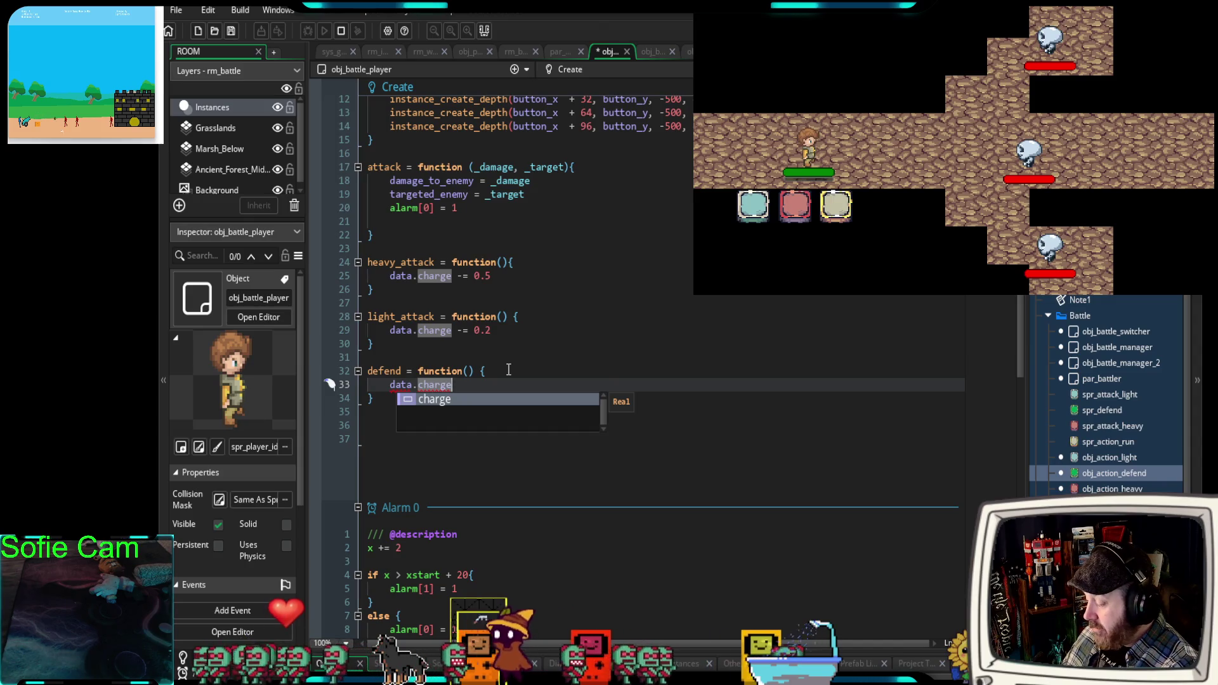
{"action": "type", "text": " +"}
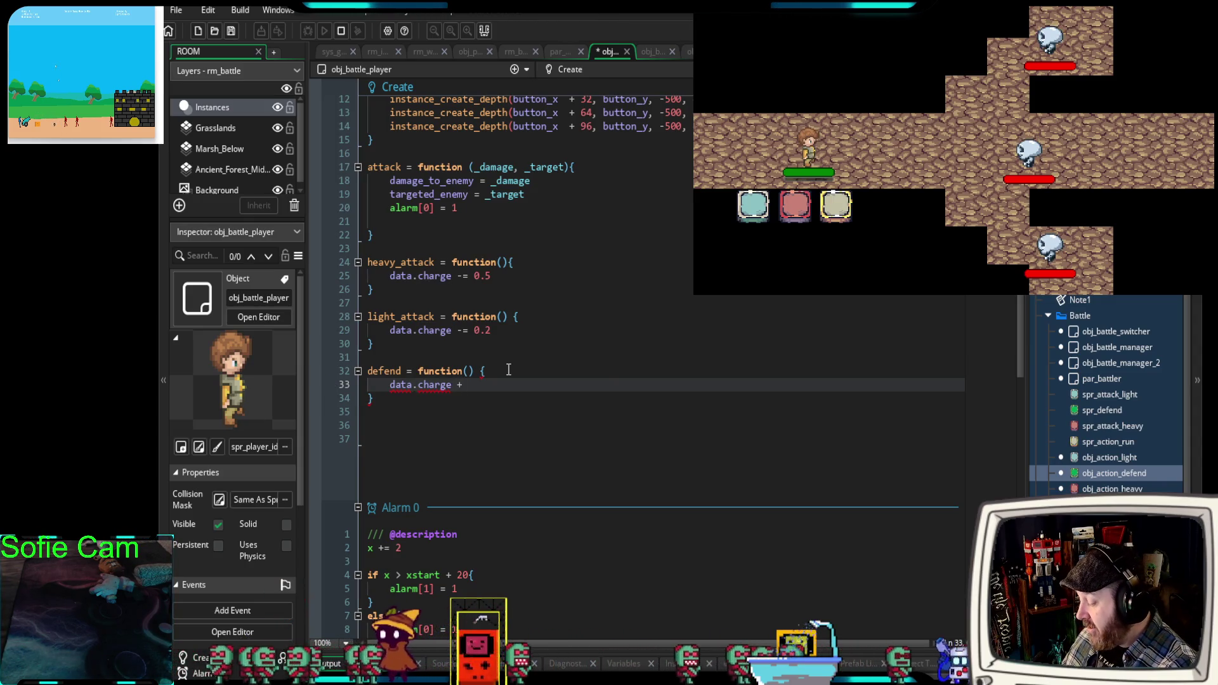
{"action": "type", "text": "="}
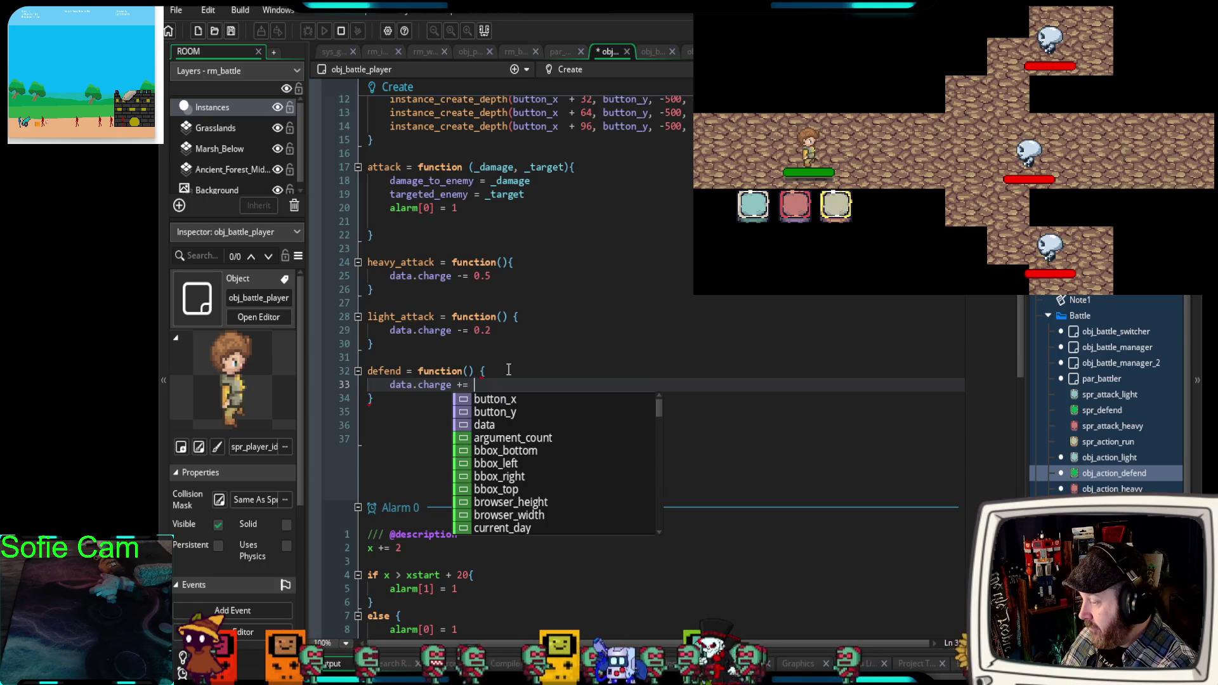
{"action": "type", "text": " 0.5"}
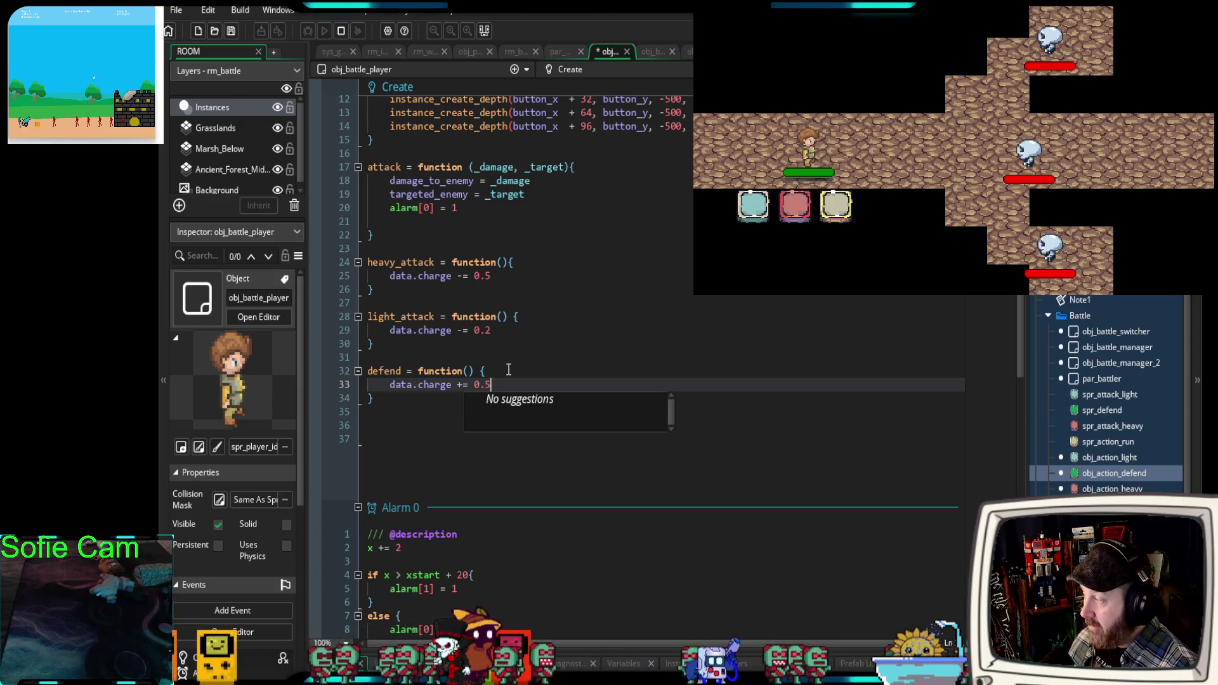
{"action": "left_click", "coordinate": [395, 414]}
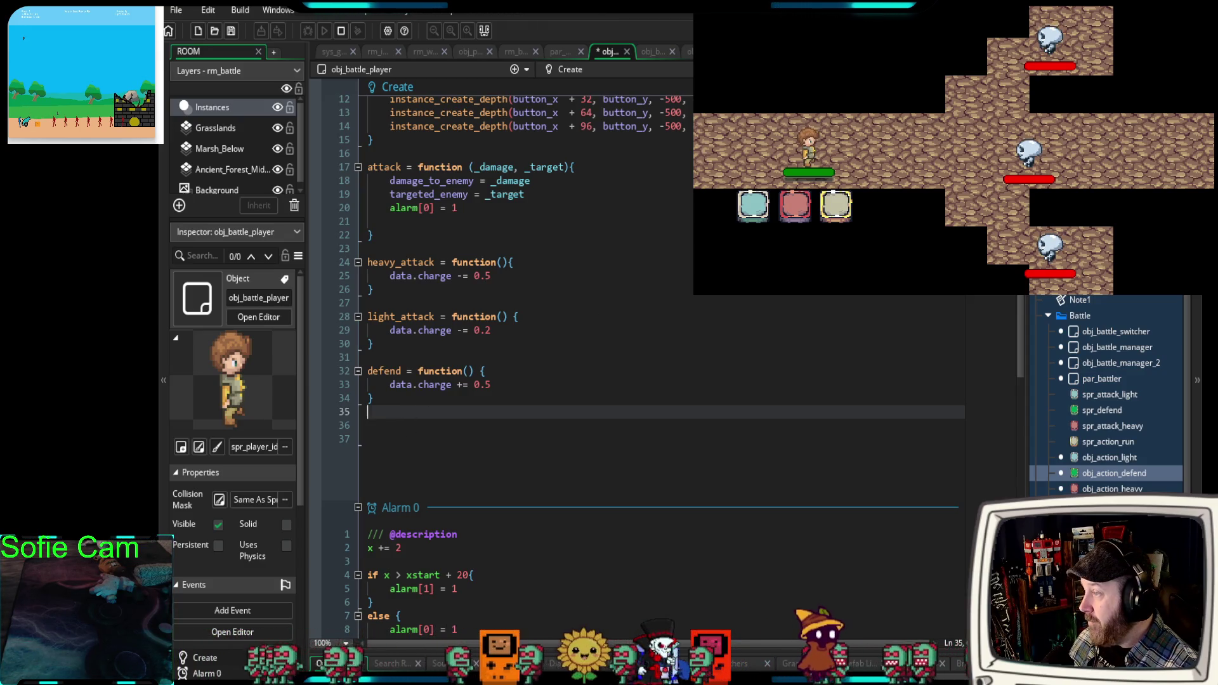
{"action": "double_click", "coordinate": [1114, 473]}
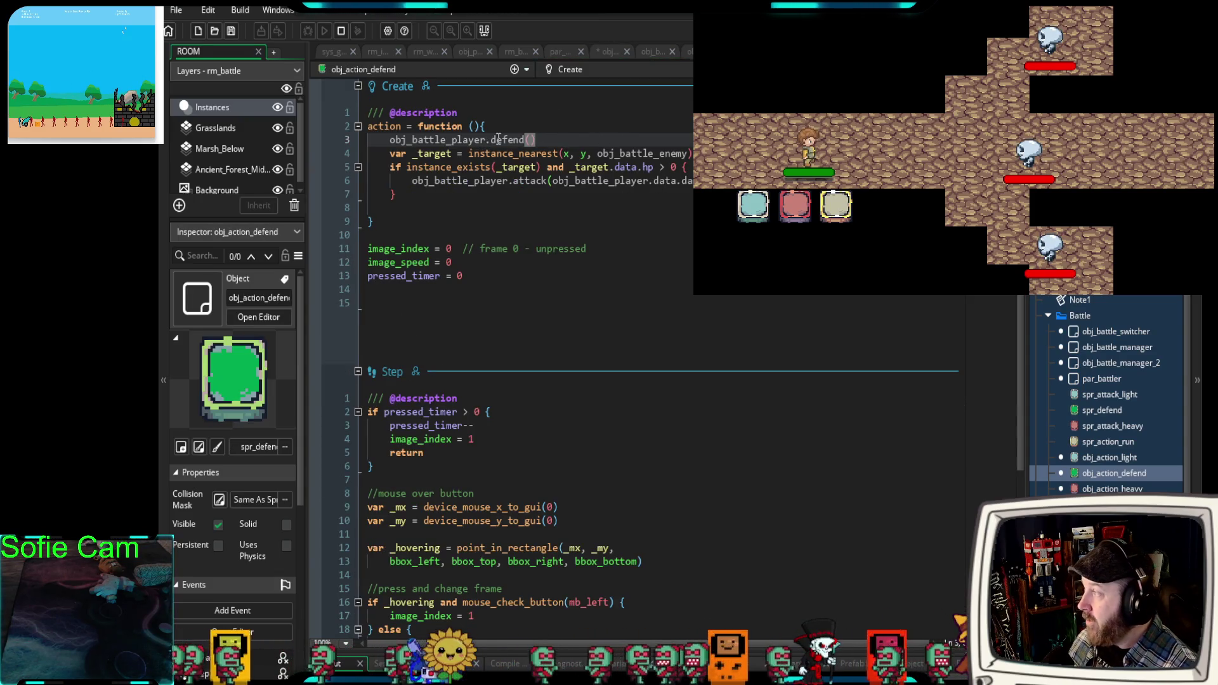
{"action": "left_click", "coordinate": [339, 31]}
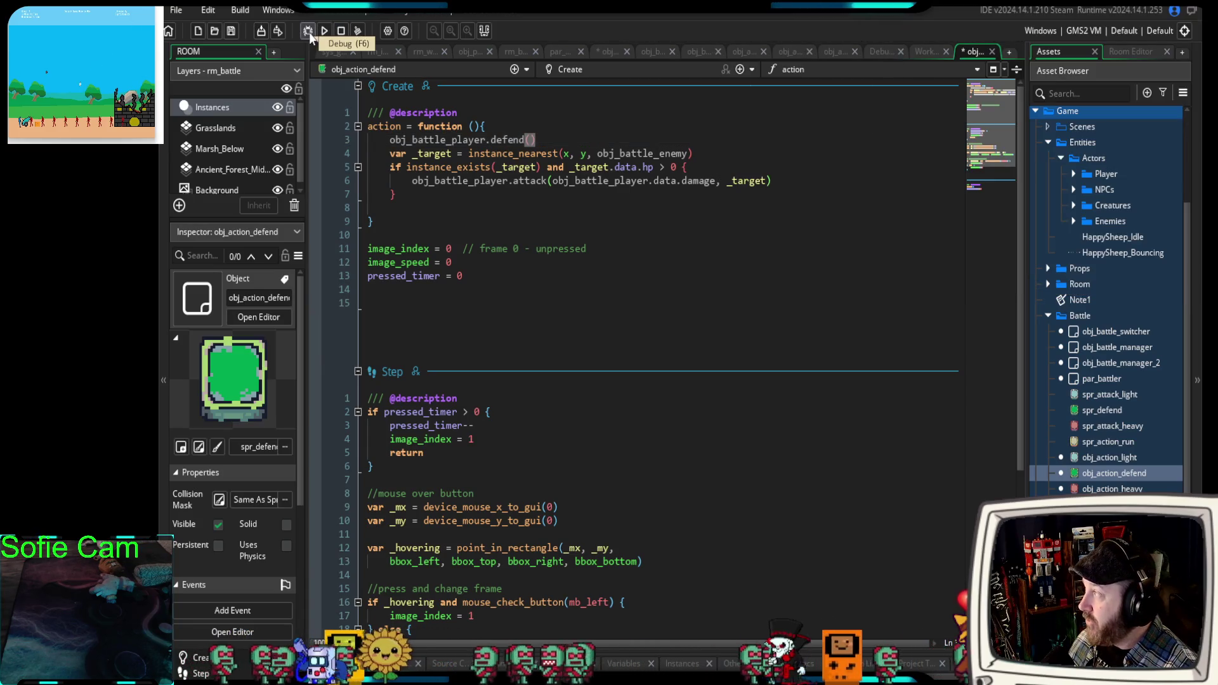
Run the battle, spend charge on attacks, and check the green defend button refills it.
{"action": "left_click", "coordinate": [308, 32]}
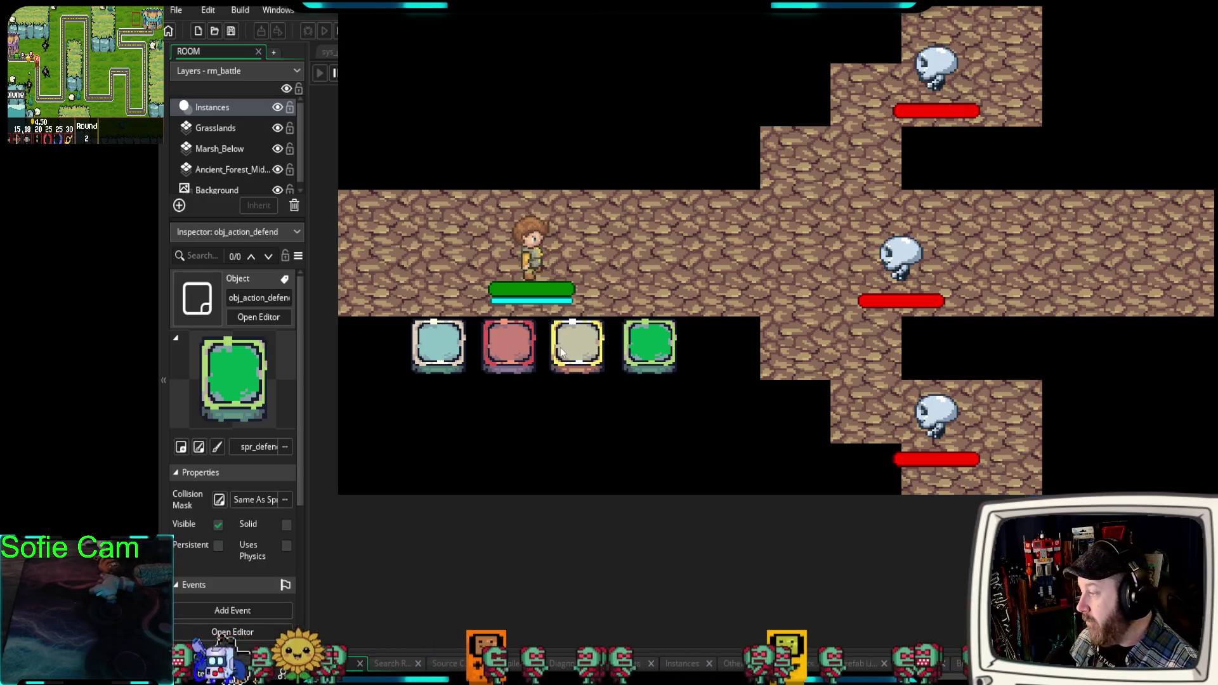
{"action": "left_click", "coordinate": [428, 356]}
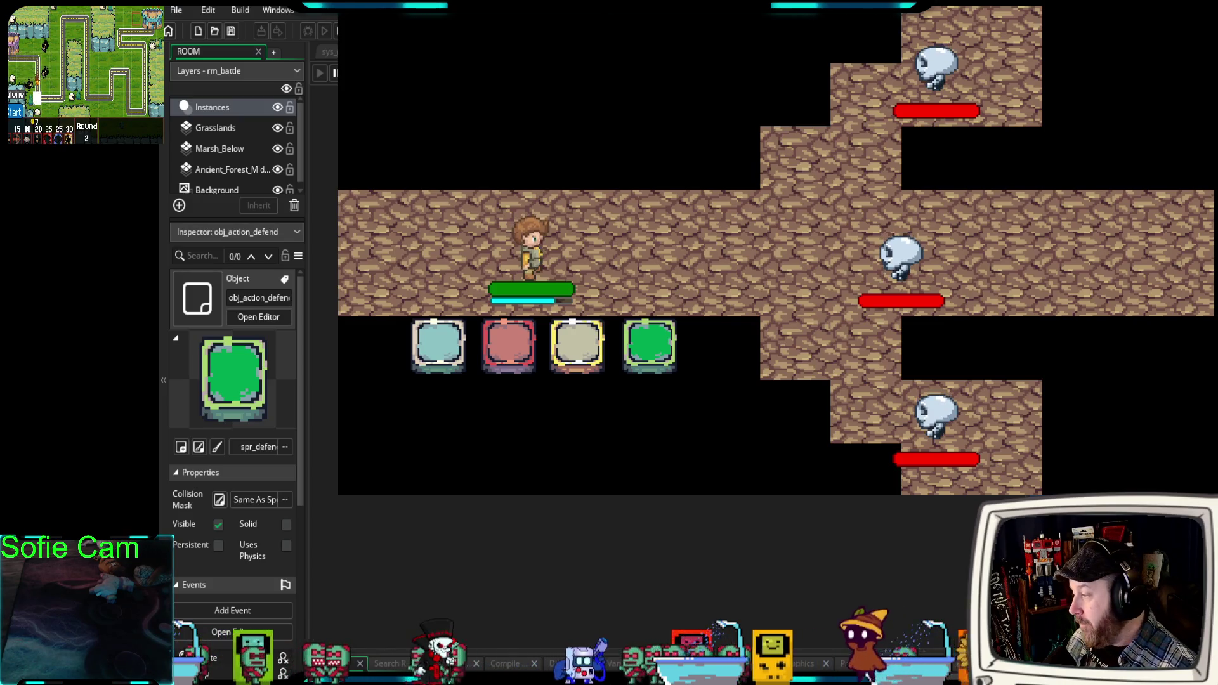
{"action": "left_click", "coordinate": [505, 353]}
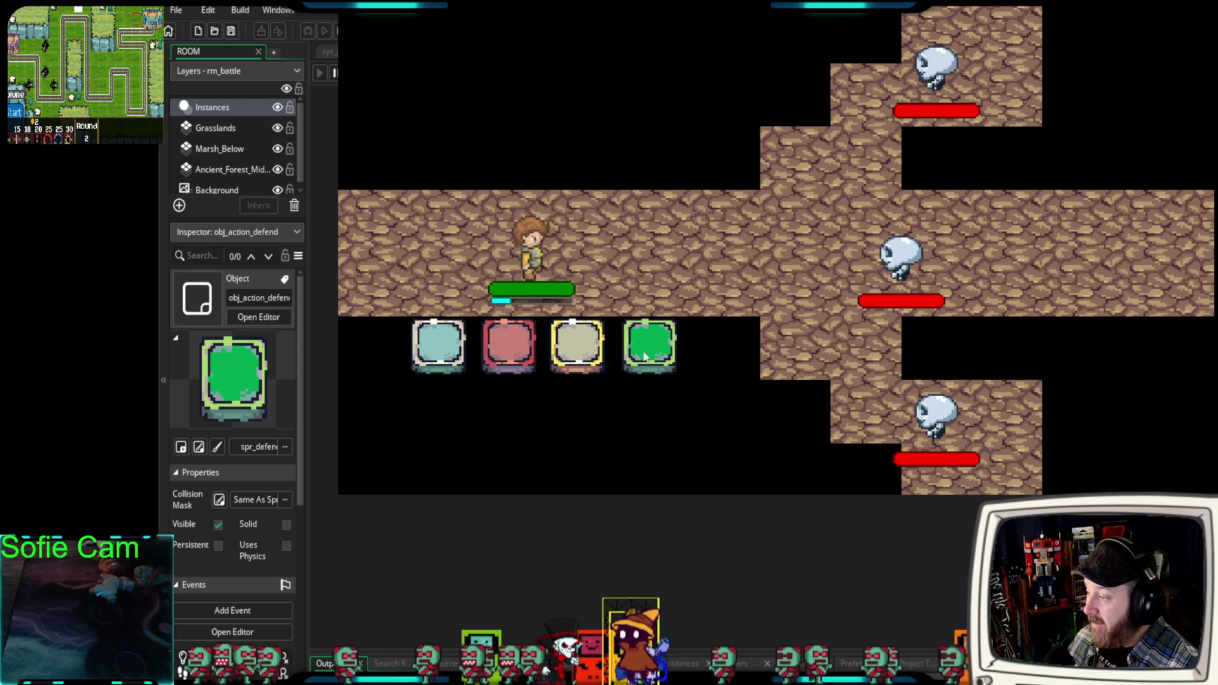
{"action": "left_click", "coordinate": [649, 350]}
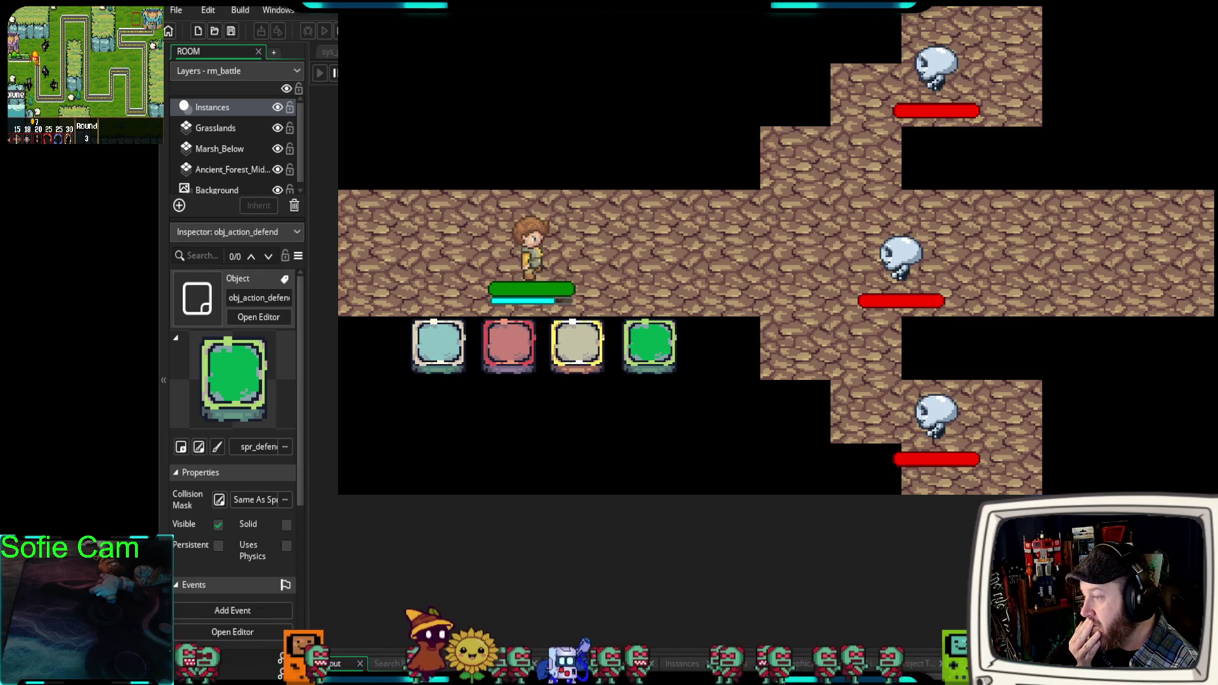
{"action": "left_click", "coordinate": [653, 360]}
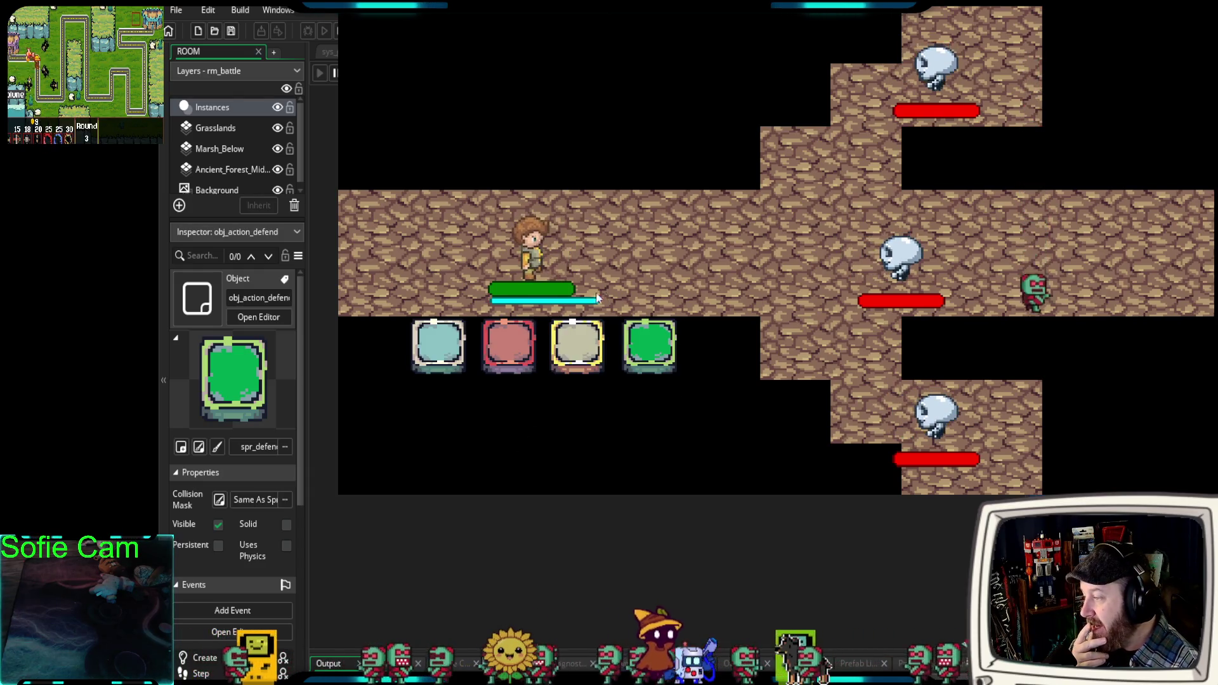
{"action": "left_click", "coordinate": [527, 365]}
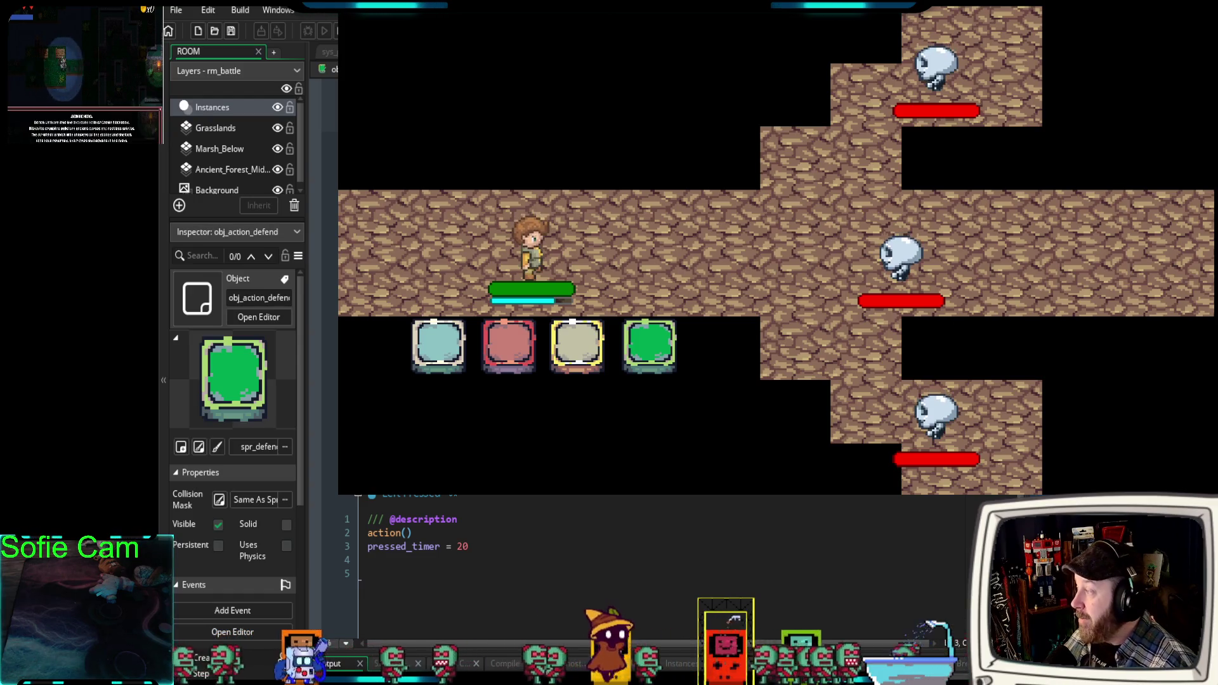
Scroll through obj_action_defend's Step and Left Pressed code.
{"action": "scroll", "coordinate": [659, 571], "scroll_direction": "up", "scroll_amount": 2}
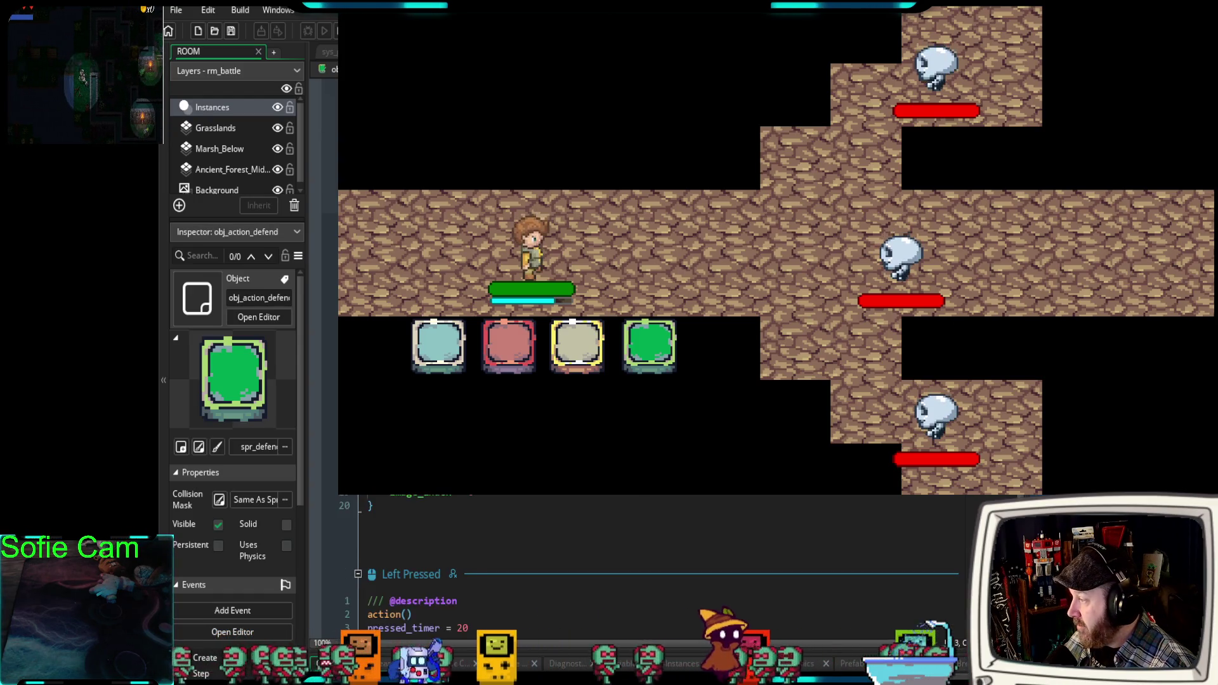
{"action": "scroll", "coordinate": [660, 558], "scroll_direction": "up", "scroll_amount": 2}
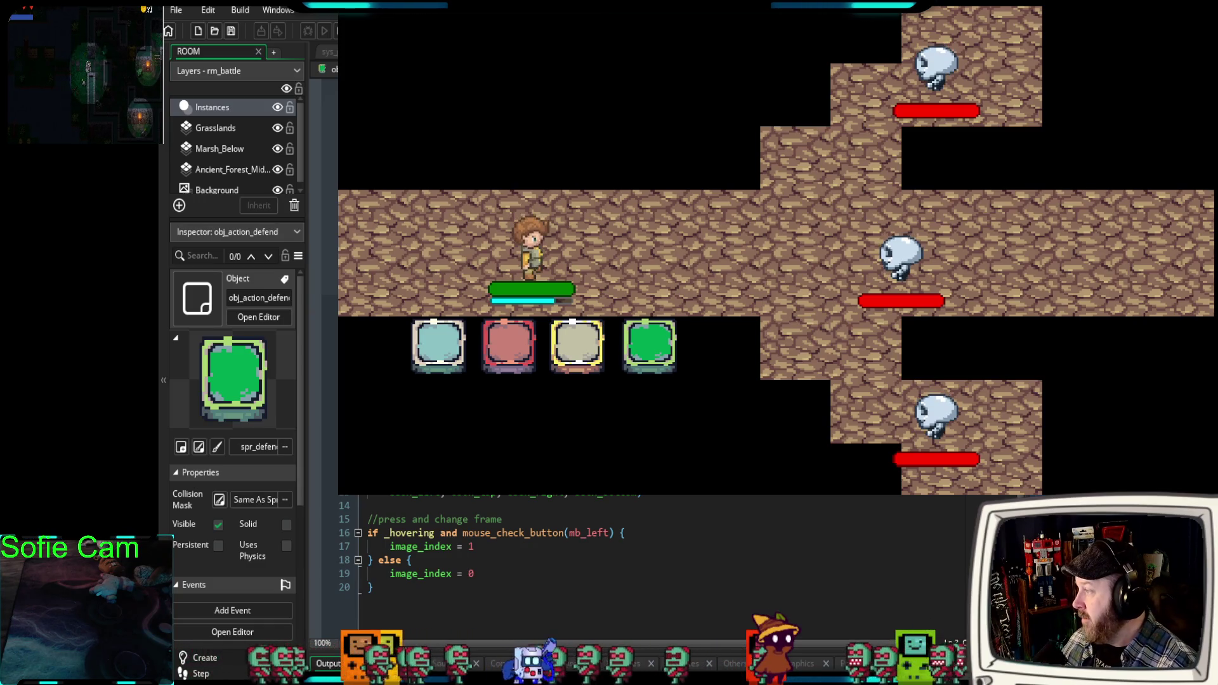
{"action": "scroll", "coordinate": [659, 558], "scroll_direction": "up", "scroll_amount": 2}
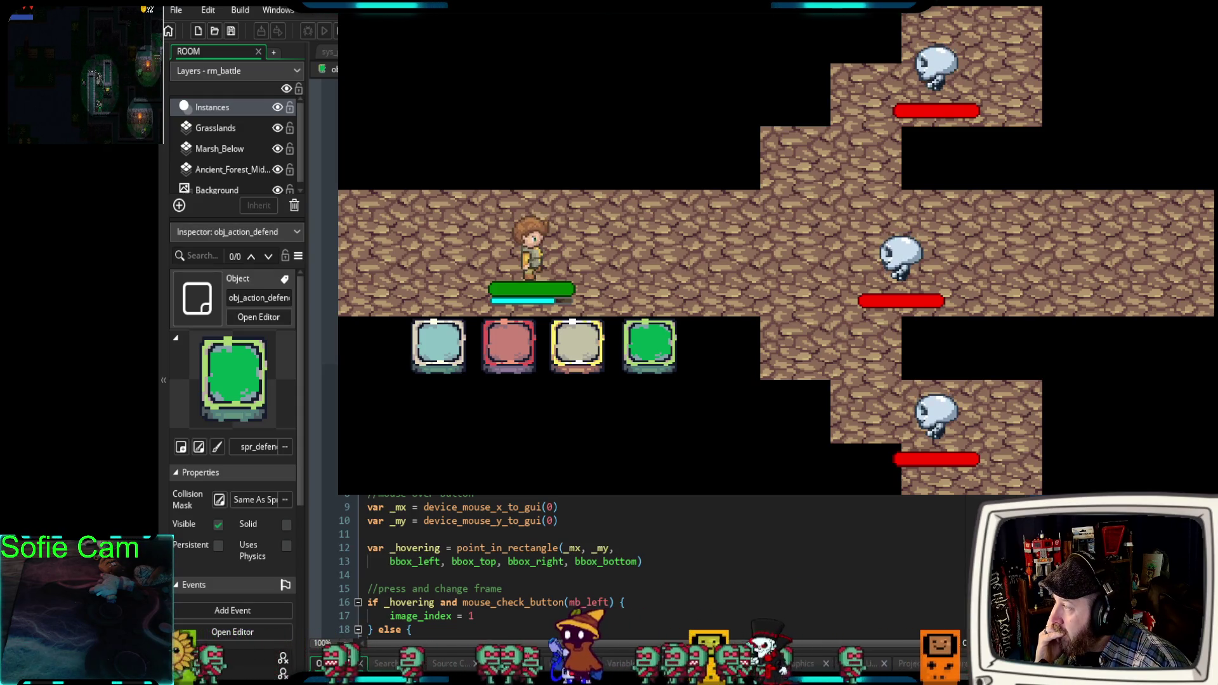
{"action": "key", "text": "ctrl+Tab"}
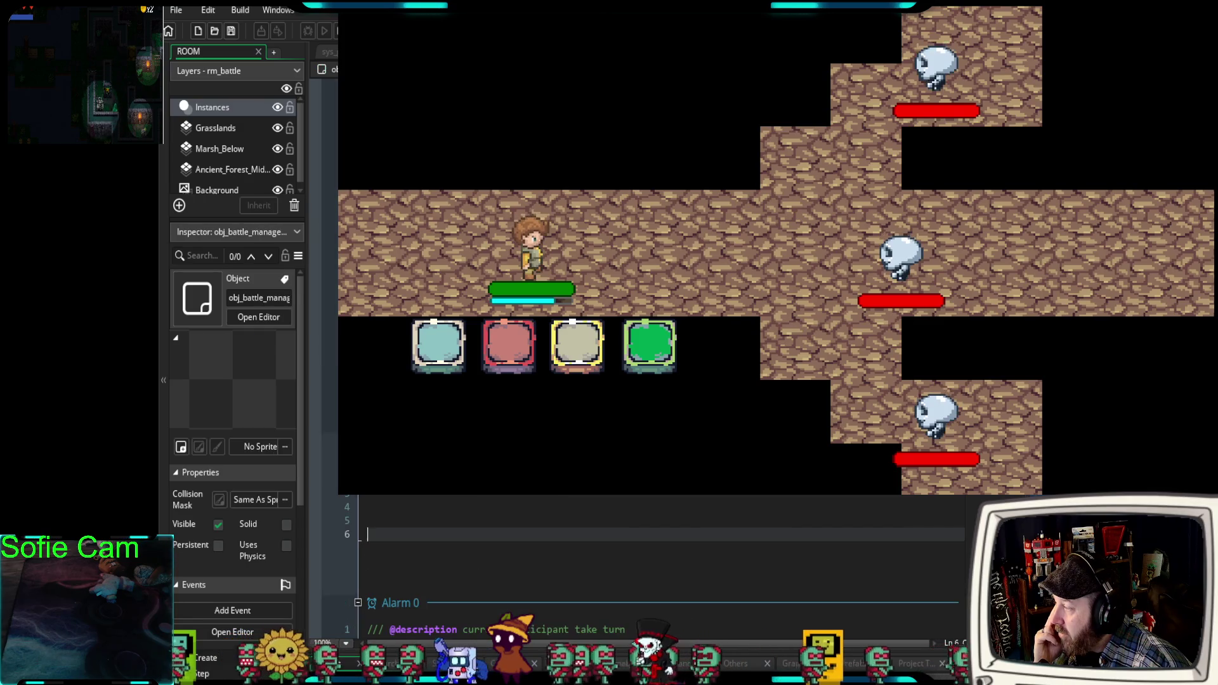
{"action": "key", "text": "ctrl+Tab"}
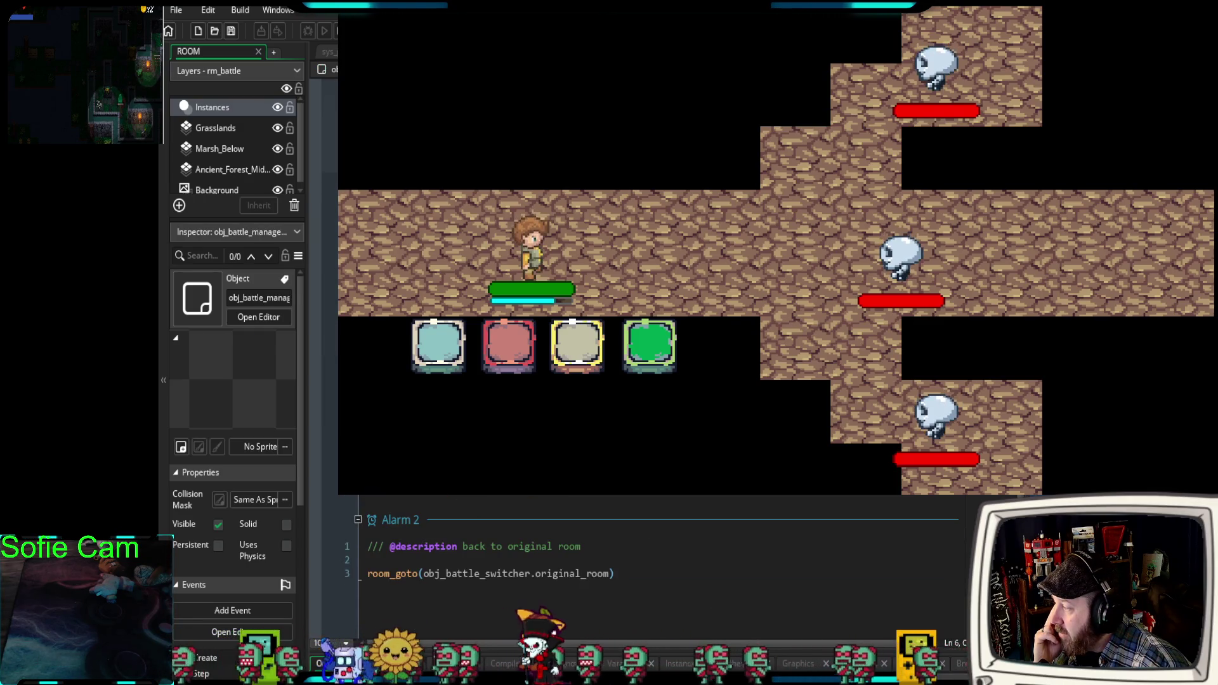
{"action": "key", "text": "ctrl+Tab"}
{"action": "key", "text": "ctrl+Tab"}
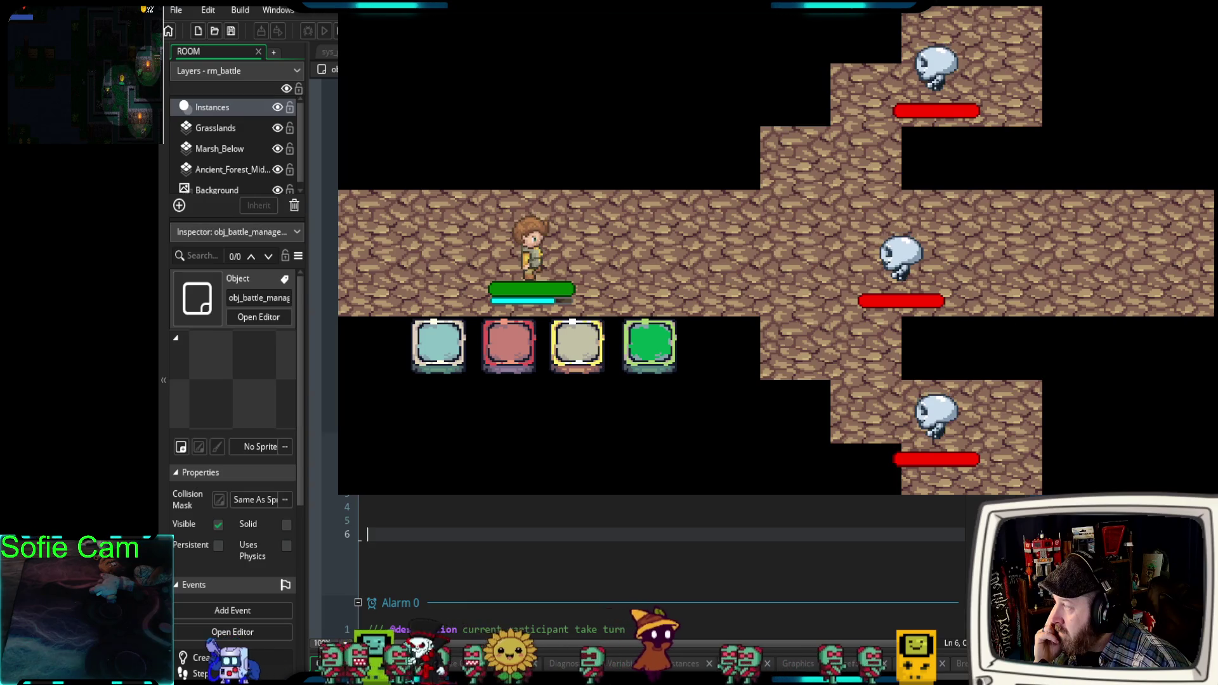
{"action": "key", "text": "ctrl+Tab"}
{"action": "key", "text": "ctrl+Tab"}
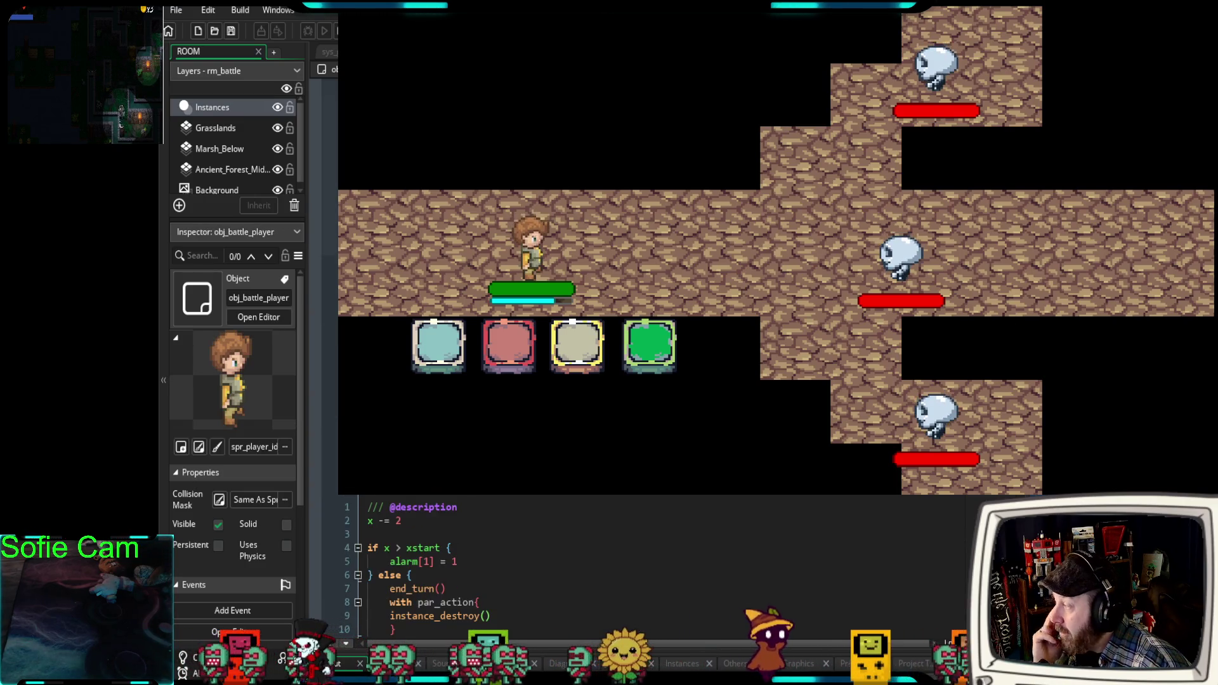
{"action": "scroll", "coordinate": [634, 564], "scroll_direction": "up", "scroll_amount": 6}
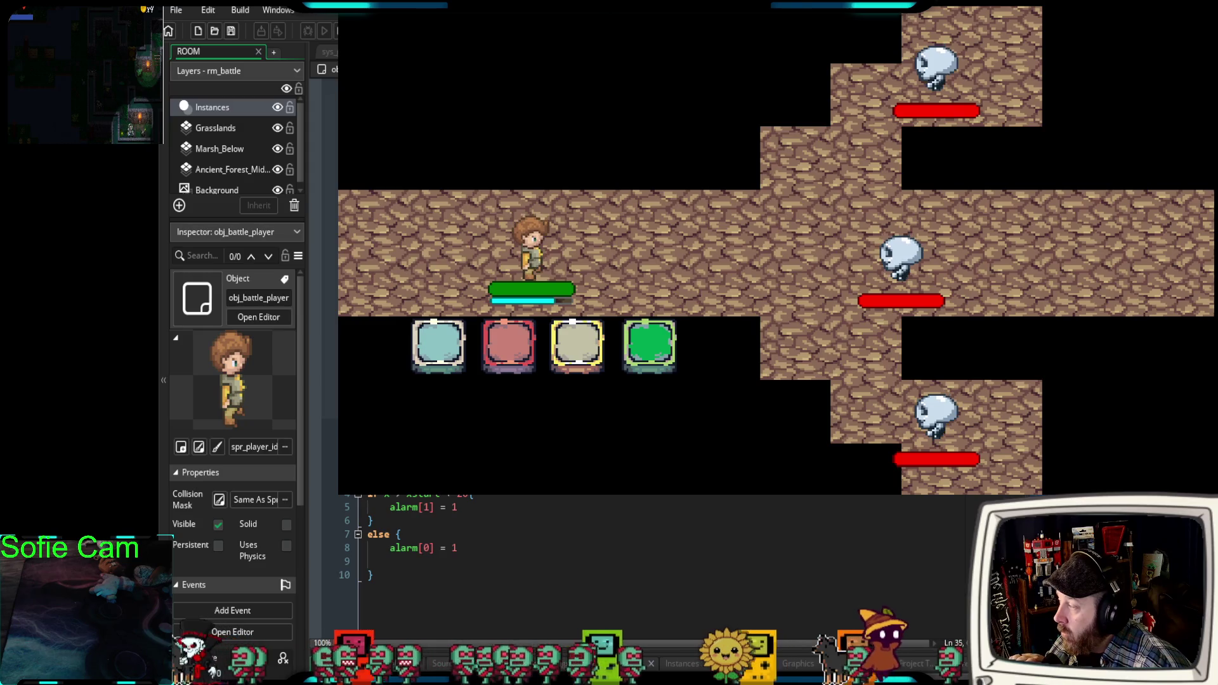
{"action": "scroll", "coordinate": [634, 558], "scroll_direction": "up", "scroll_amount": 2}
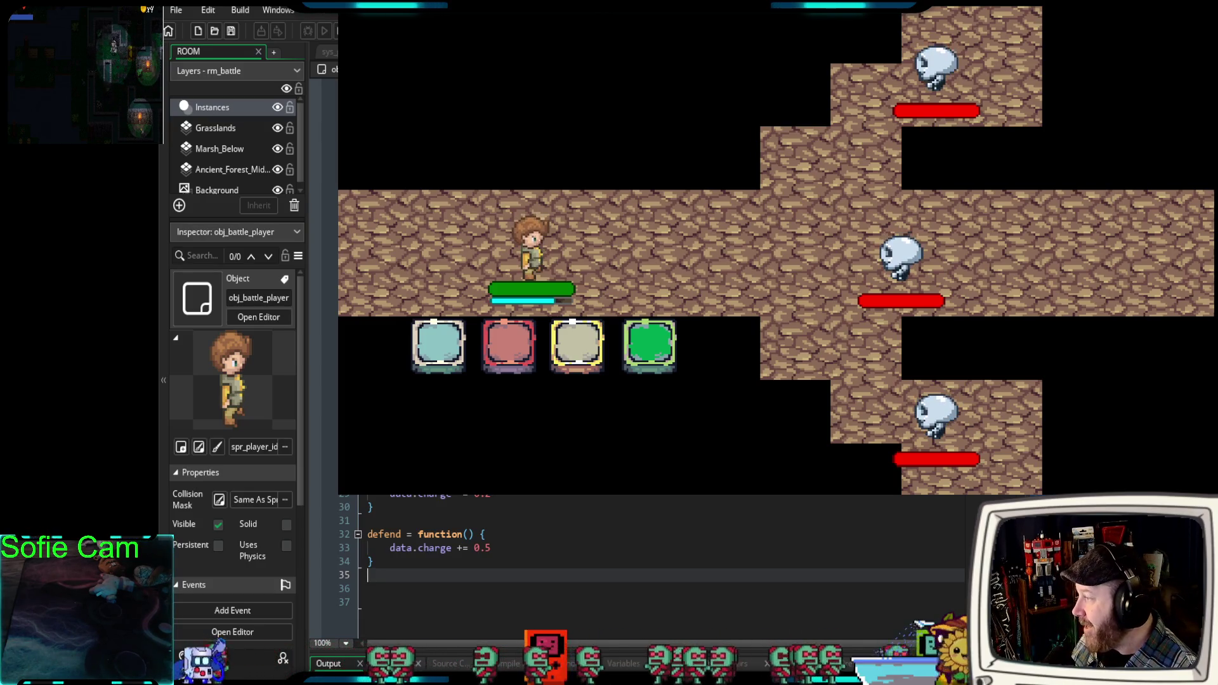
{"action": "key", "text": "ctrl+Tab"}
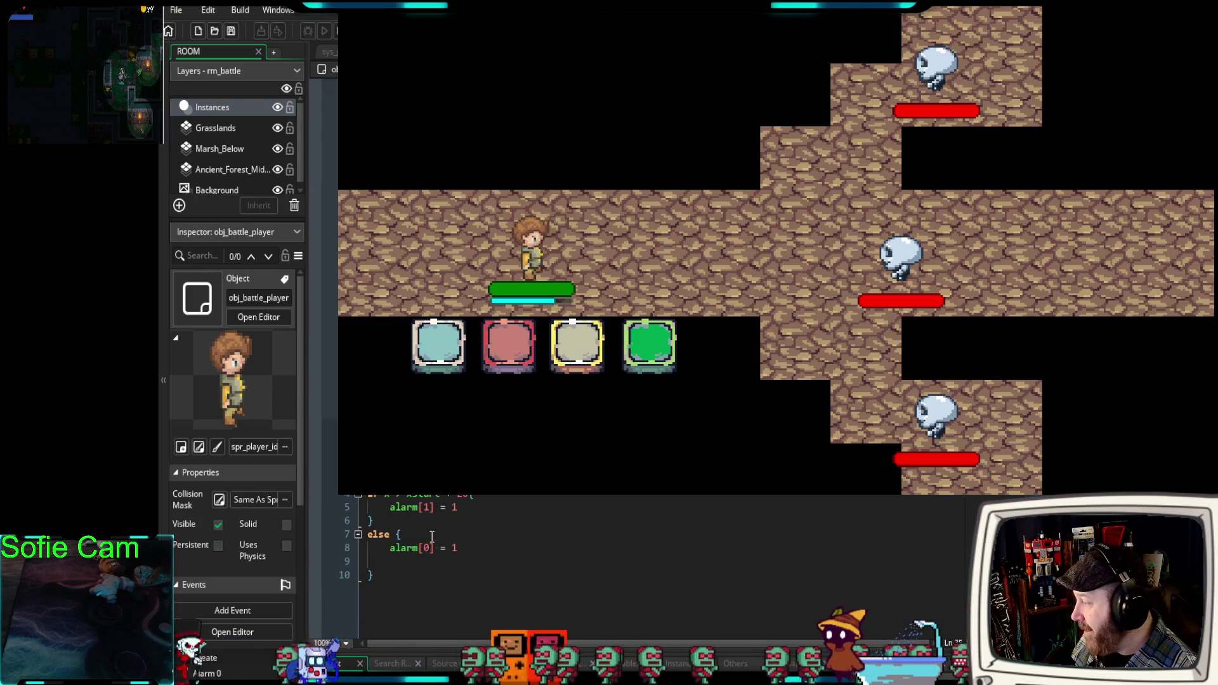
{"action": "key", "text": "ctrl+Tab"}
{"action": "key", "text": "ctrl+Tab"}
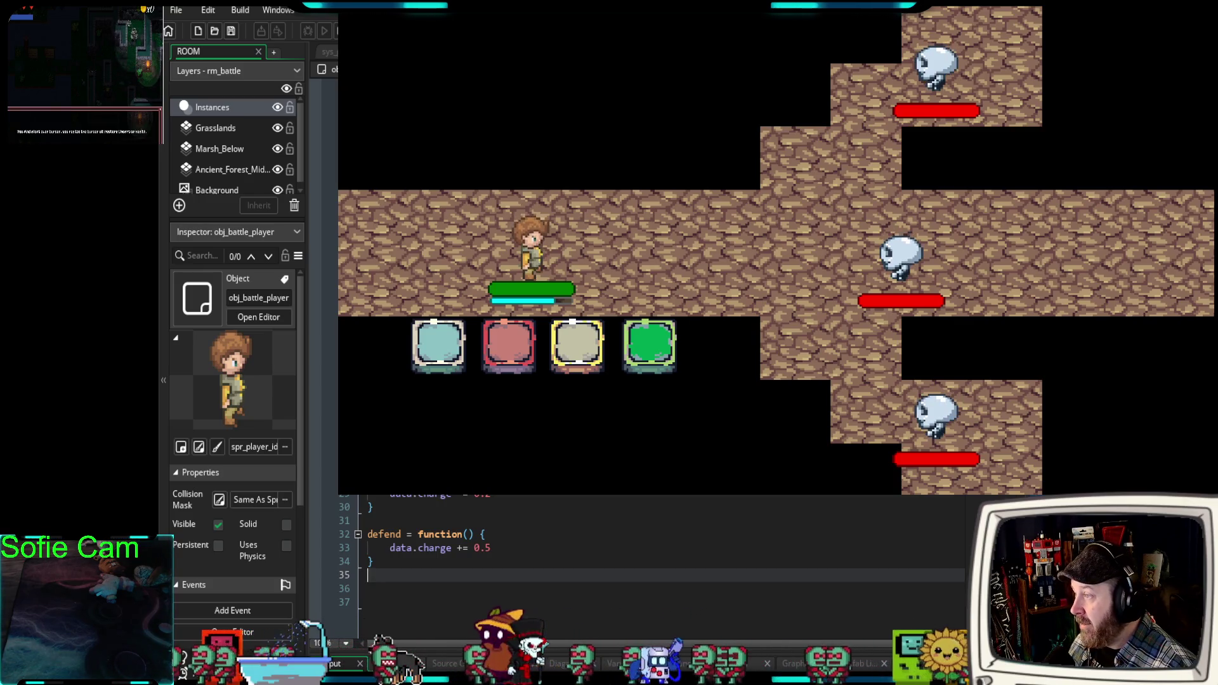
{"action": "key", "text": "ctrl+Tab"}
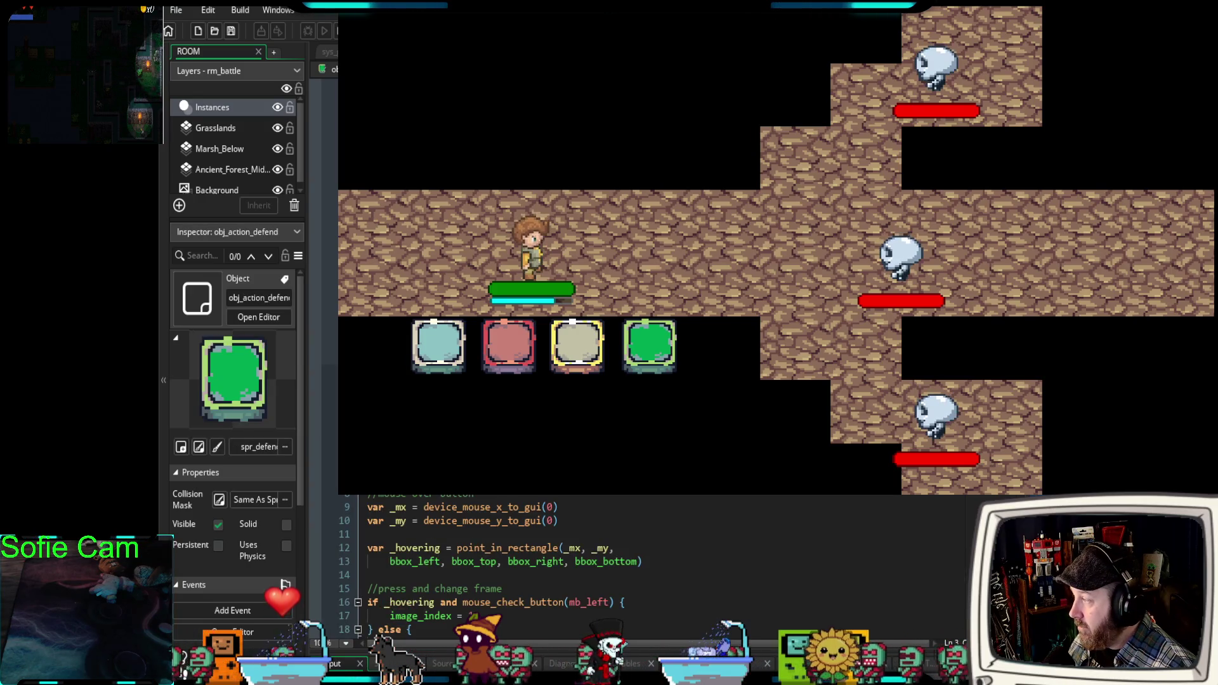
{"action": "scroll", "coordinate": [634, 565], "scroll_direction": "down", "scroll_amount": 5}
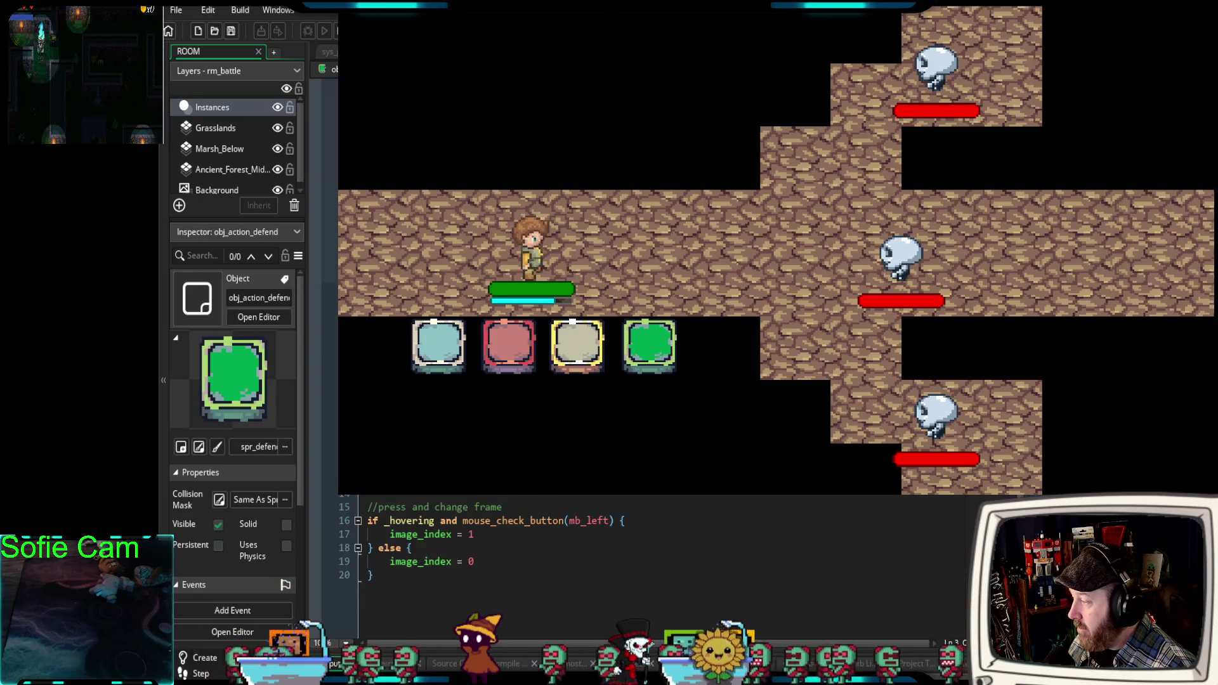
{"action": "scroll", "coordinate": [409, 536], "scroll_direction": "down", "scroll_amount": 2}
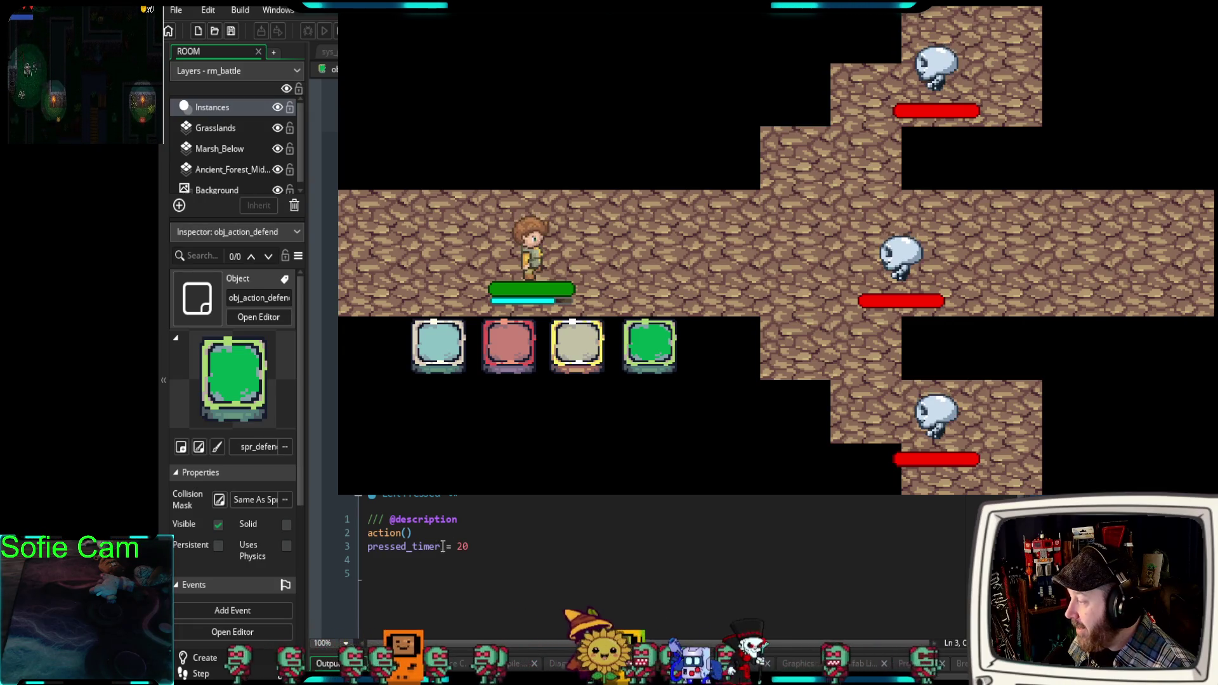
{"action": "left_click_drag", "start_coordinate": [409, 536], "coordinate": [365, 536]}
{"action": "scroll", "coordinate": [508, 564], "scroll_direction": "up", "scroll_amount": 5}
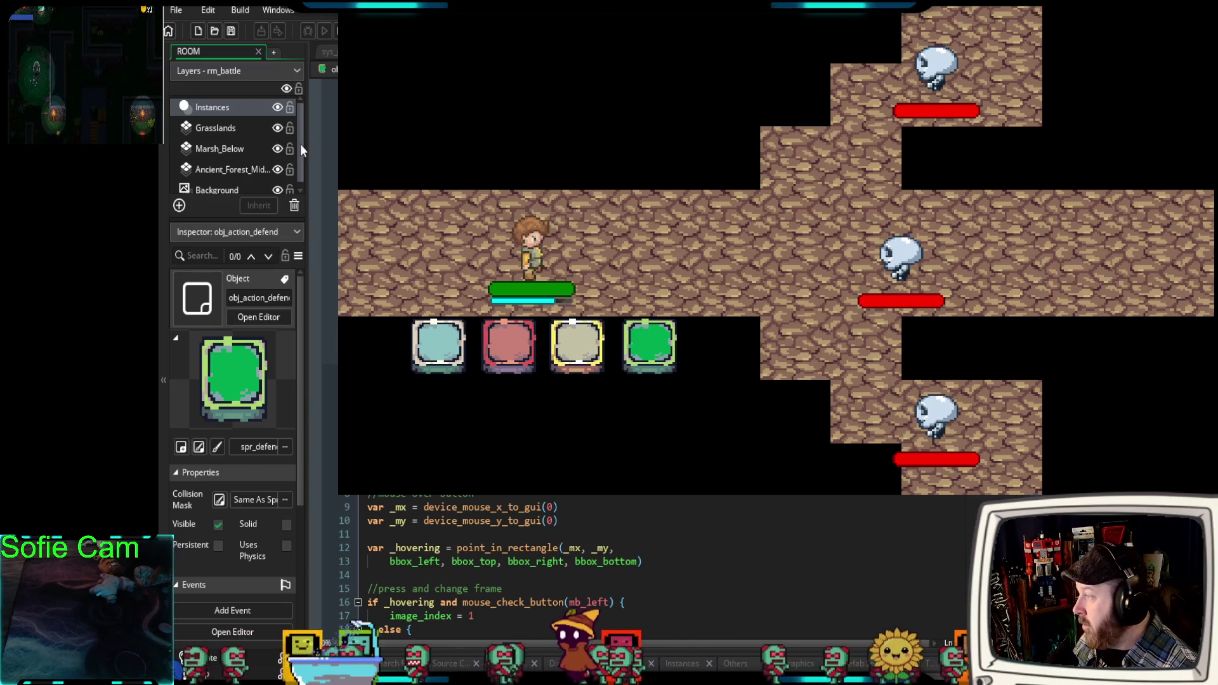
{"action": "scroll", "coordinate": [634, 565], "scroll_direction": "down", "scroll_amount": 5}
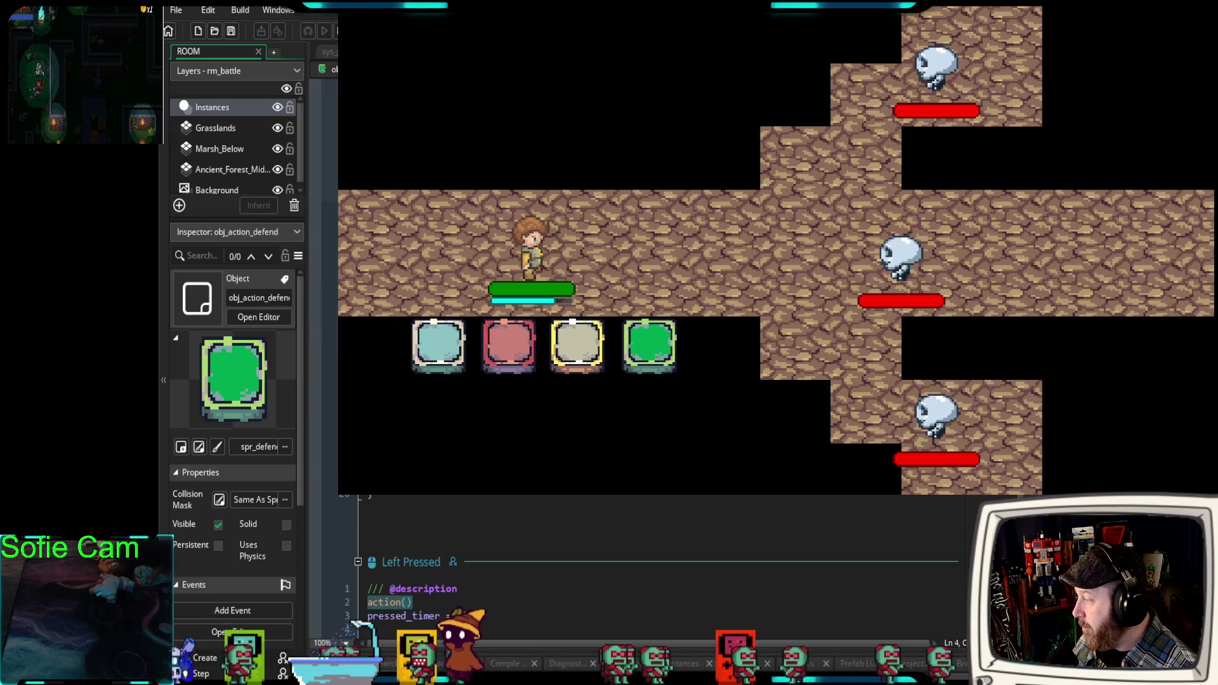
{"action": "scroll", "coordinate": [635, 558], "scroll_direction": "down", "scroll_amount": 3}
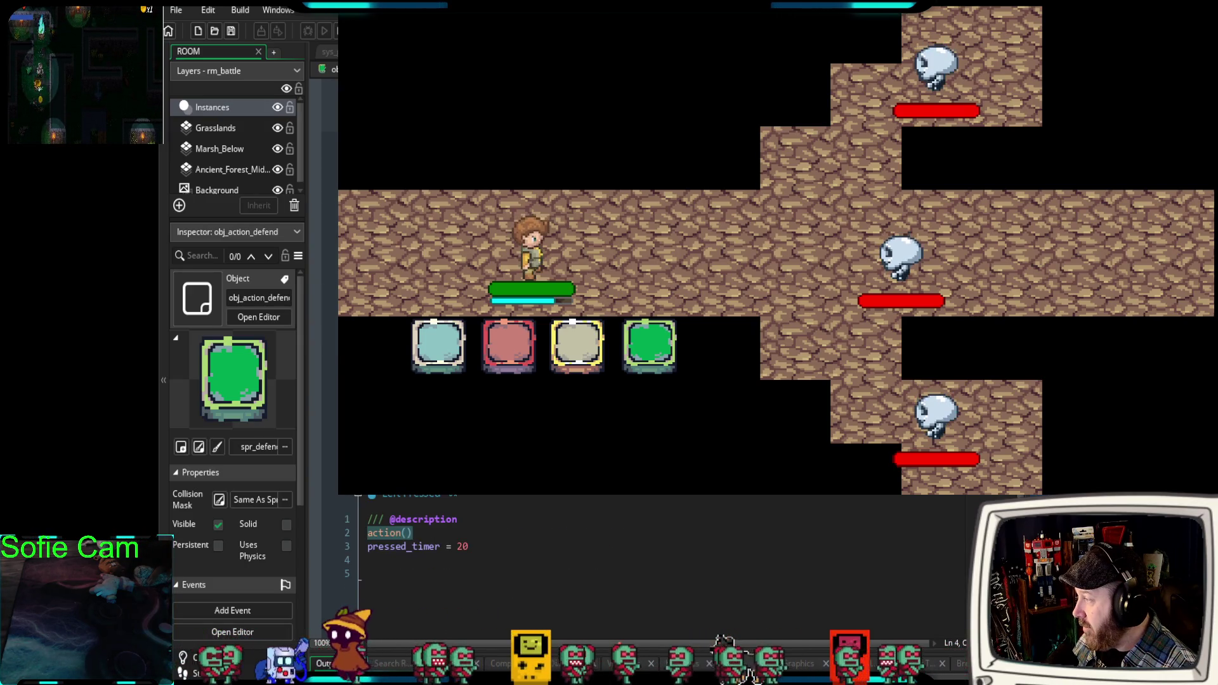
{"action": "key", "text": "ctrl+Tab"}
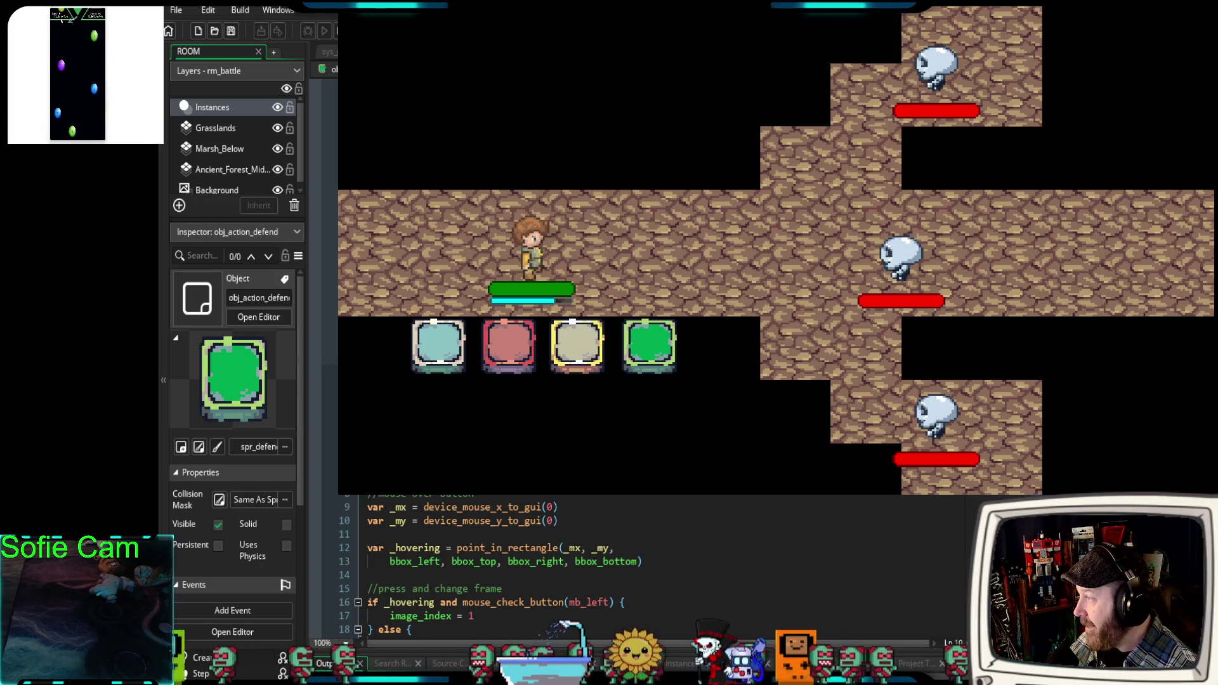
{"action": "key", "text": "ctrl+Tab"}
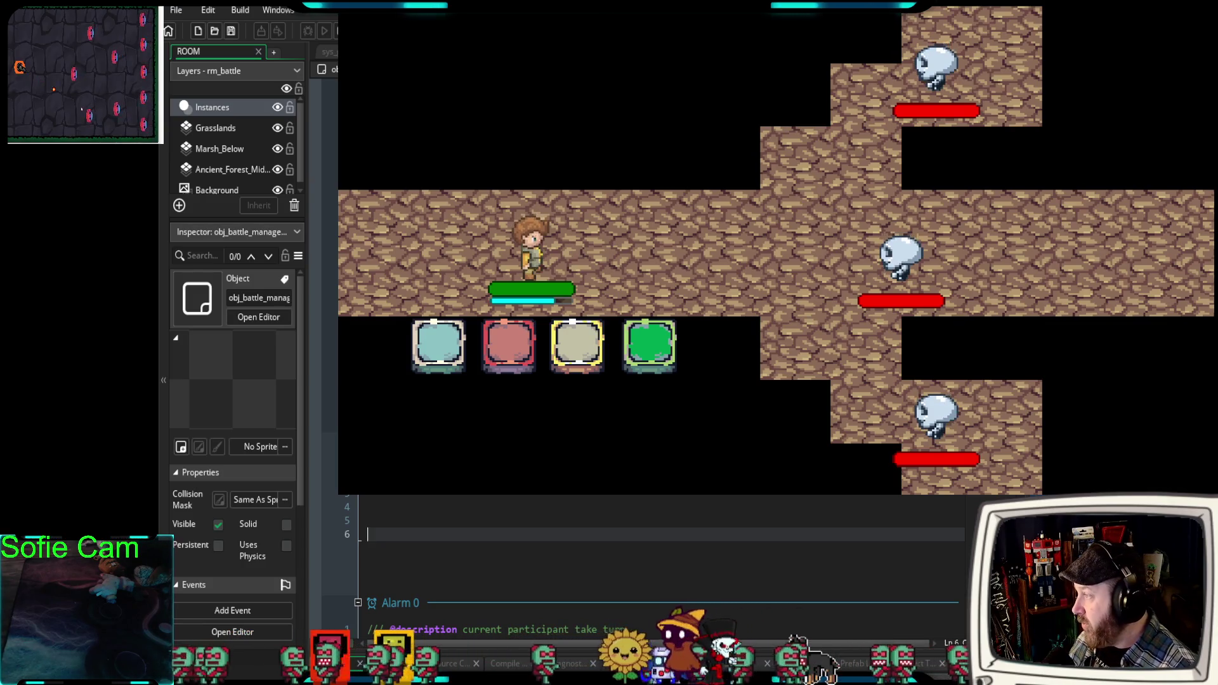
Scroll through obj_battle_manager's Alarm 0 and its other alarm code.
{"action": "scroll", "coordinate": [660, 558], "scroll_direction": "down", "scroll_amount": 2}
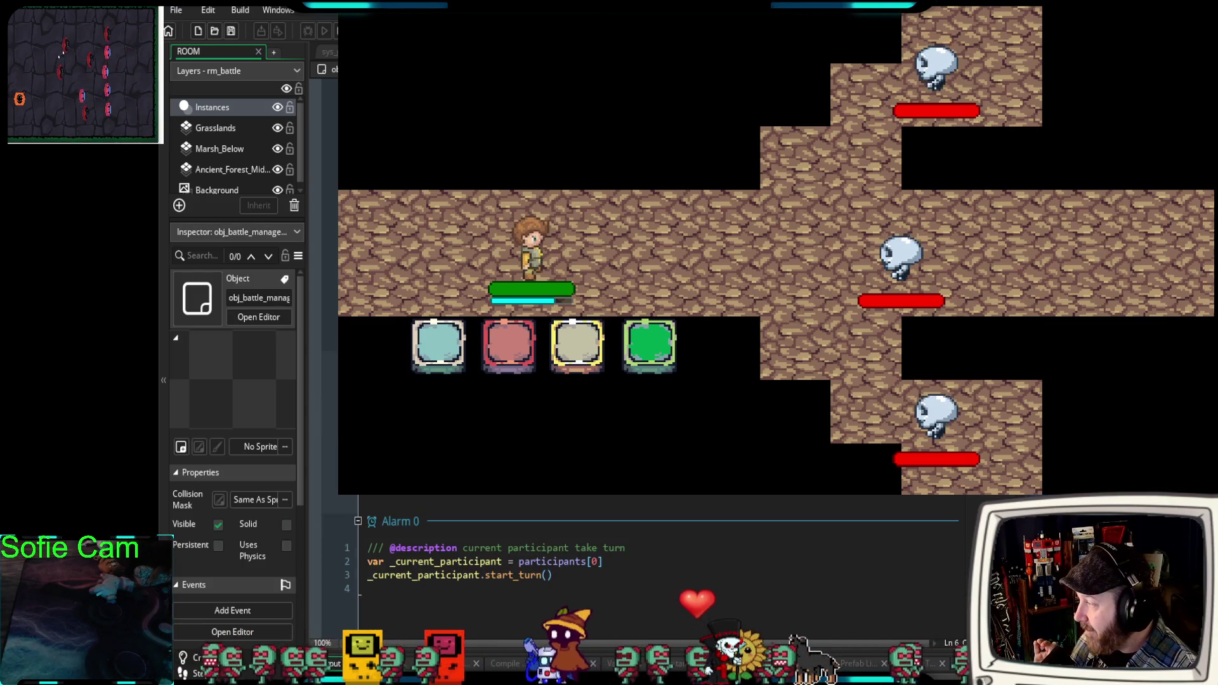
{"action": "scroll", "coordinate": [660, 558], "scroll_direction": "up", "scroll_amount": 1}
{"action": "scroll", "coordinate": [660, 558], "scroll_direction": "down", "scroll_amount": 1}
{"action": "scroll", "coordinate": [660, 558], "scroll_direction": "up", "scroll_amount": 1}
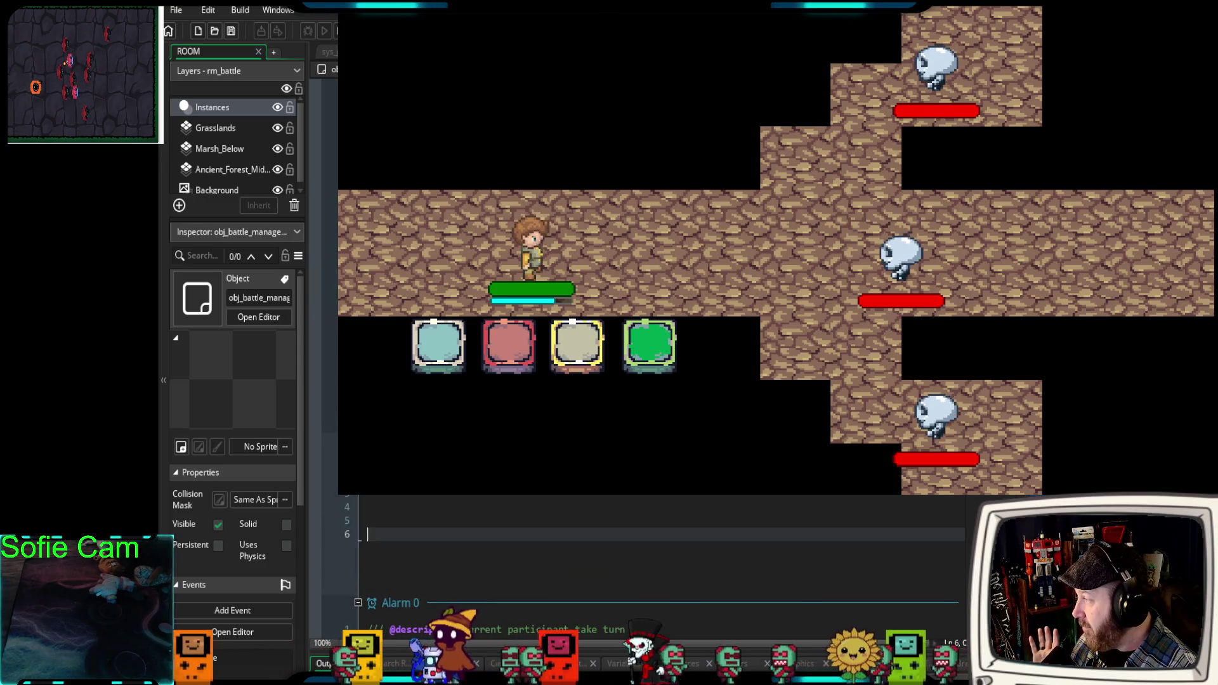
{"action": "scroll", "coordinate": [660, 559], "scroll_direction": "down", "scroll_amount": 1}
{"action": "scroll", "coordinate": [659, 558], "scroll_direction": "down", "scroll_amount": 1}
{"action": "scroll", "coordinate": [659, 558], "scroll_direction": "up", "scroll_amount": 2}
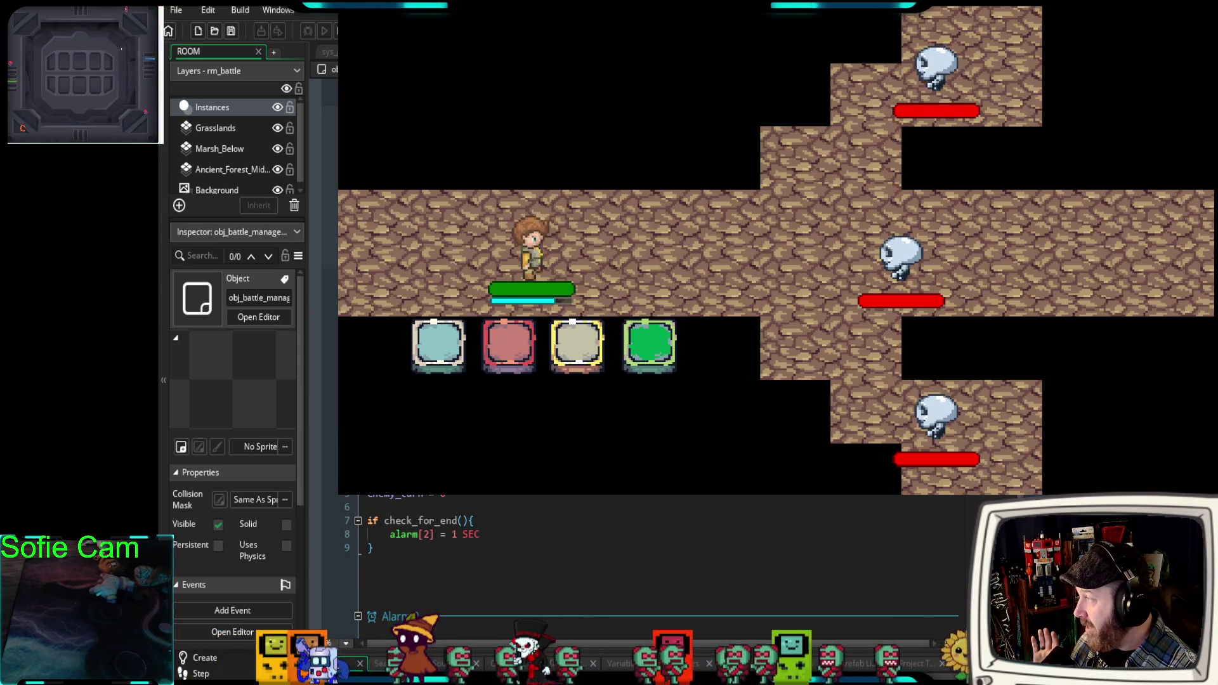
{"action": "scroll", "coordinate": [659, 558], "scroll_direction": "down", "scroll_amount": 2}
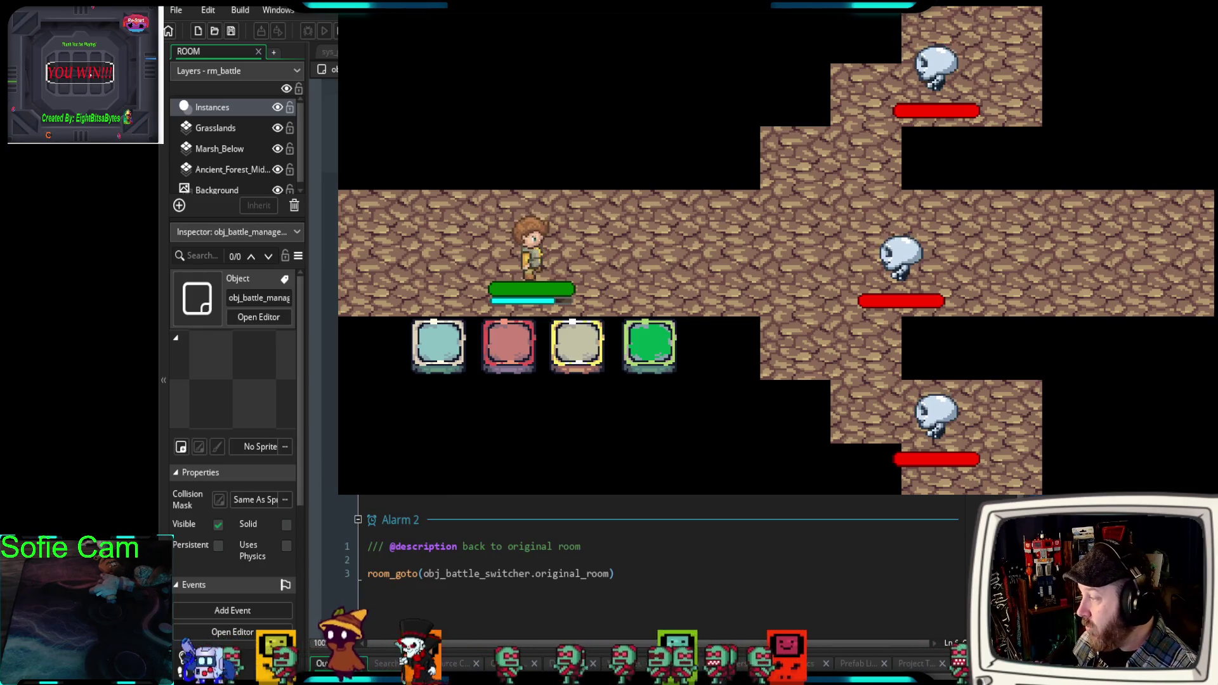
{"action": "scroll", "coordinate": [659, 558], "scroll_direction": "up", "scroll_amount": 2}
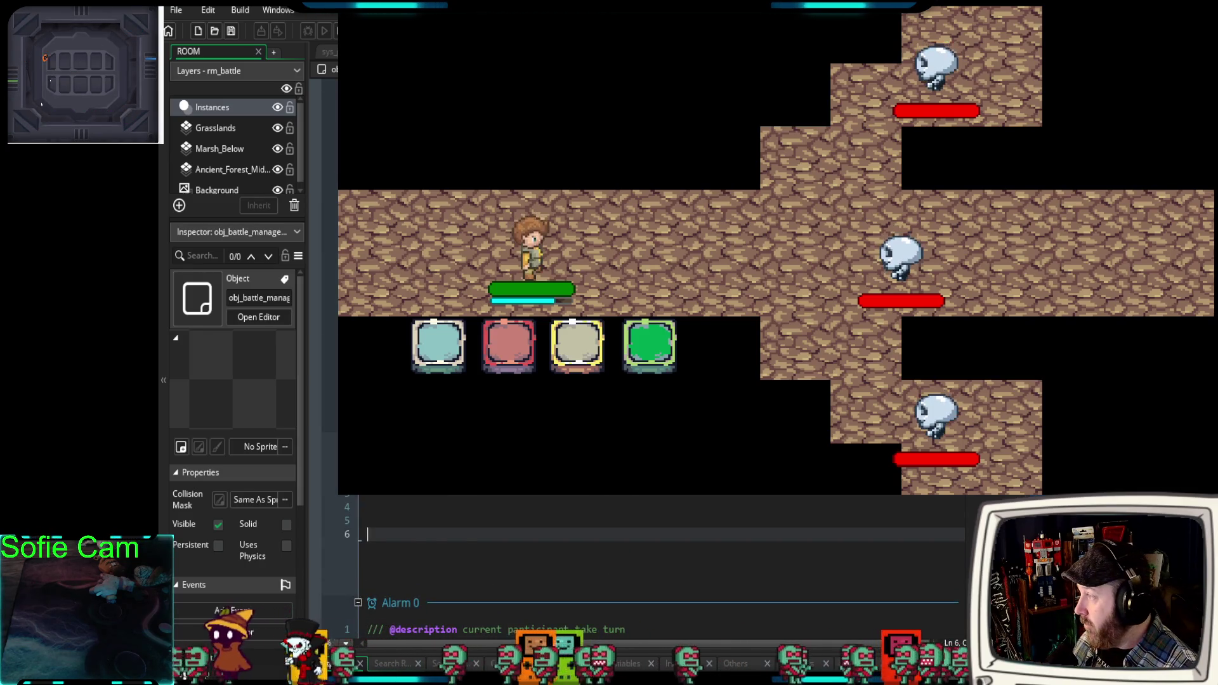
Review obj_battle_player's defend function, then its step-back and end-turn Alarm 1 script.
{"action": "key", "text": "ctrl+Tab"}
{"action": "scroll", "coordinate": [659, 558], "scroll_direction": "down", "scroll_amount": 2}
{"action": "scroll", "coordinate": [660, 558], "scroll_direction": "up", "scroll_amount": 2}
{"action": "key", "text": "ctrl+Tab"}
{"action": "key", "text": "ctrl+Tab"}
{"action": "key", "text": "ctrl+Tab"}
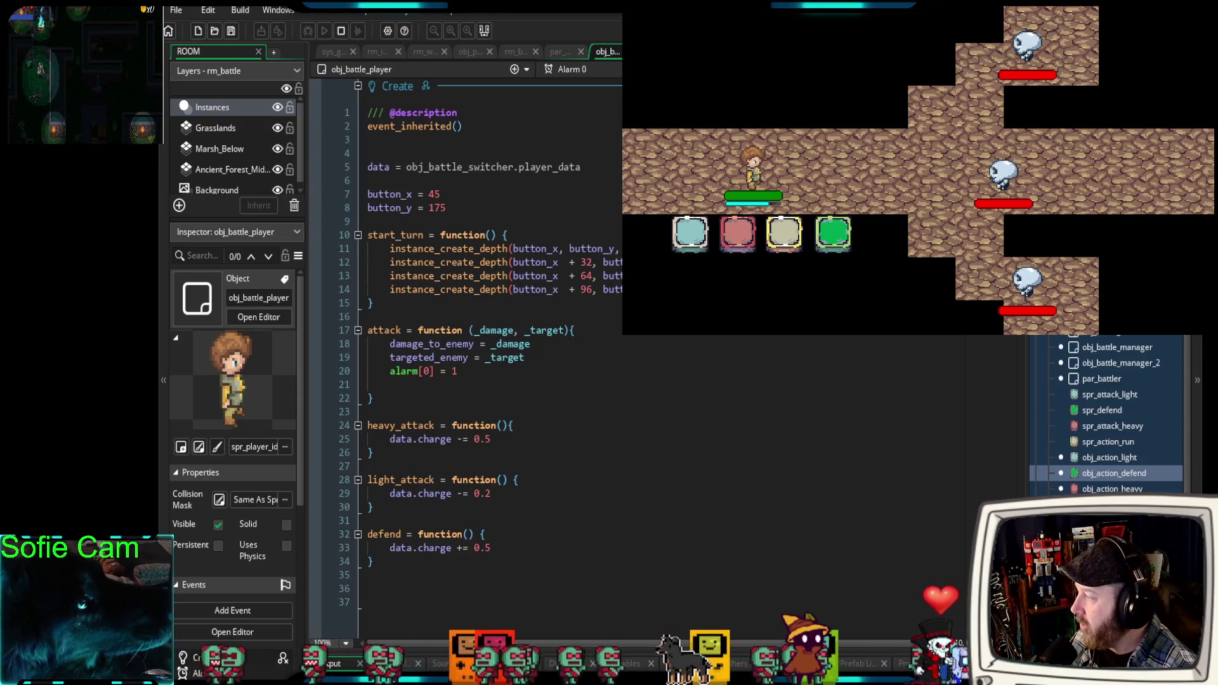
{"action": "scroll", "coordinate": [466, 355], "scroll_direction": "down", "scroll_amount": 3}
{"action": "scroll", "coordinate": [466, 355], "scroll_direction": "up", "scroll_amount": 3}
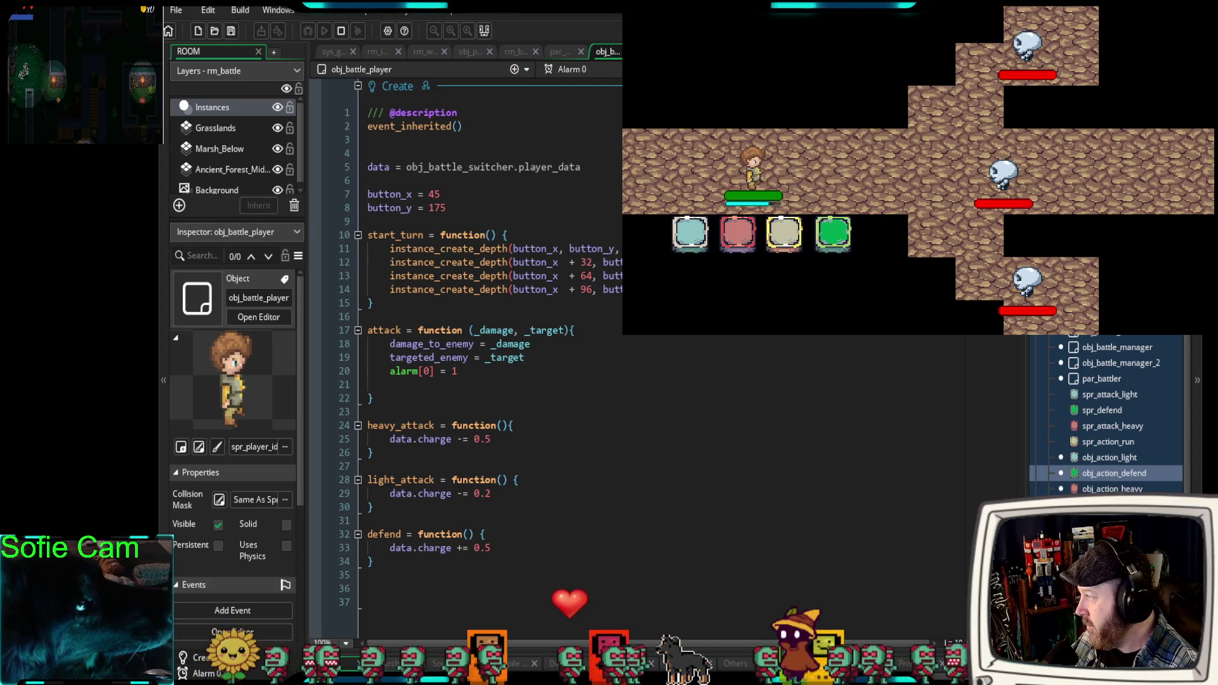
{"action": "scroll", "coordinate": [466, 355], "scroll_direction": "down", "scroll_amount": 15}
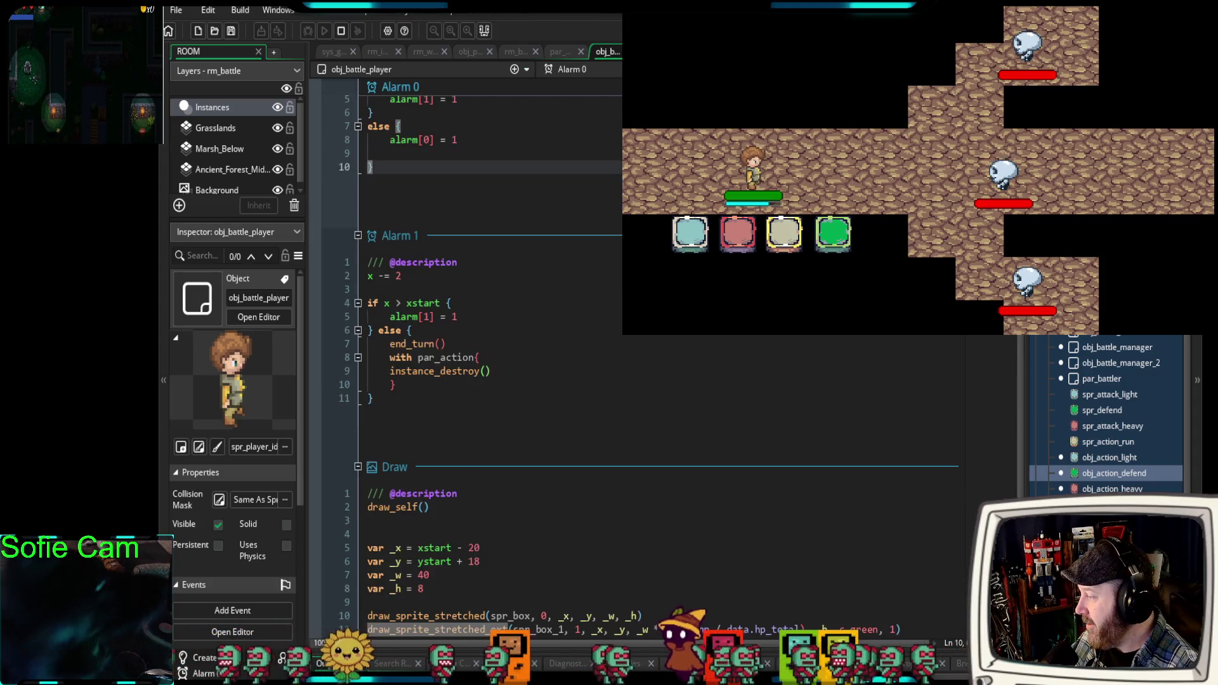
{"action": "scroll", "coordinate": [466, 355], "scroll_direction": "down", "scroll_amount": 2}
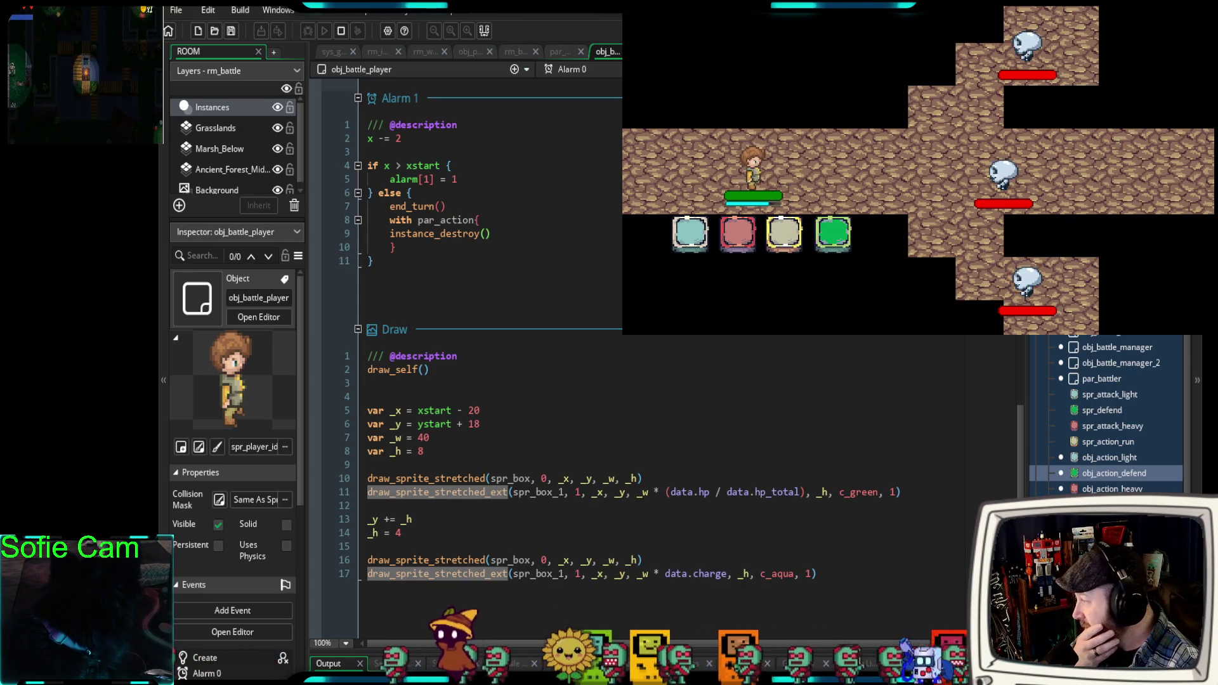
{"action": "scroll", "coordinate": [466, 355], "scroll_direction": "up", "scroll_amount": 2}
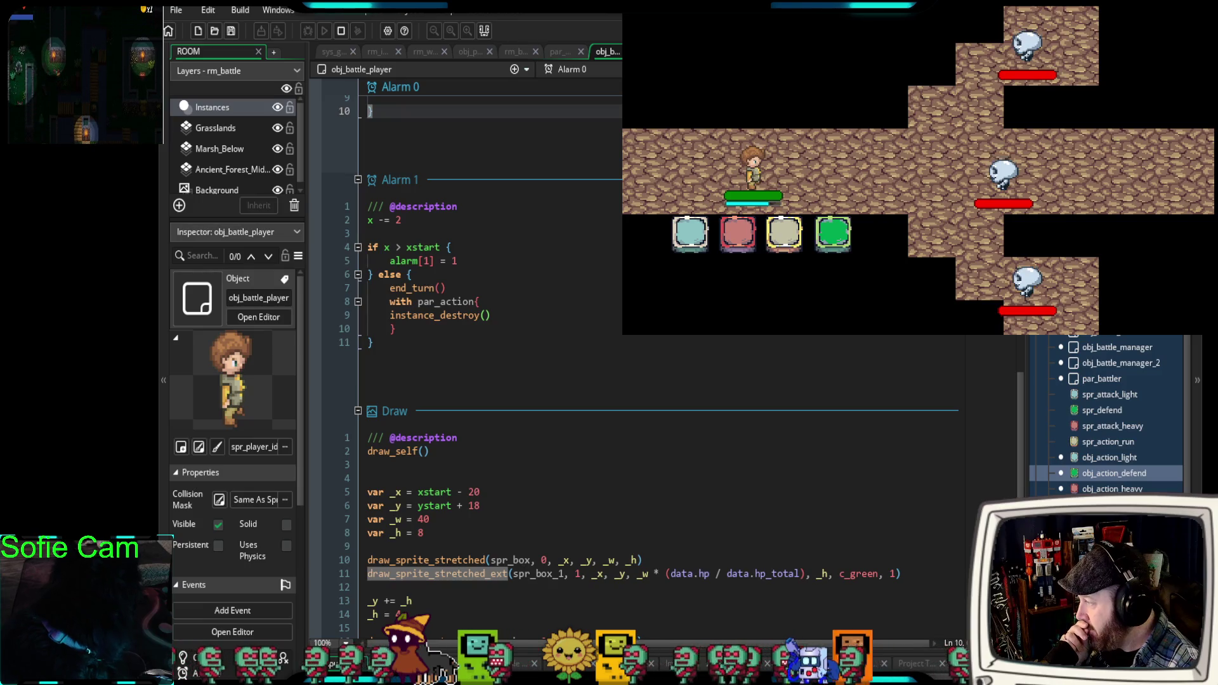
{"action": "scroll", "coordinate": [466, 355], "scroll_direction": "up", "scroll_amount": 2}
{"action": "scroll", "coordinate": [467, 355], "scroll_direction": "up", "scroll_amount": 2}
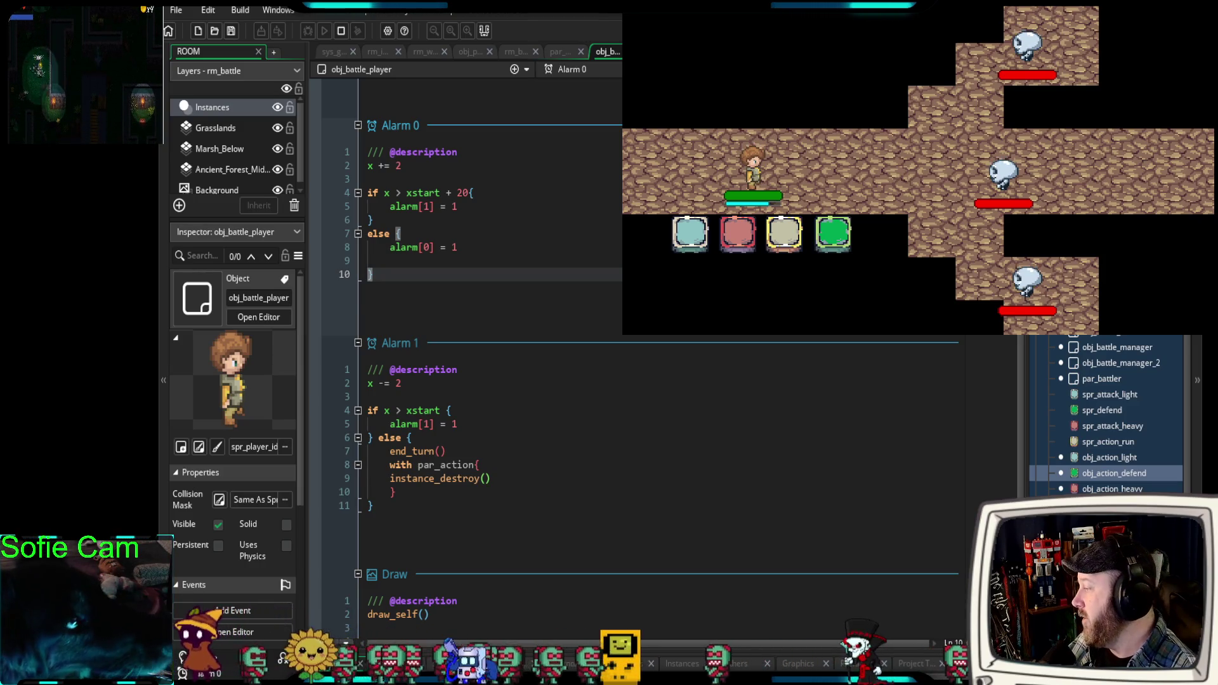
{"action": "scroll", "coordinate": [466, 355], "scroll_direction": "up", "scroll_amount": 12}
{"action": "scroll", "coordinate": [467, 356], "scroll_direction": "up", "scroll_amount": 2}
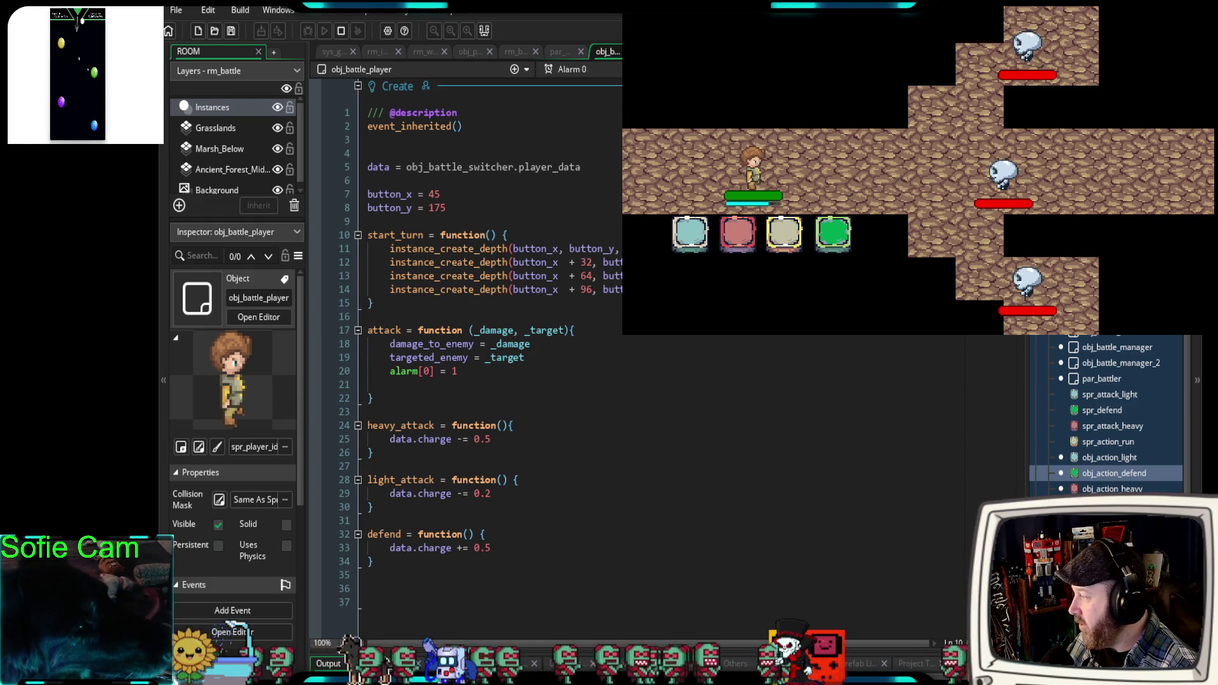
{"action": "scroll", "coordinate": [466, 356], "scroll_direction": "down", "scroll_amount": 2}
{"action": "double_click", "coordinate": [1114, 473]}
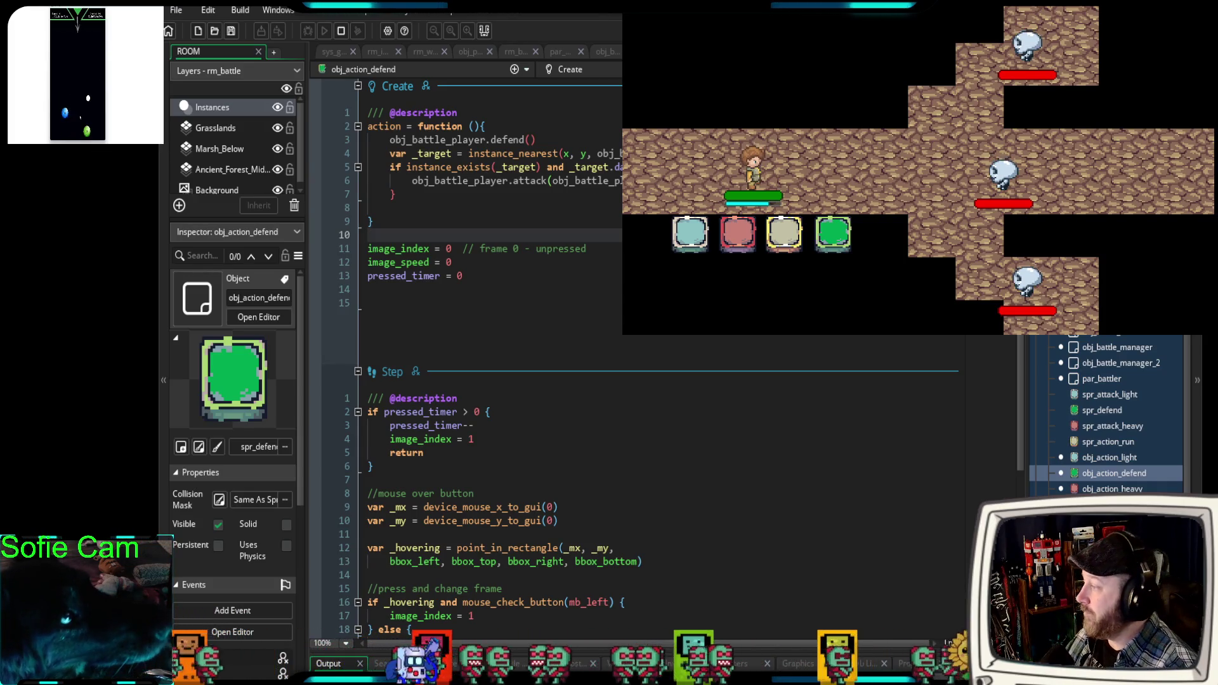
Comment out obj_action_defend's nearest-enemy targeting and attack lines with Ctrl+K, then return to obj_battle_player.
{"action": "scroll", "coordinate": [634, 380], "scroll_direction": "down", "scroll_amount": 5}
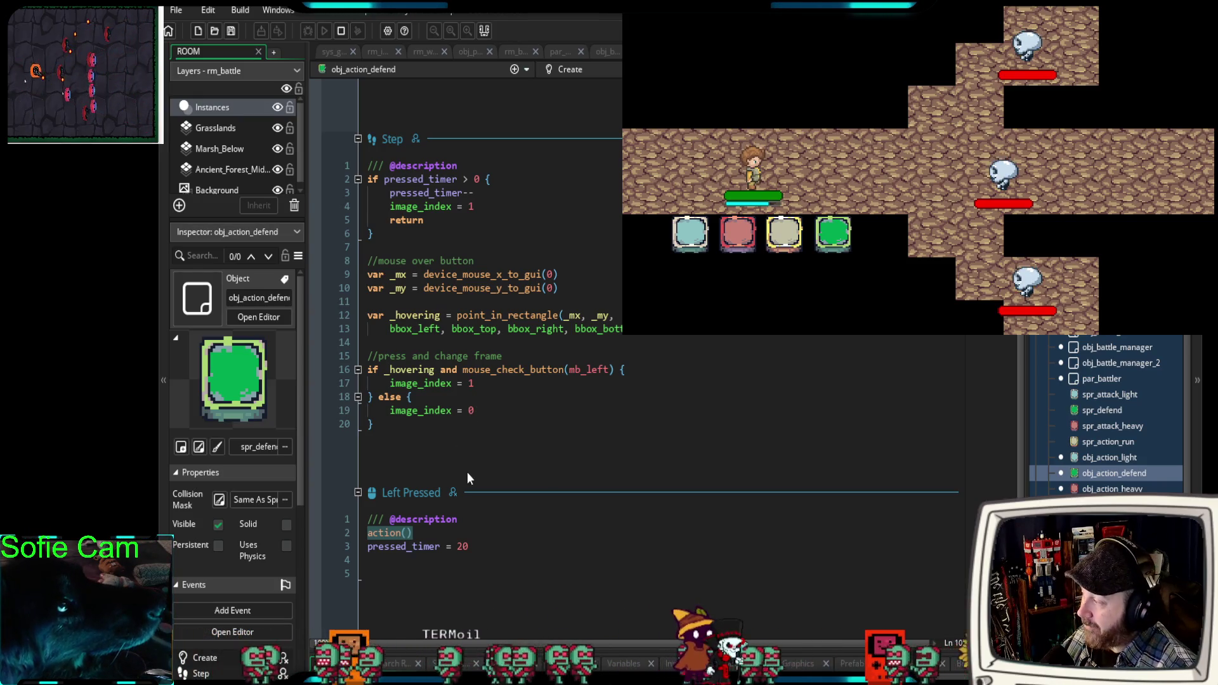
{"action": "scroll", "coordinate": [482, 448], "scroll_direction": "up", "scroll_amount": 6}
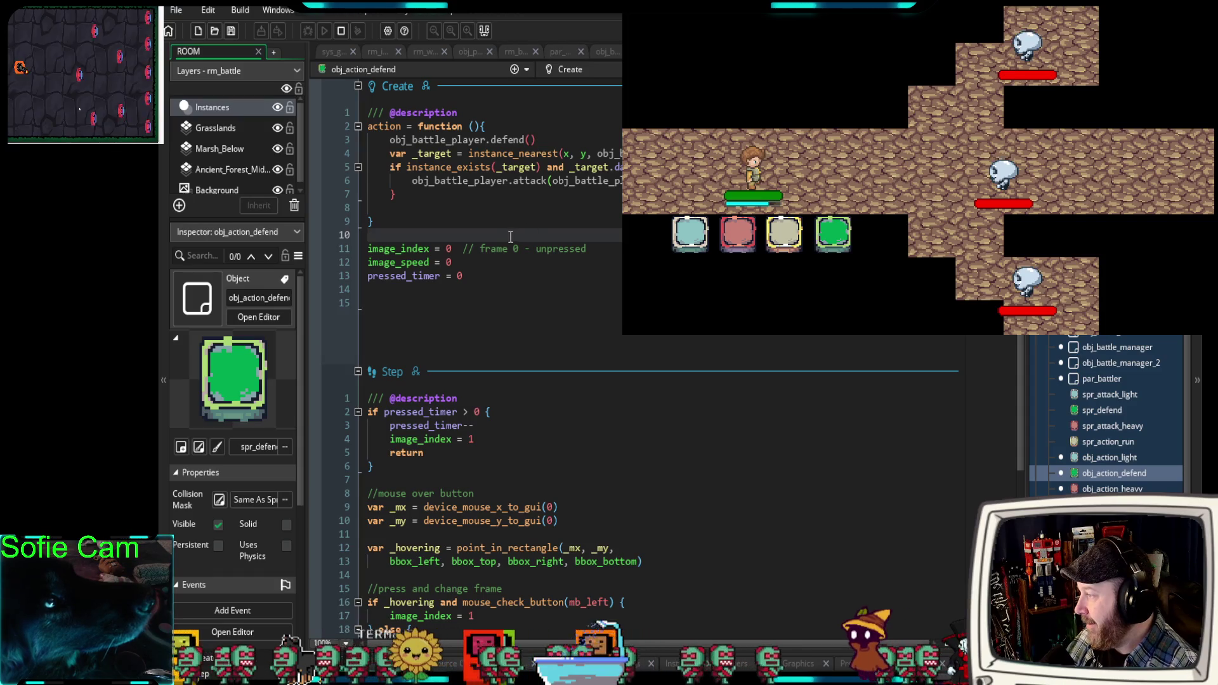
{"action": "double_click", "coordinate": [547, 182]}
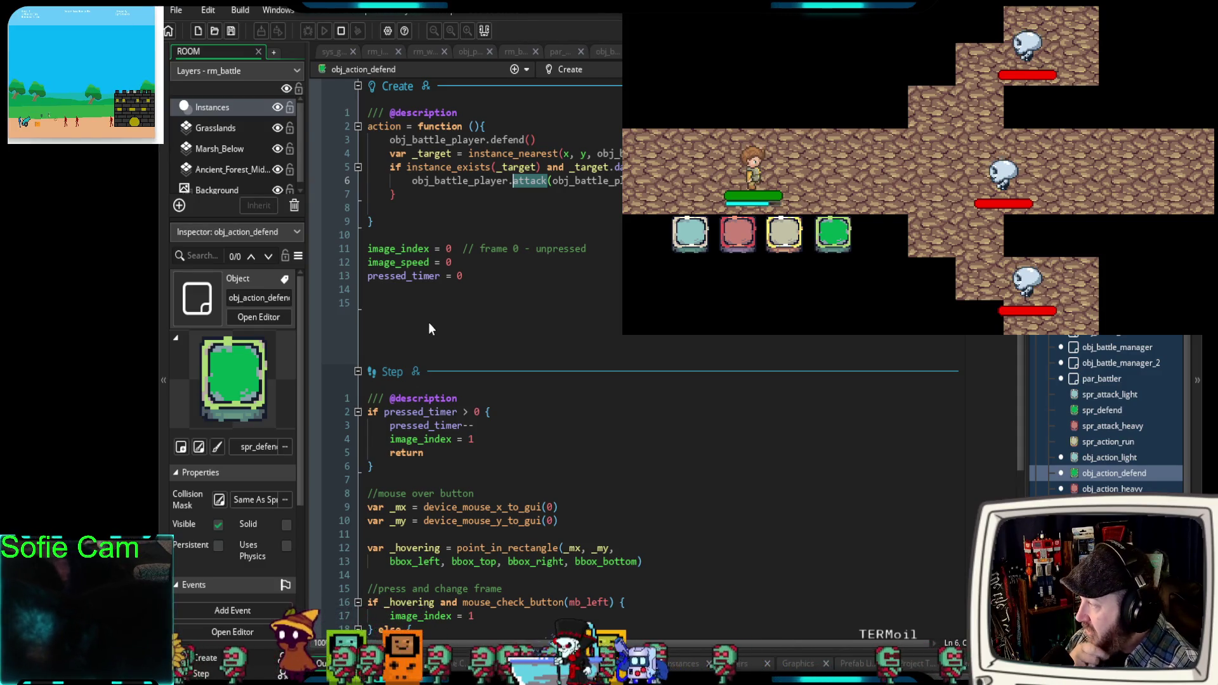
{"action": "left_click_drag", "start_coordinate": [416, 198], "coordinate": [335, 163]}
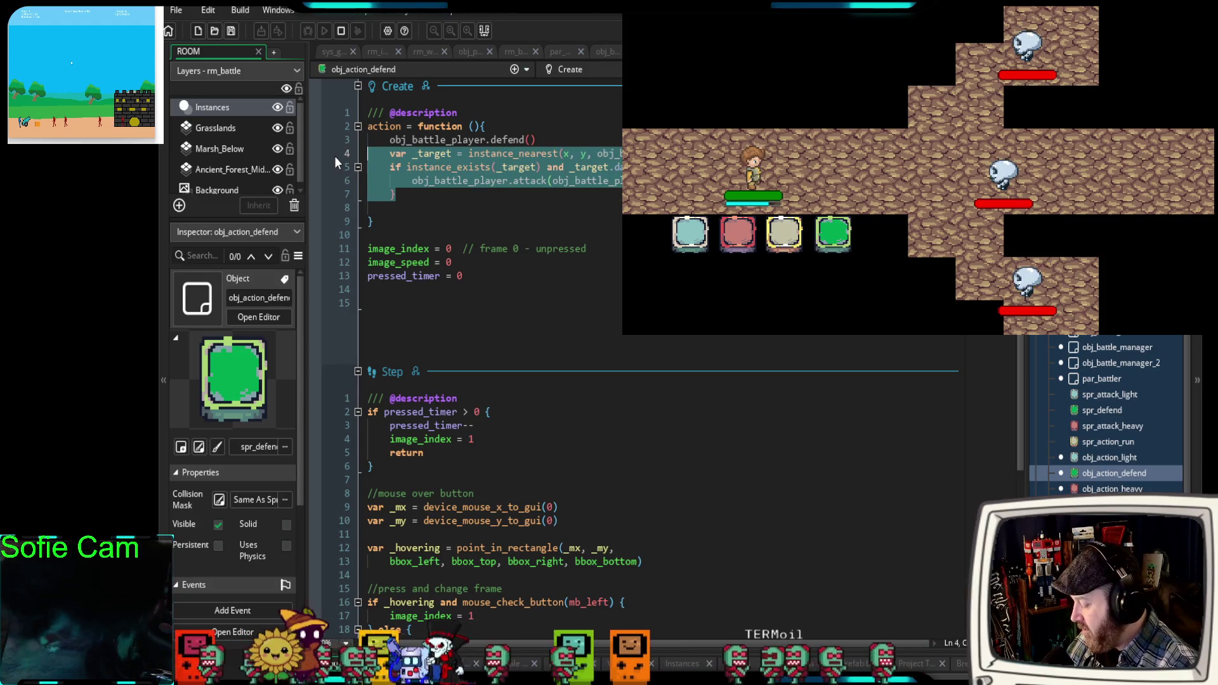
{"action": "key", "text": "ctrl+k"}
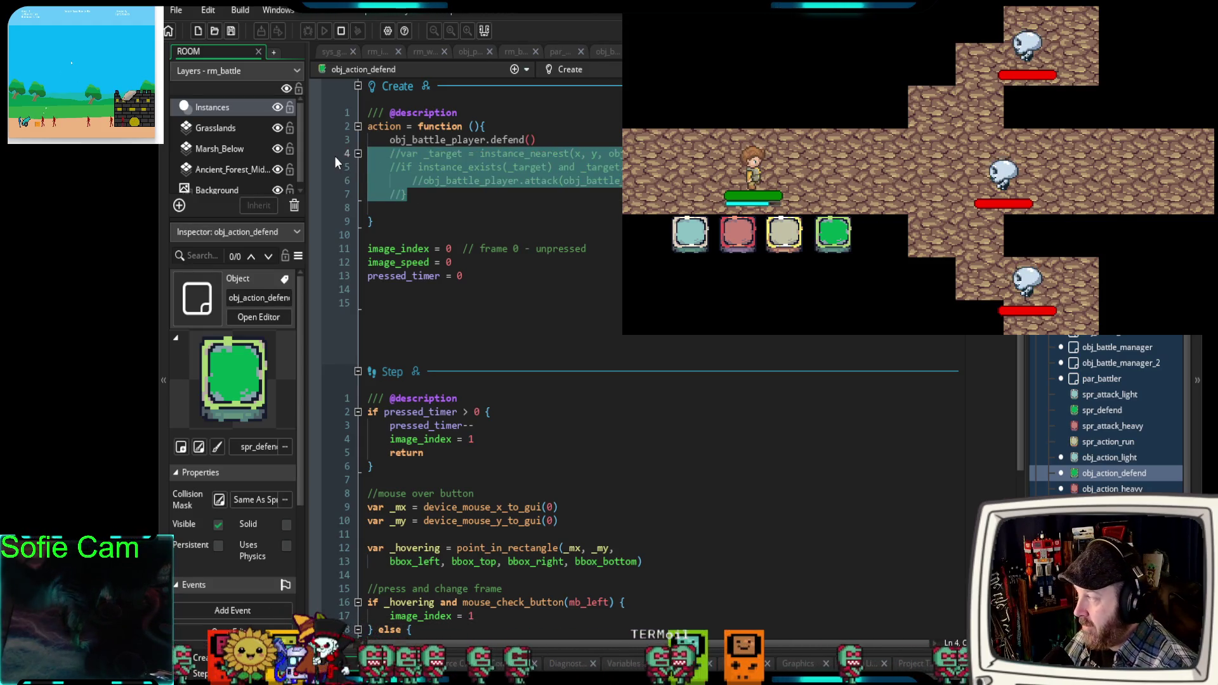
{"action": "left_click", "coordinate": [549, 141]}
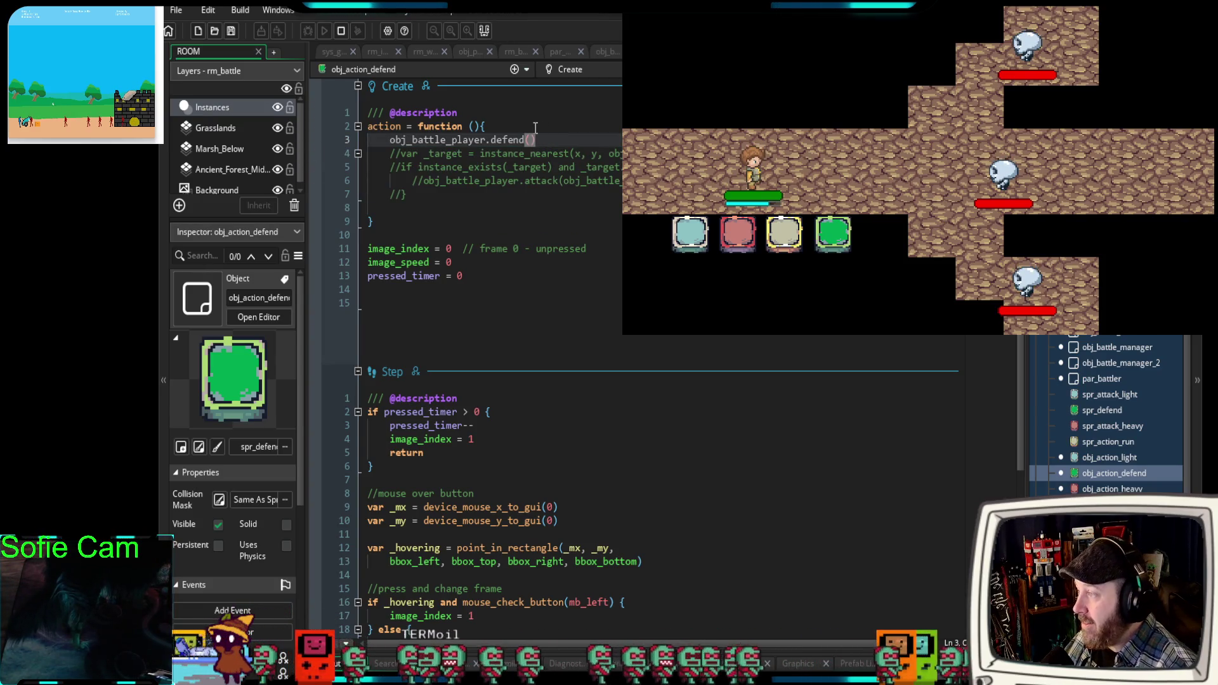
{"action": "left_click", "coordinate": [603, 51]}
{"action": "scroll", "coordinate": [590, 347], "scroll_direction": "down", "scroll_amount": 4}
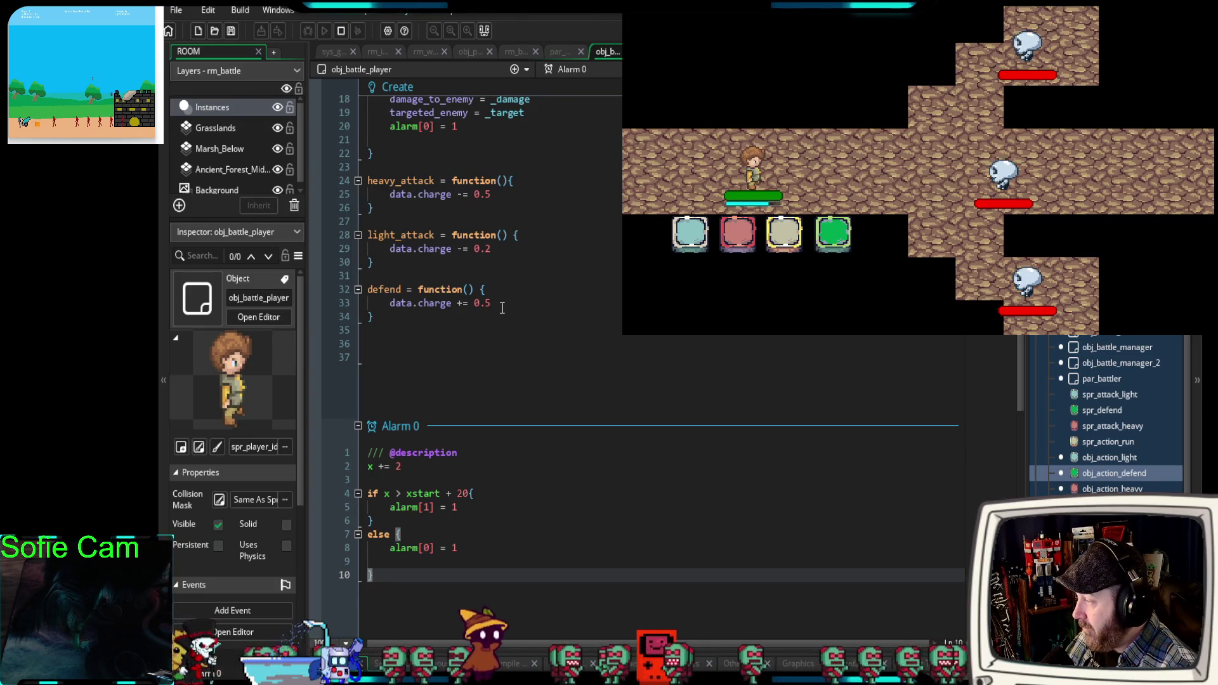
Copy Alarm 0's movement and if-block code into the top of the defend function.
{"action": "left_click", "coordinate": [498, 303]}
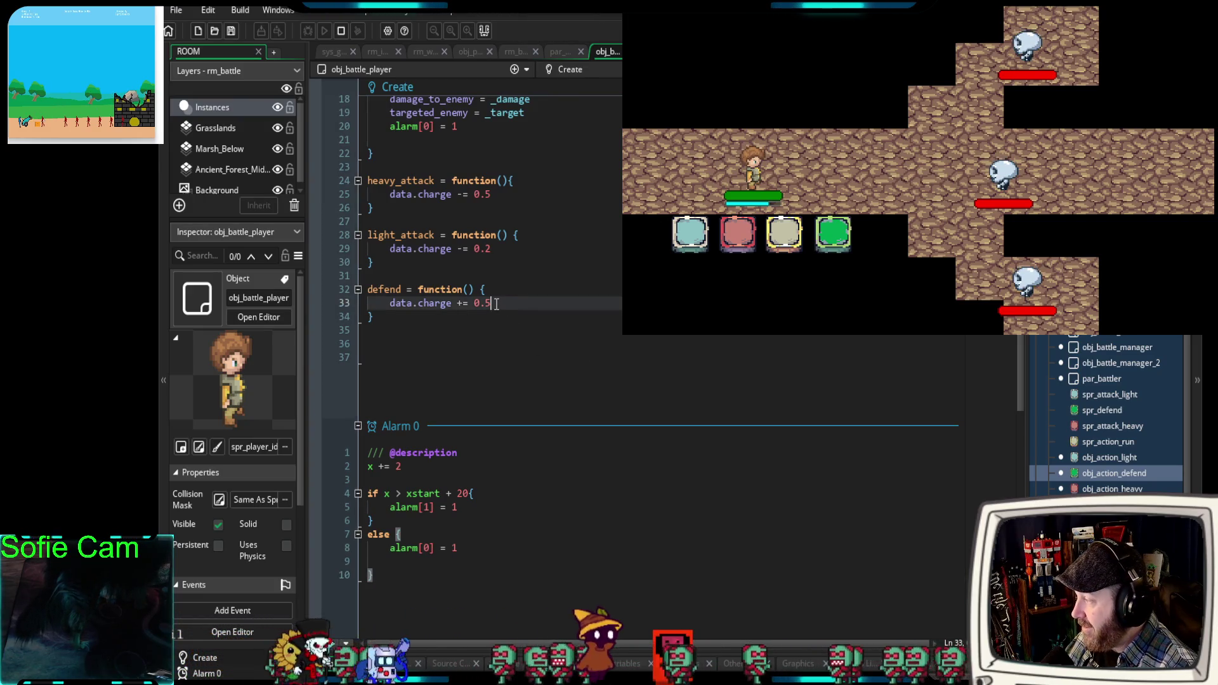
{"action": "left_click", "coordinate": [497, 290]}
{"action": "key", "text": "Return"}
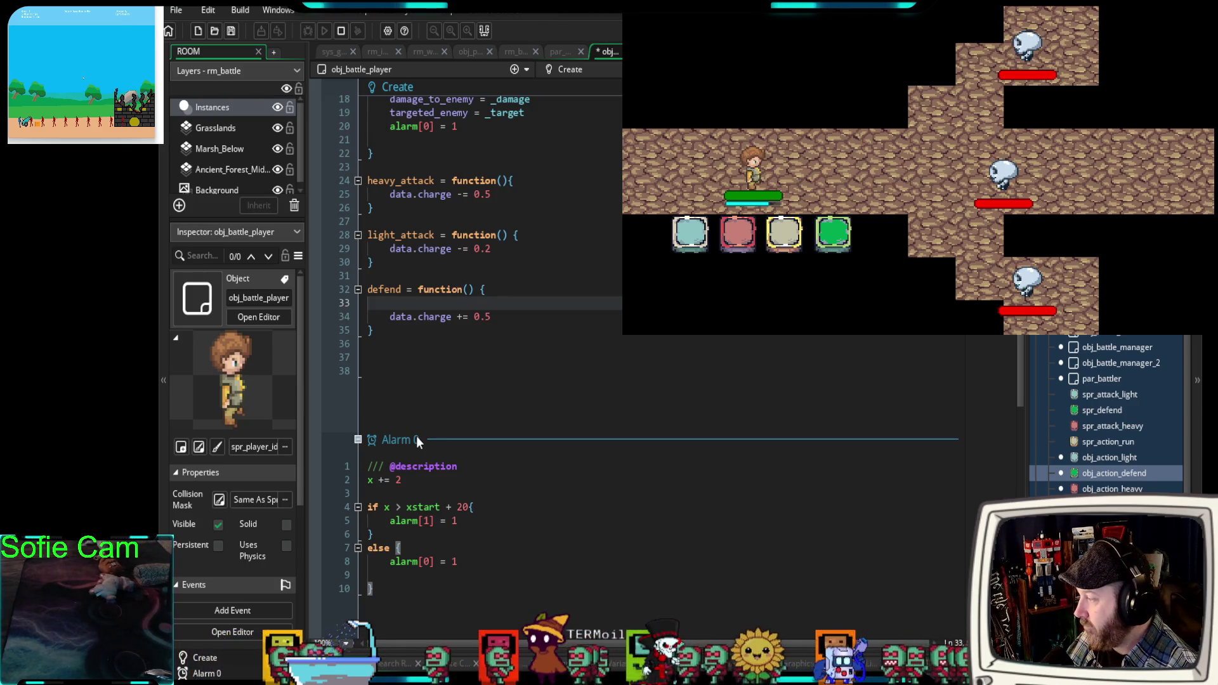
{"action": "left_click", "coordinate": [380, 590]}
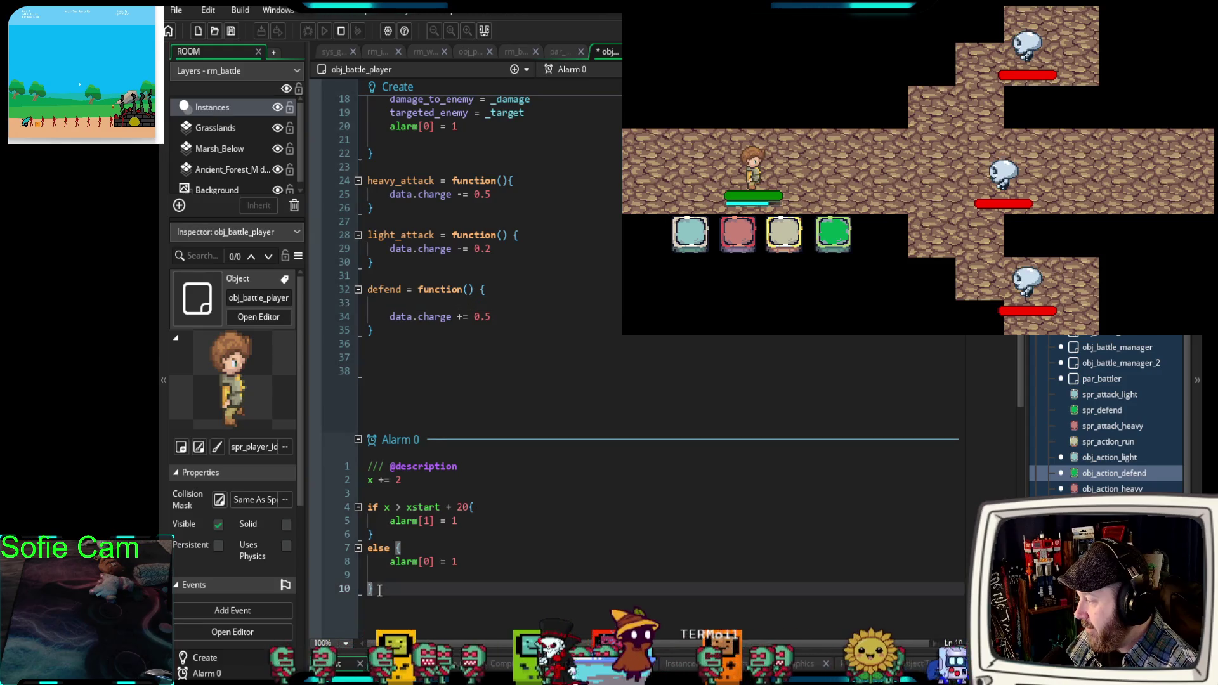
{"action": "scroll", "coordinate": [425, 540], "scroll_direction": "down", "scroll_amount": 8}
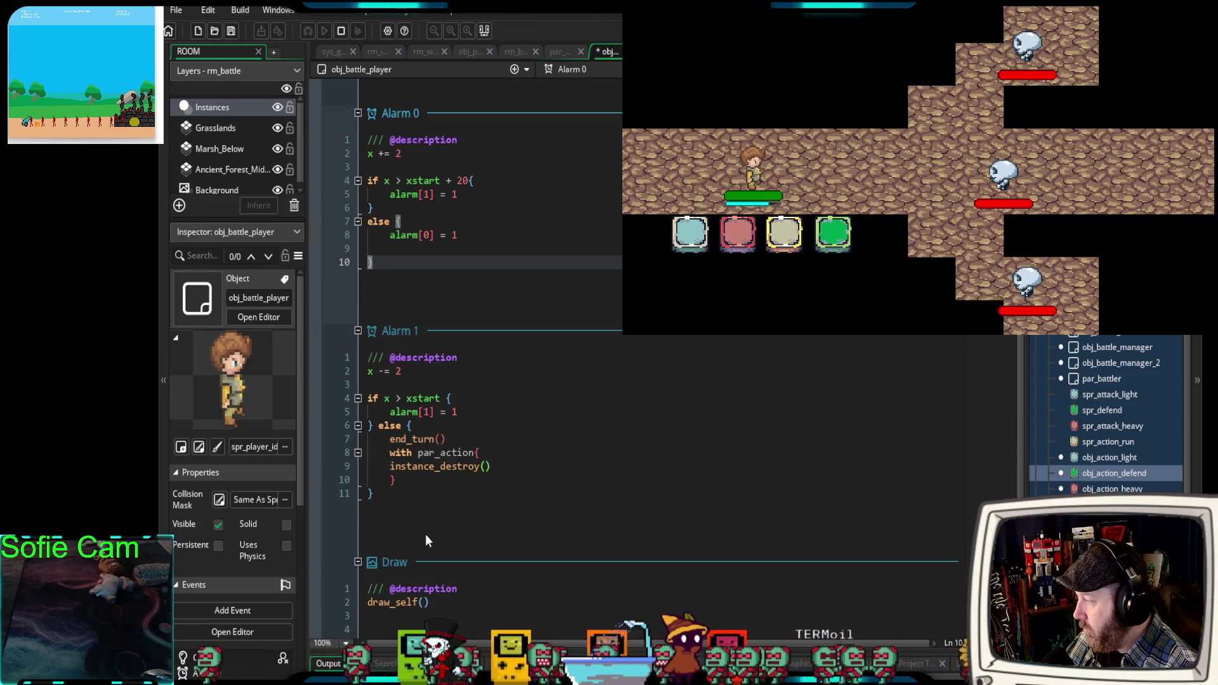
{"action": "scroll", "coordinate": [425, 536], "scroll_direction": "up", "scroll_amount": 5}
{"action": "scroll", "coordinate": [424, 536], "scroll_direction": "down", "scroll_amount": 3}
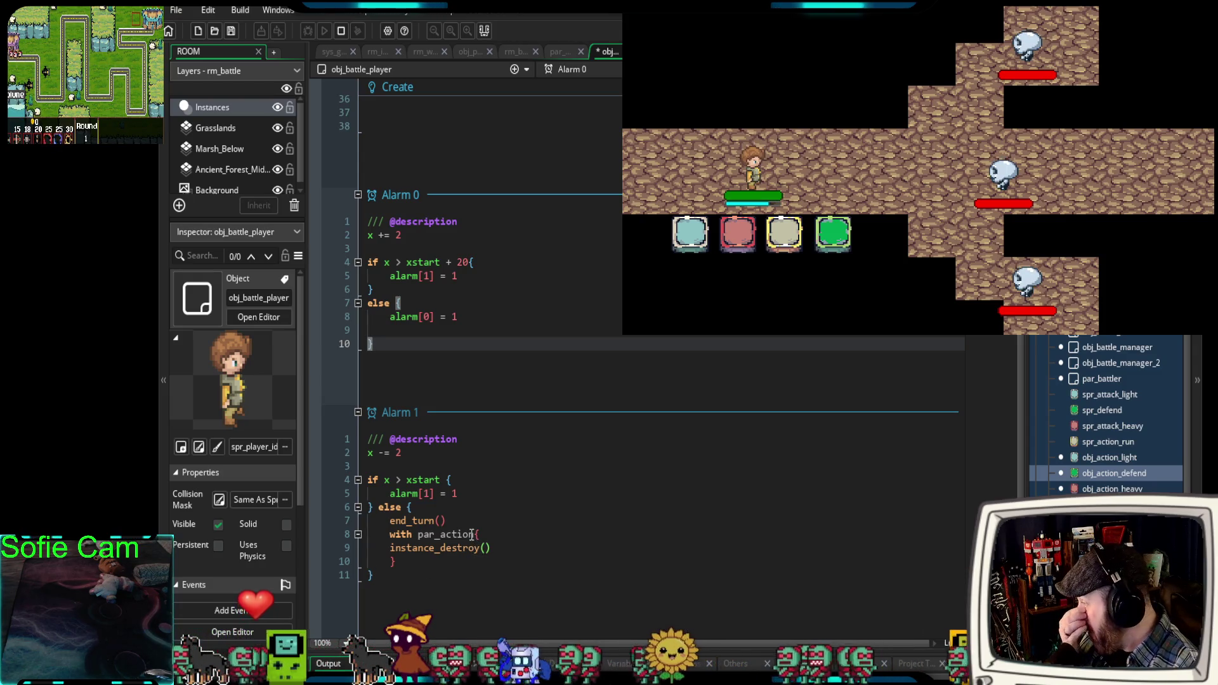
{"action": "mouse_move", "coordinate": [376, 289]}
{"action": "left_mouse_down"}
{"action": "mouse_move", "coordinate": [388, 277]}
{"action": "mouse_move", "coordinate": [355, 240]}
{"action": "left_mouse_up"}
{"action": "key", "text": "ctrl+c"}
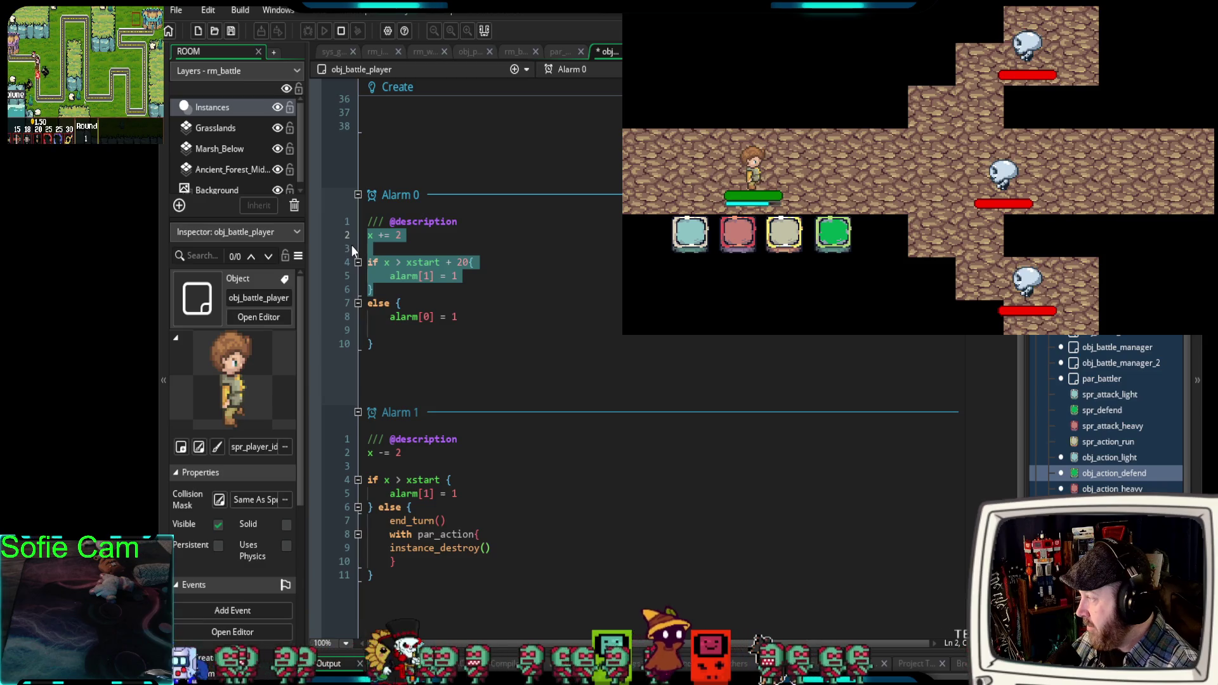
{"action": "scroll", "coordinate": [510, 306], "scroll_direction": "up", "scroll_amount": 8}
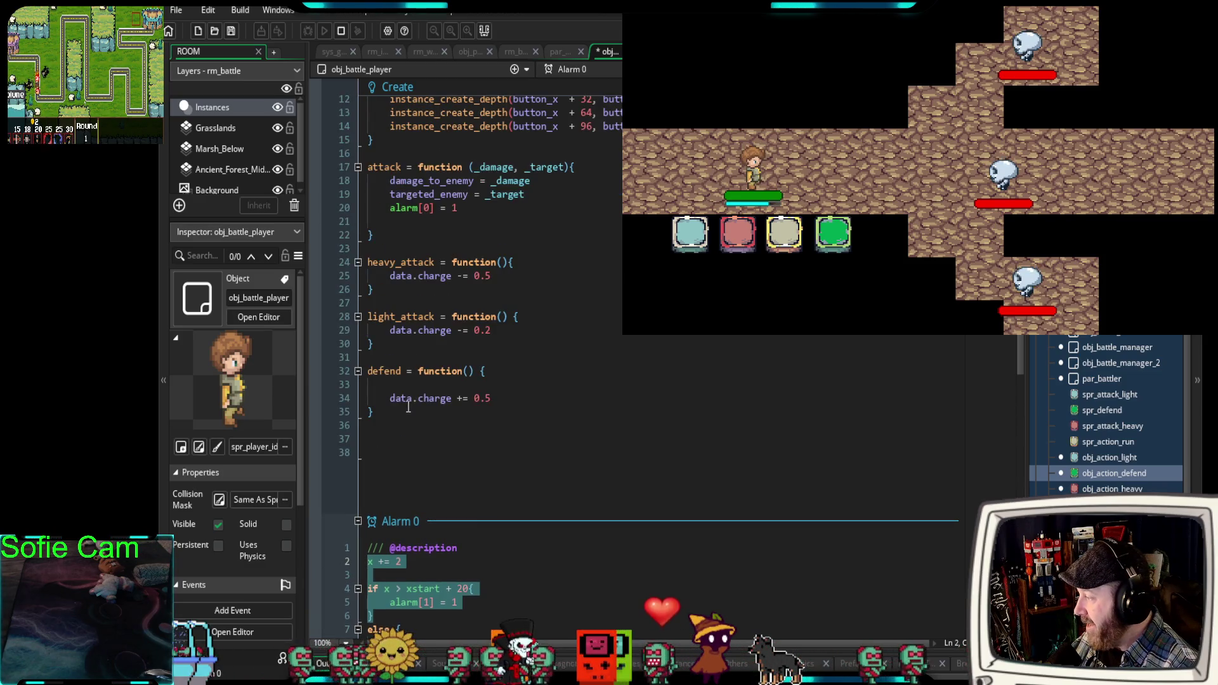
{"action": "left_click", "coordinate": [401, 383]}
{"action": "key", "text": "ctrl+v"}
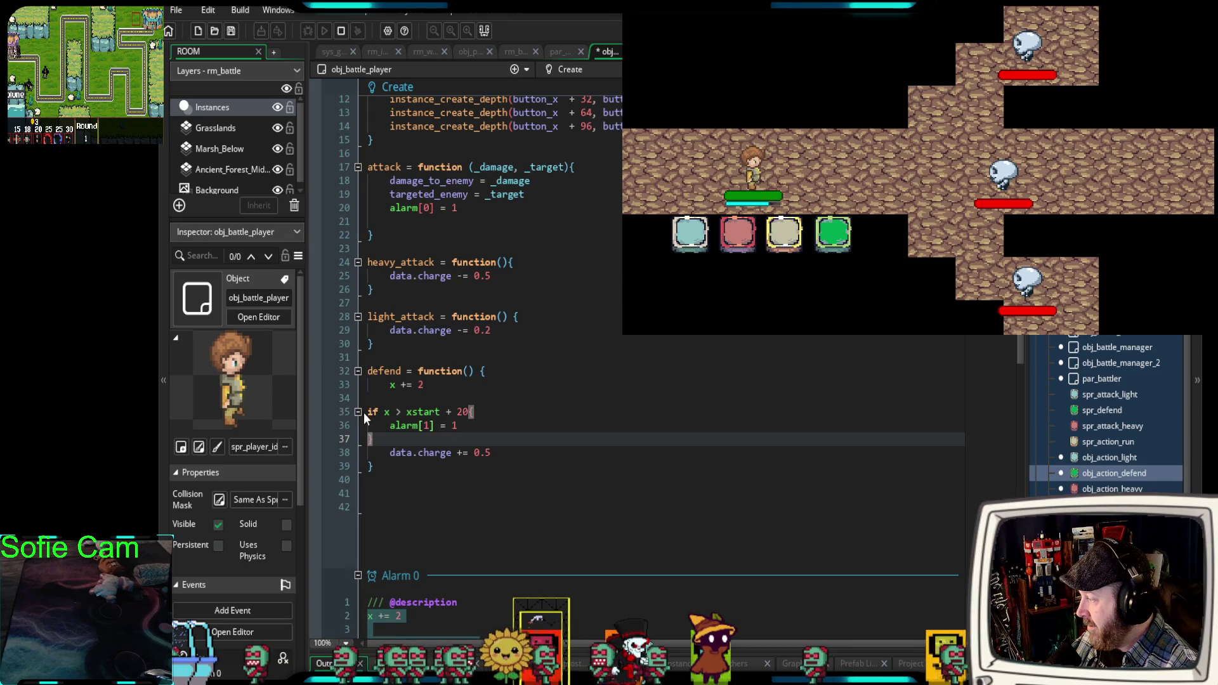
Indent the pasted if block and change it to x -= 2 and xstart - 20.
{"action": "left_click", "coordinate": [363, 412], "text": "shift"}
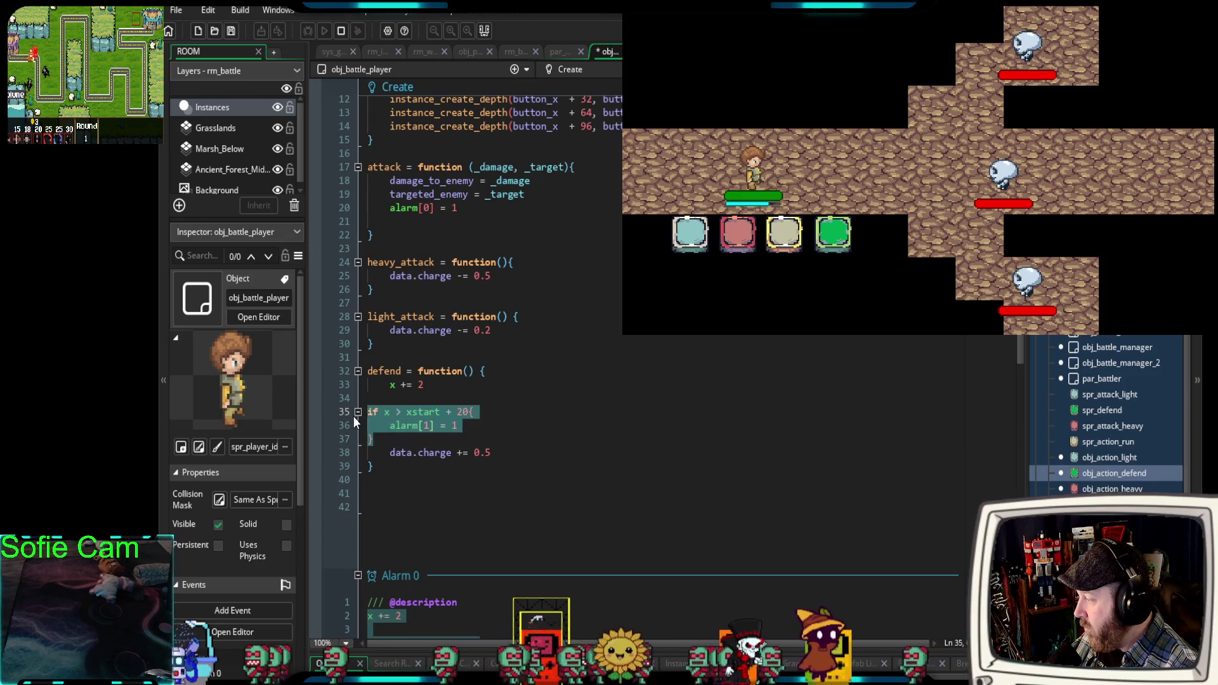
{"action": "key", "text": "Tab"}
{"action": "left_click", "coordinate": [400, 385]}
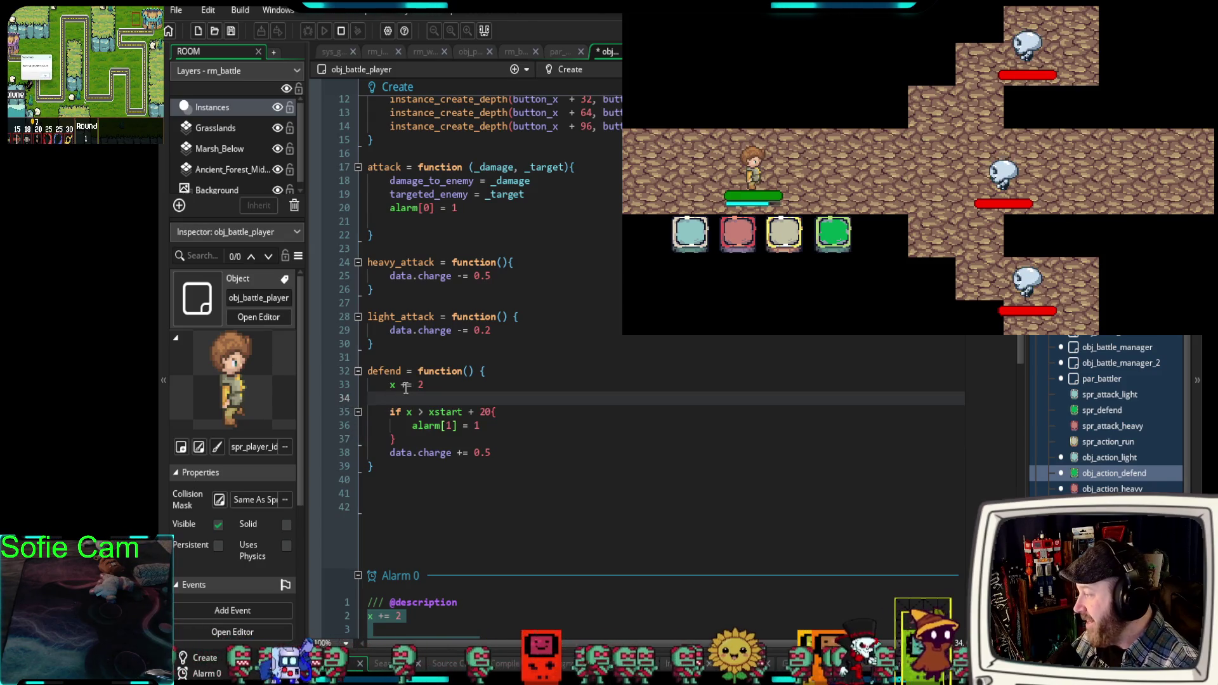
{"action": "key", "text": "Delete"}
{"action": "type", "text": "-"}
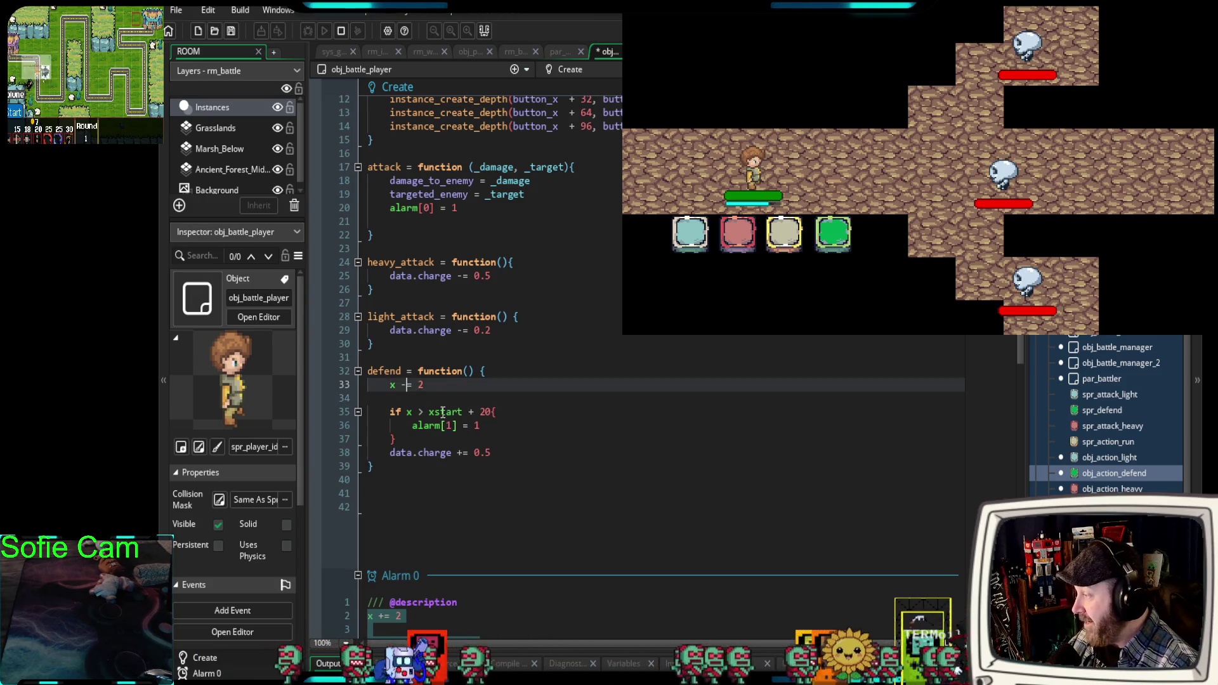
{"action": "double_click", "coordinate": [474, 412]}
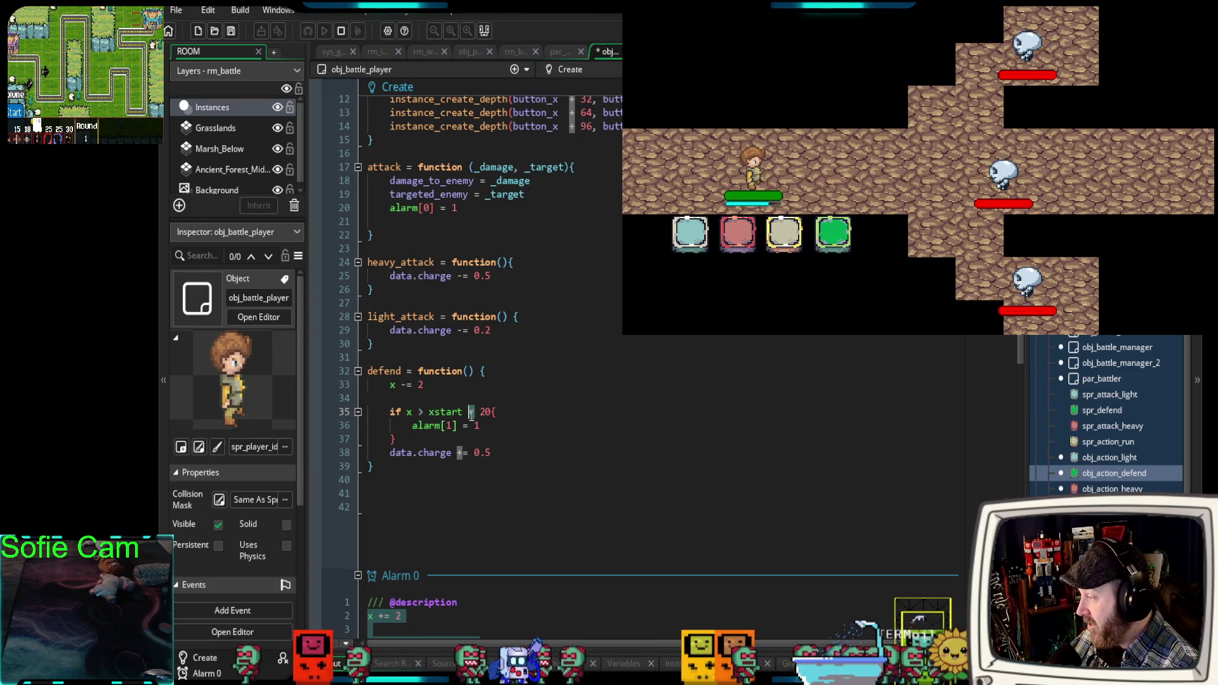
{"action": "type", "text": "-"}
Delete alarm[1] = 1, move data.charge += 0.5 inside the if block, and run the game.
{"action": "left_click_drag", "start_coordinate": [480, 425], "coordinate": [414, 433]}
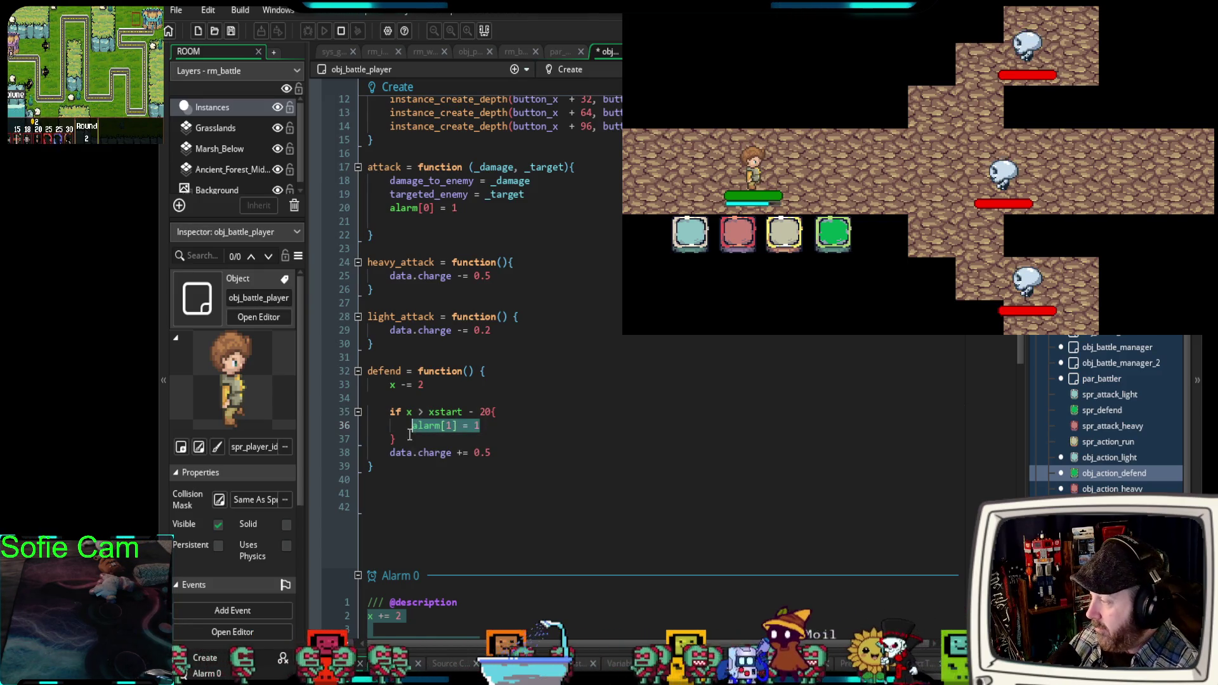
{"action": "key", "text": "BackSpace"}
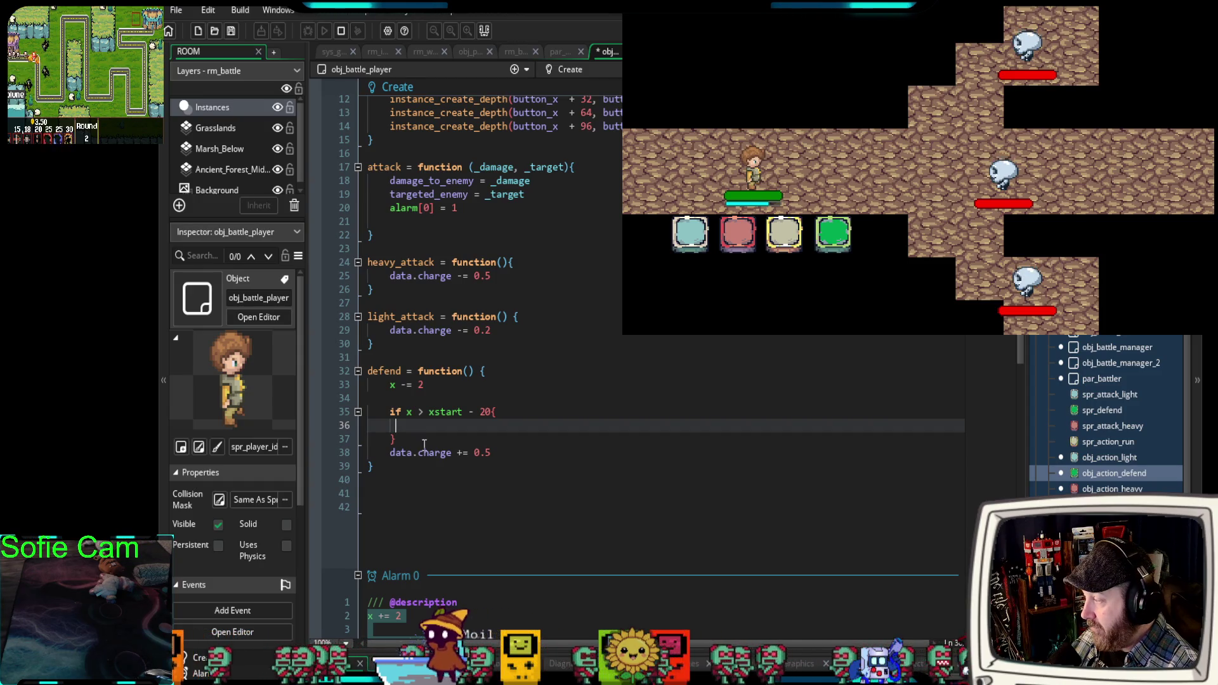
{"action": "left_click_drag", "start_coordinate": [501, 451], "coordinate": [390, 453]}
{"action": "key", "text": "ctrl+c"}
{"action": "key", "text": "BackSpace"}
{"action": "left_click", "coordinate": [411, 426]}
{"action": "key", "text": "ctrl+v"}
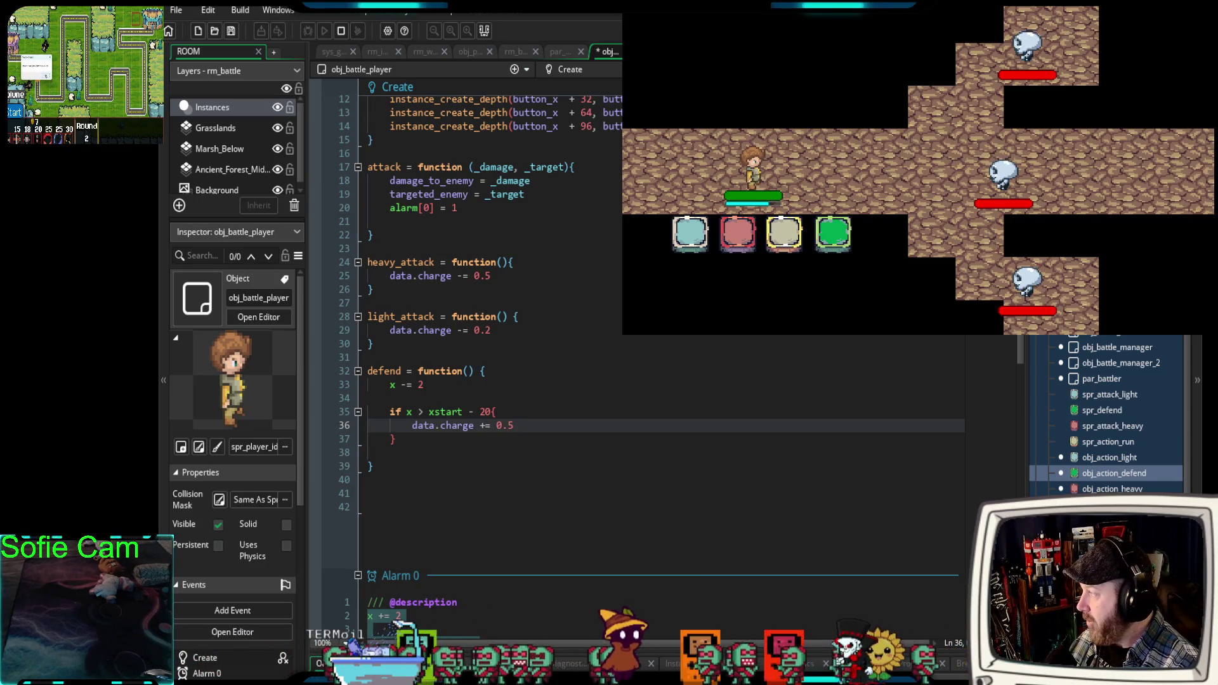
{"action": "left_click", "coordinate": [341, 31]}
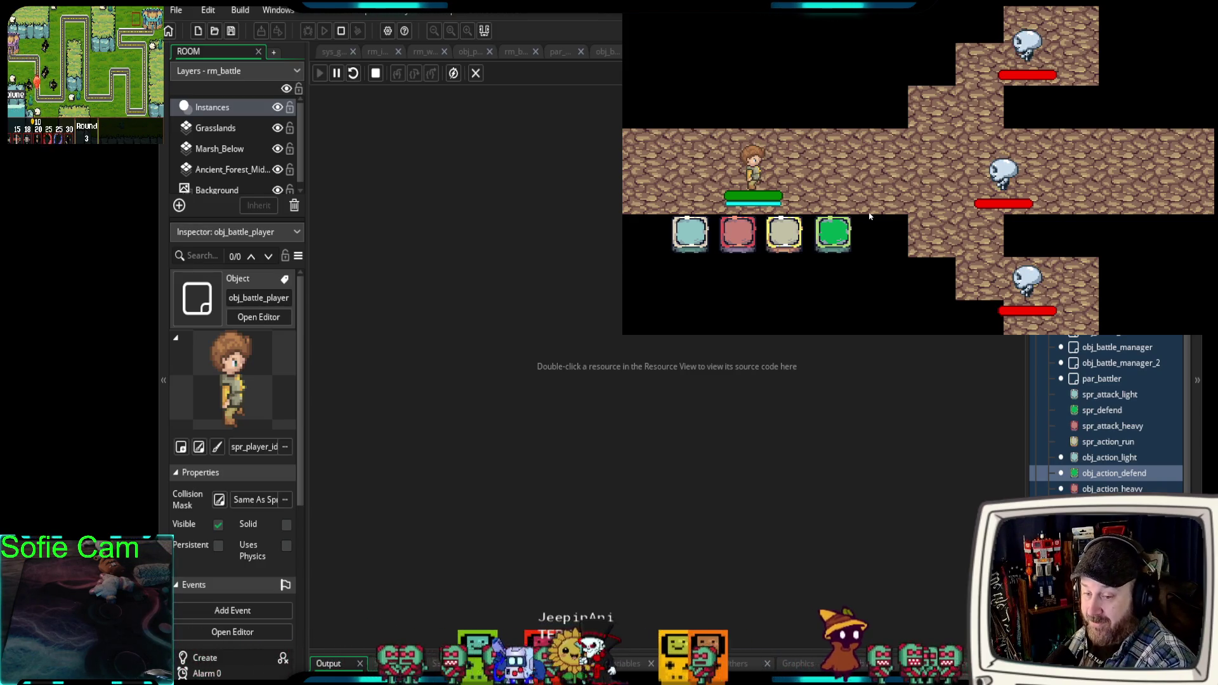
Test the teal action, heavy attack and defend in the battle, then return to obj_battle_player's code.
{"action": "left_click", "coordinate": [687, 242]}
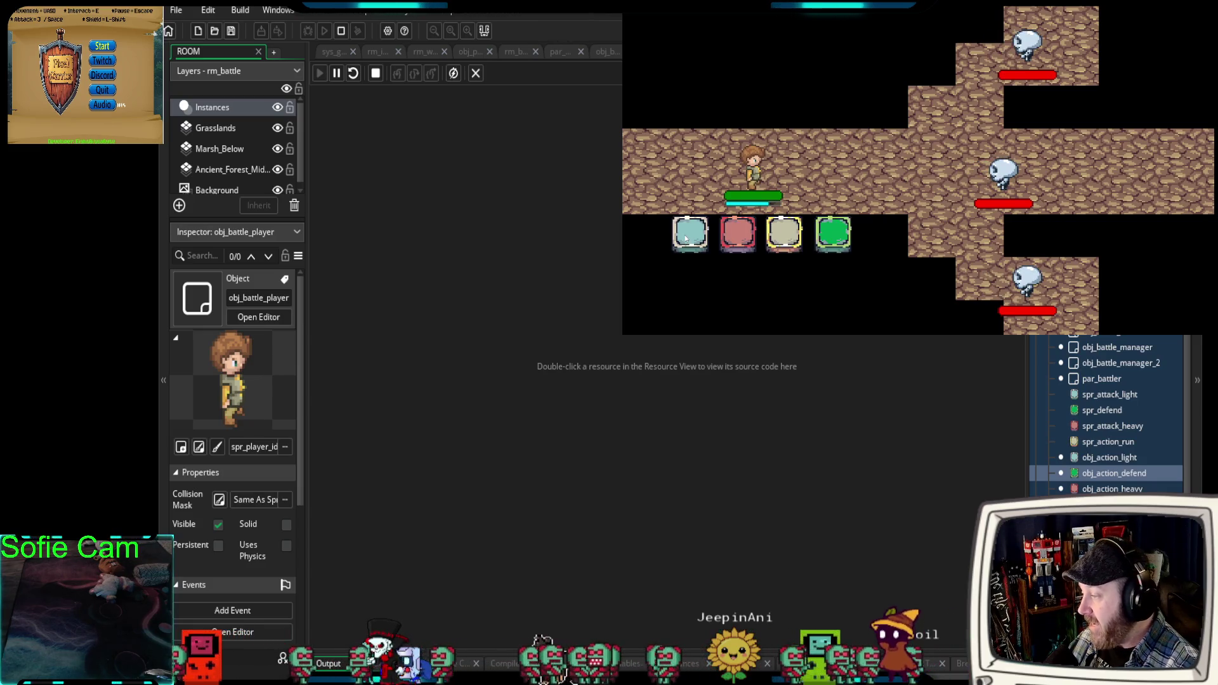
{"action": "left_click", "coordinate": [742, 241]}
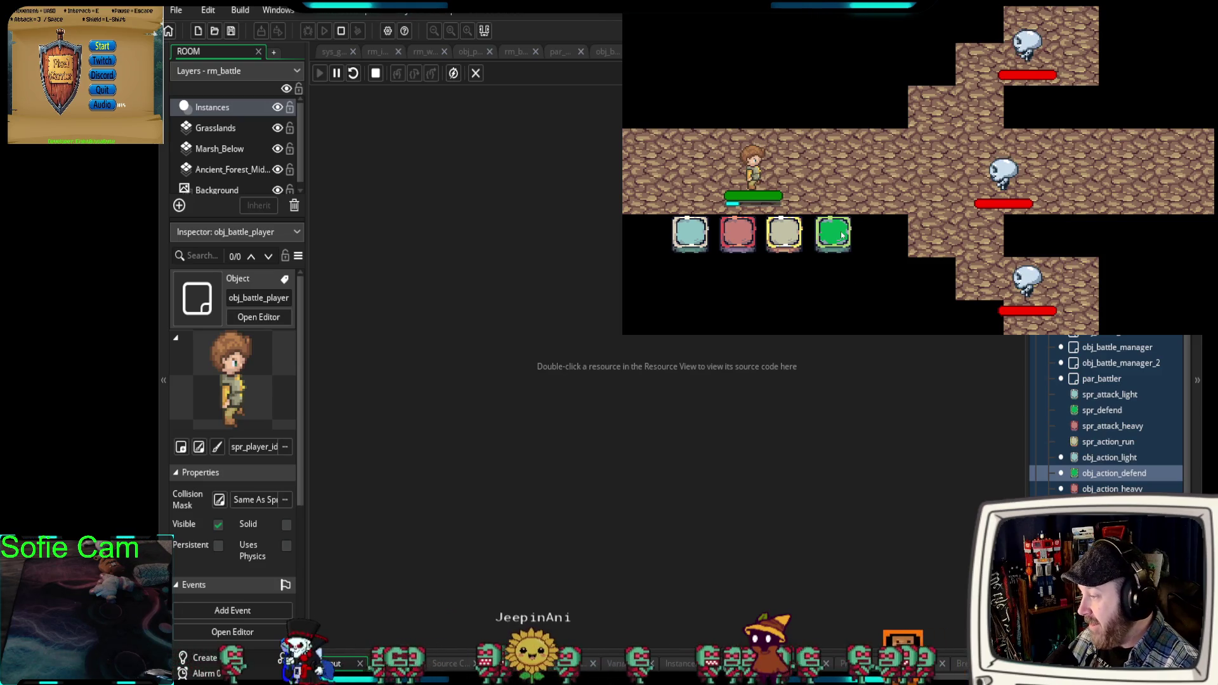
{"action": "left_click", "coordinate": [842, 235]}
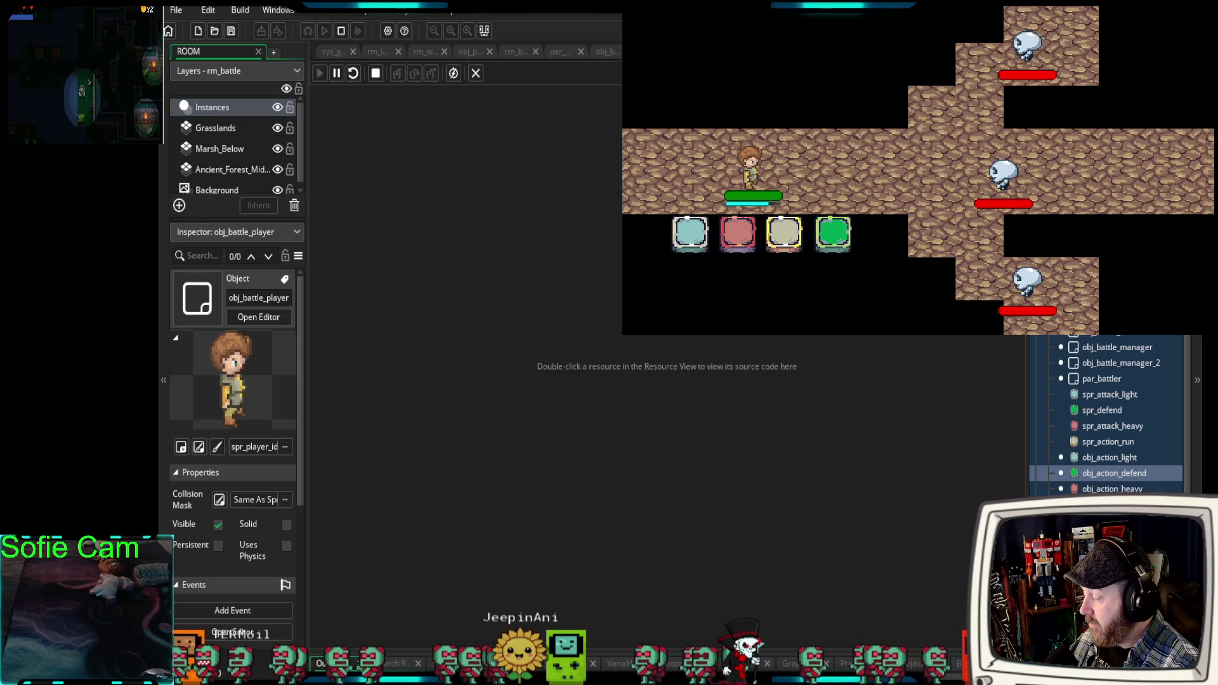
{"action": "left_click", "coordinate": [608, 51]}
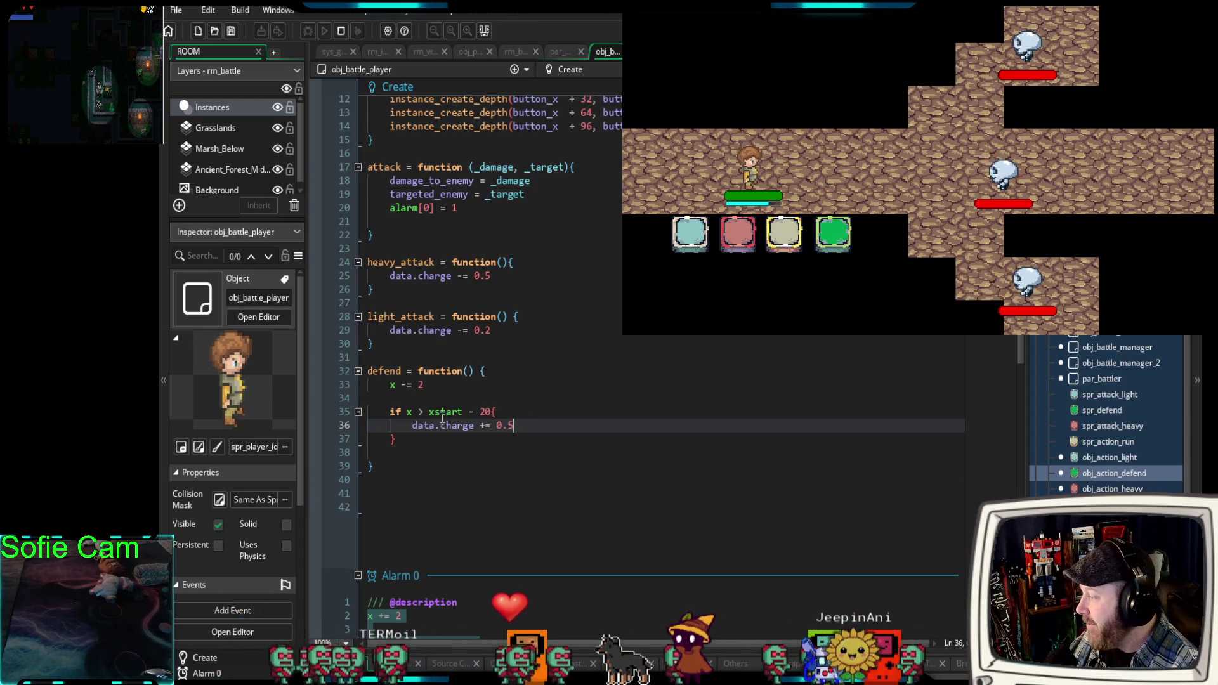
Change the defend movement from x -= 2 to x += 2.
{"action": "mouse_move", "coordinate": [441, 413]}
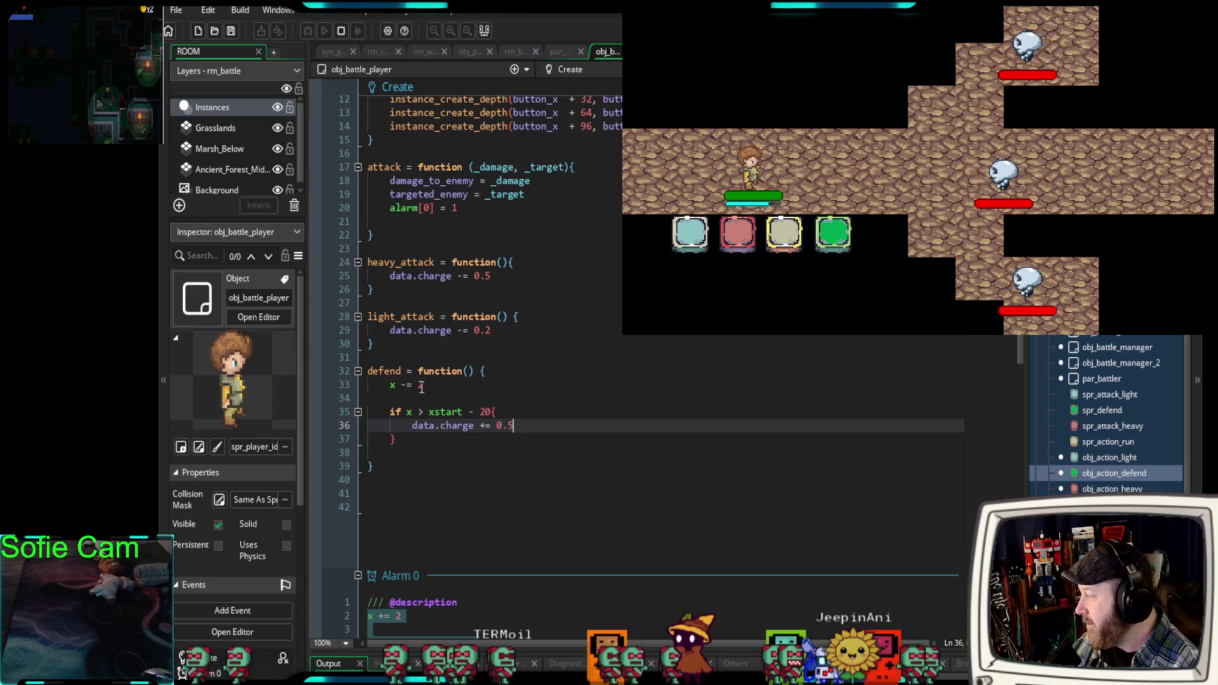
{"action": "double_click", "coordinate": [402, 385]}
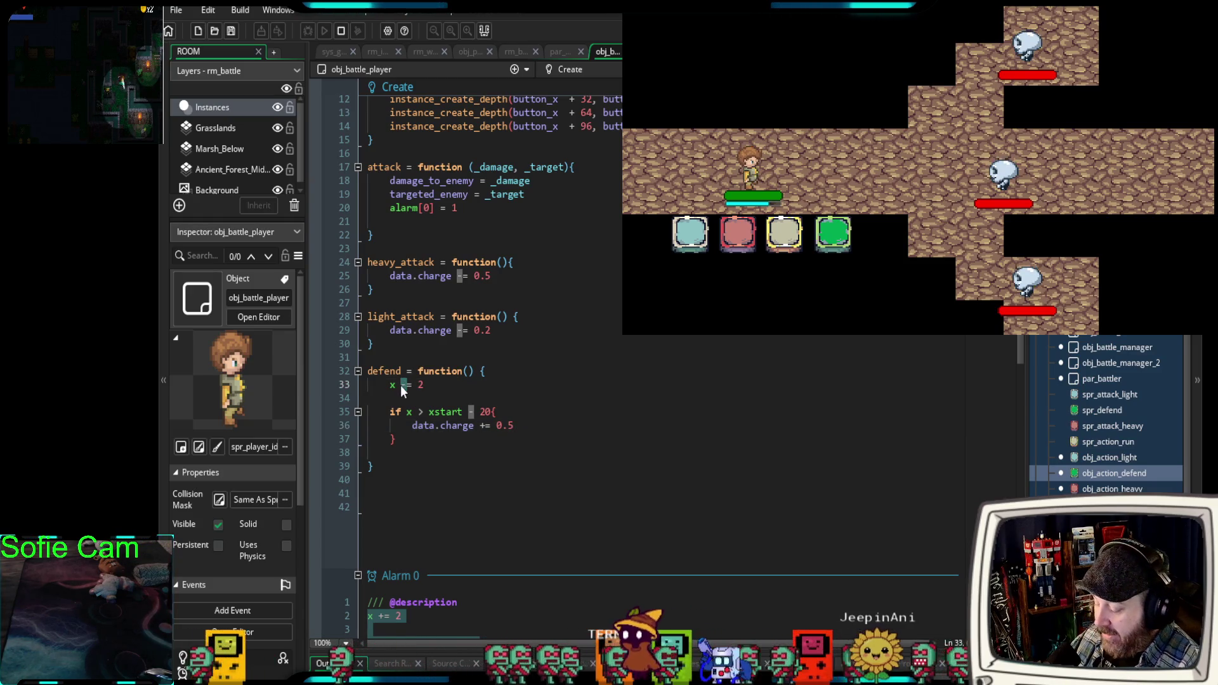
{"action": "type", "text": "+"}
{"action": "mouse_move", "coordinate": [429, 415]}
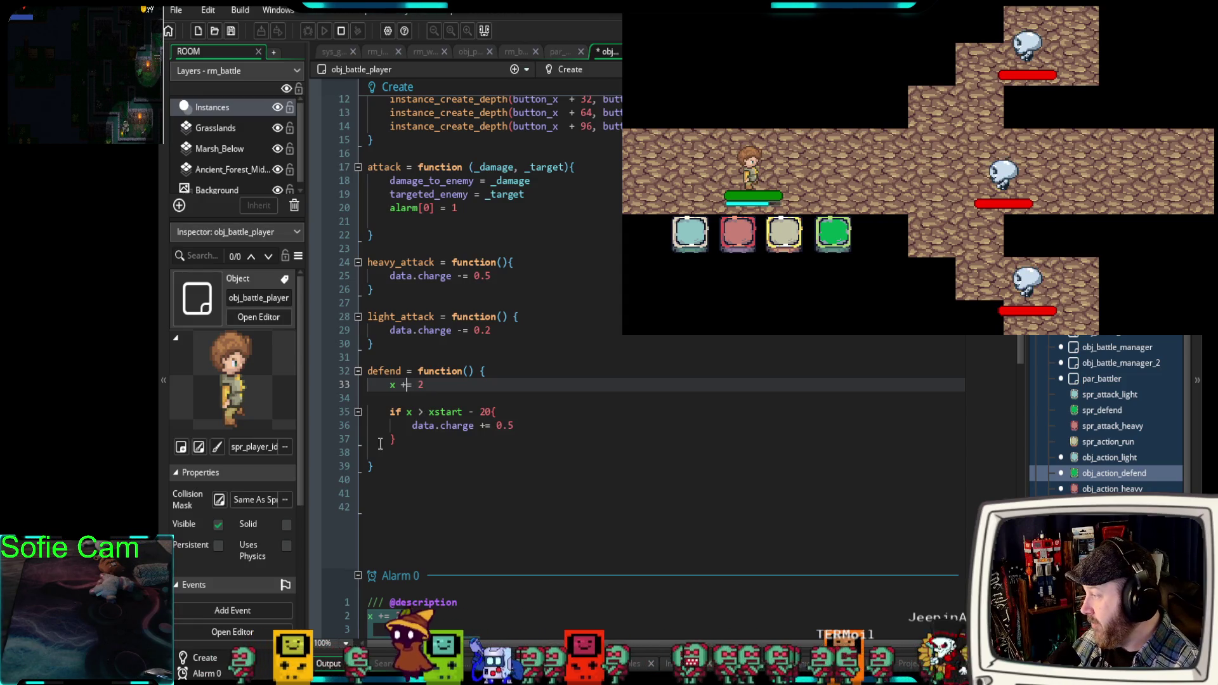
Restart the game in debug mode, test Defend, close it, and view obj_battle_manager_2's code.
{"action": "left_click", "coordinate": [339, 33]}
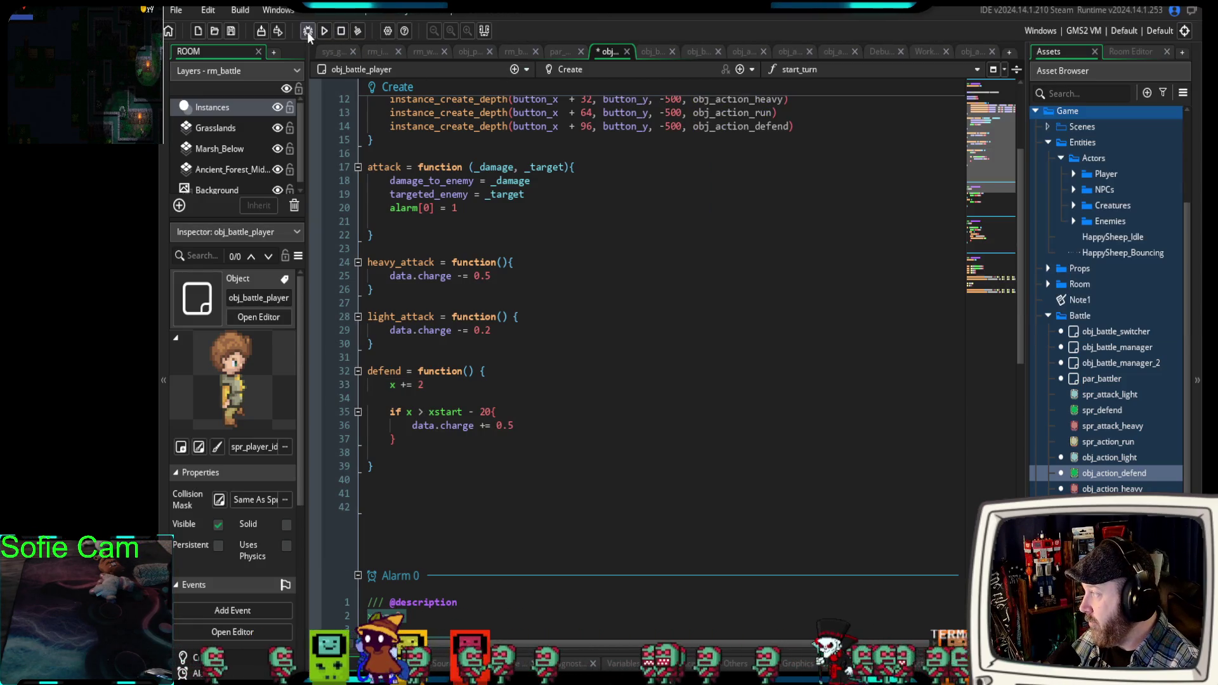
{"action": "left_click", "coordinate": [307, 32]}
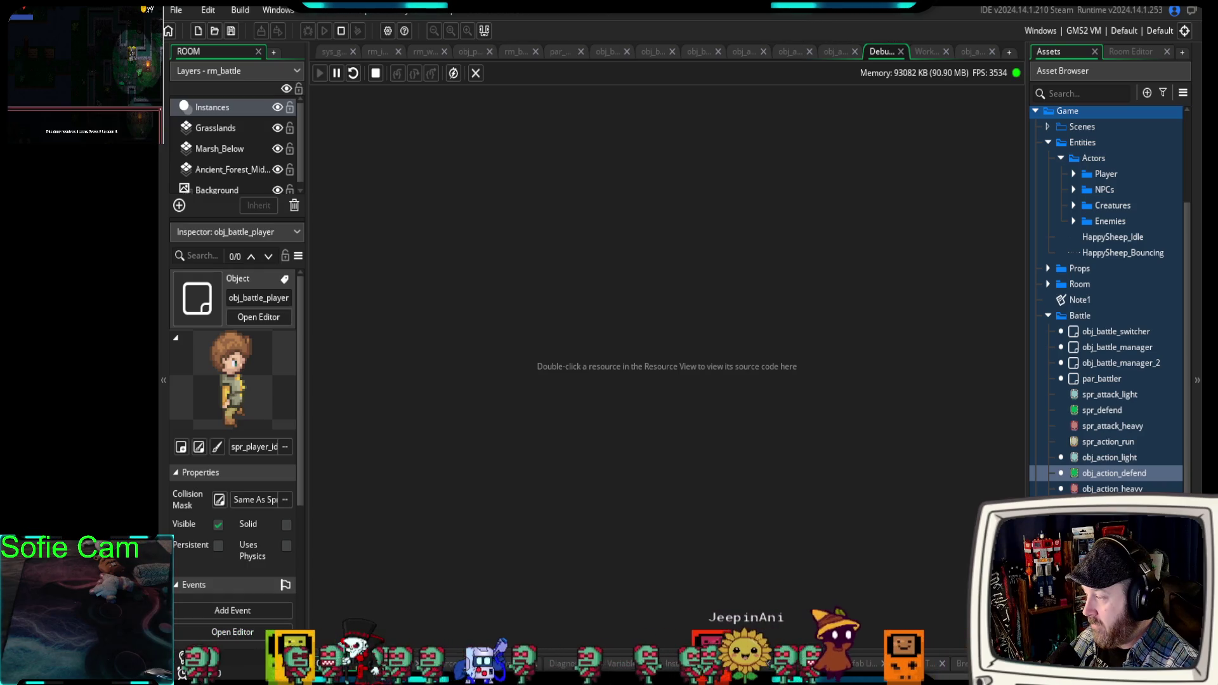
{"action": "key", "text": "alt+Tab"}
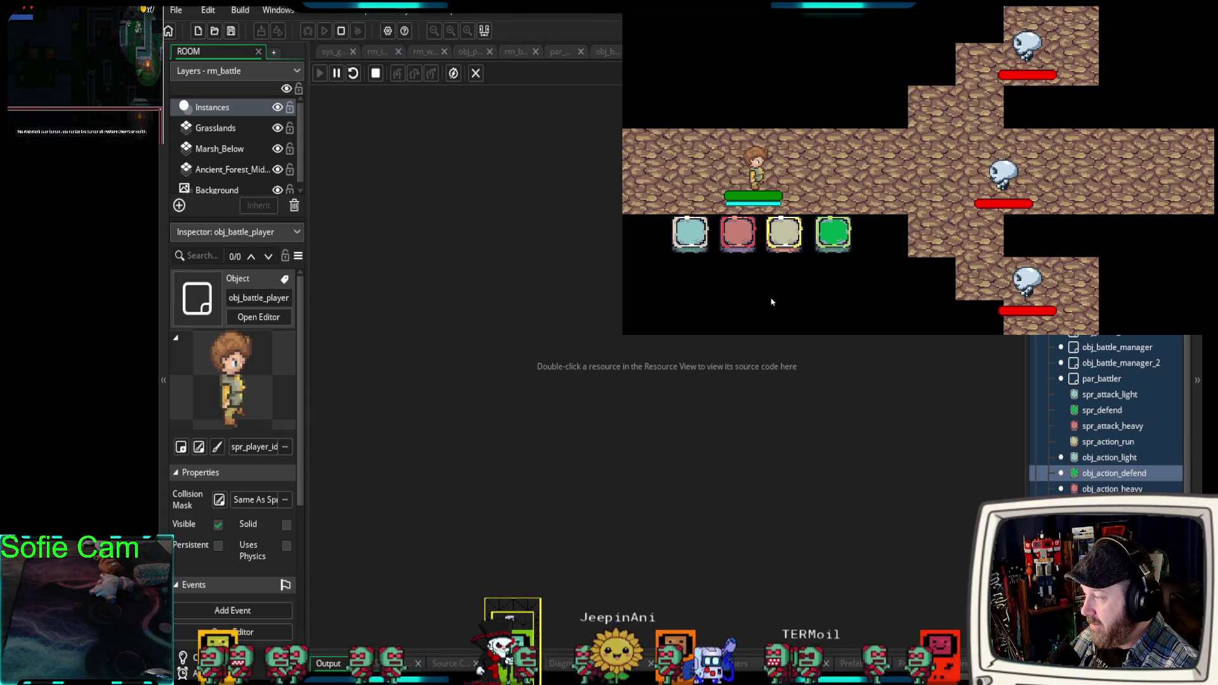
{"action": "left_click", "coordinate": [832, 239]}
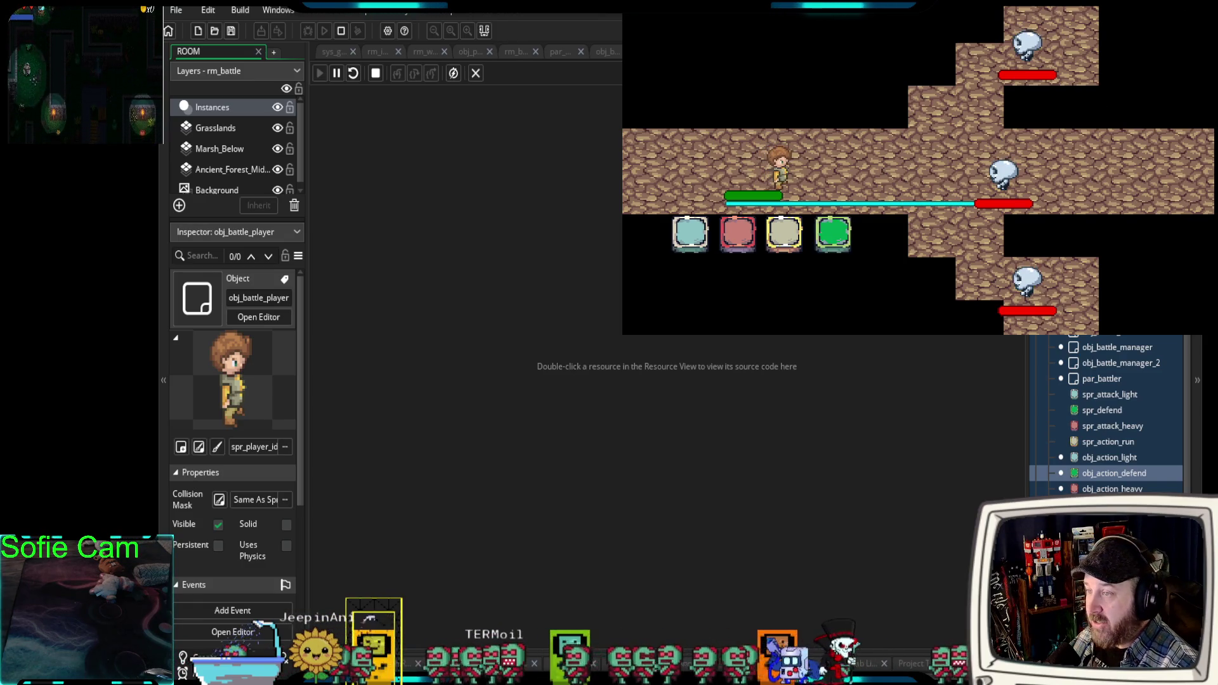
{"action": "key", "text": "Escape"}
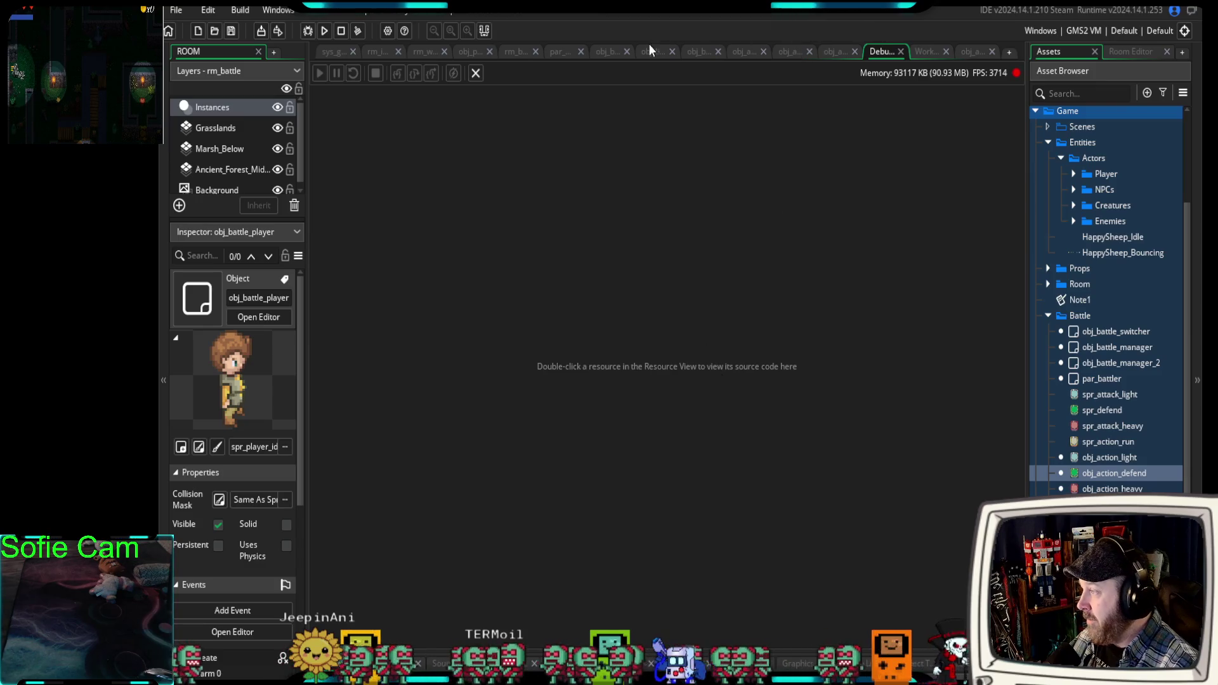
{"action": "left_click", "coordinate": [606, 53]}
{"action": "left_click", "coordinate": [646, 53]}
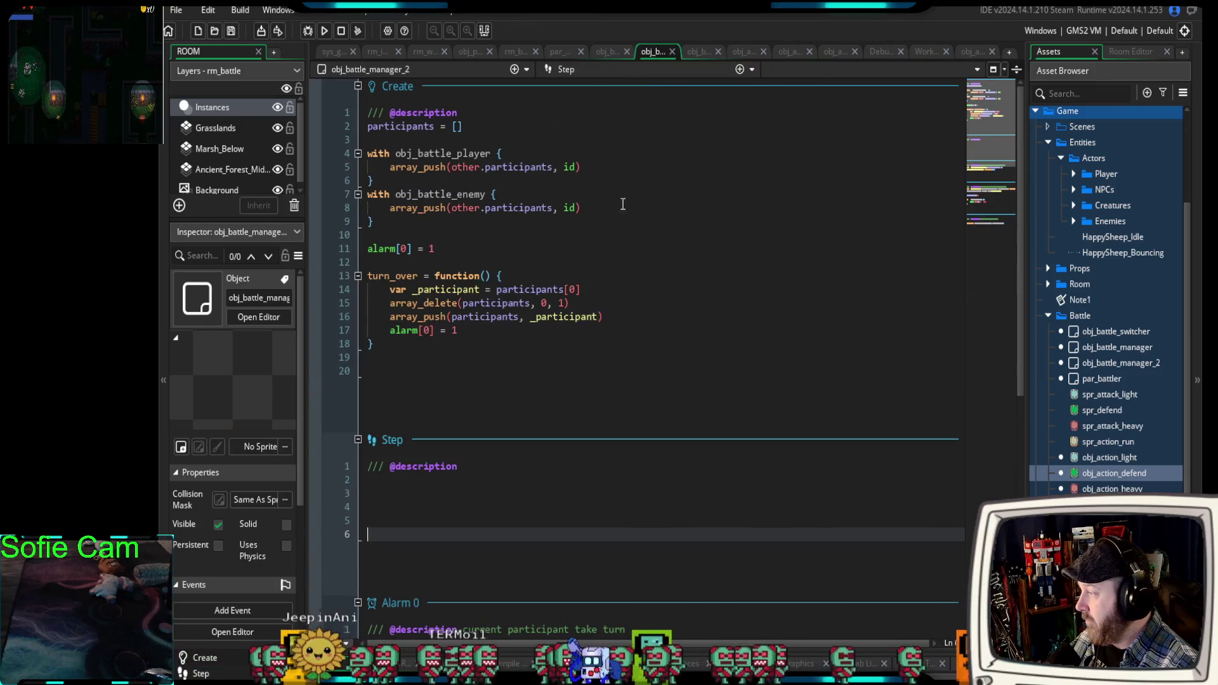
In obj_battle_player, try changing Alarm 0's comparison to '<', then undo it.
{"action": "left_click", "coordinate": [601, 55]}
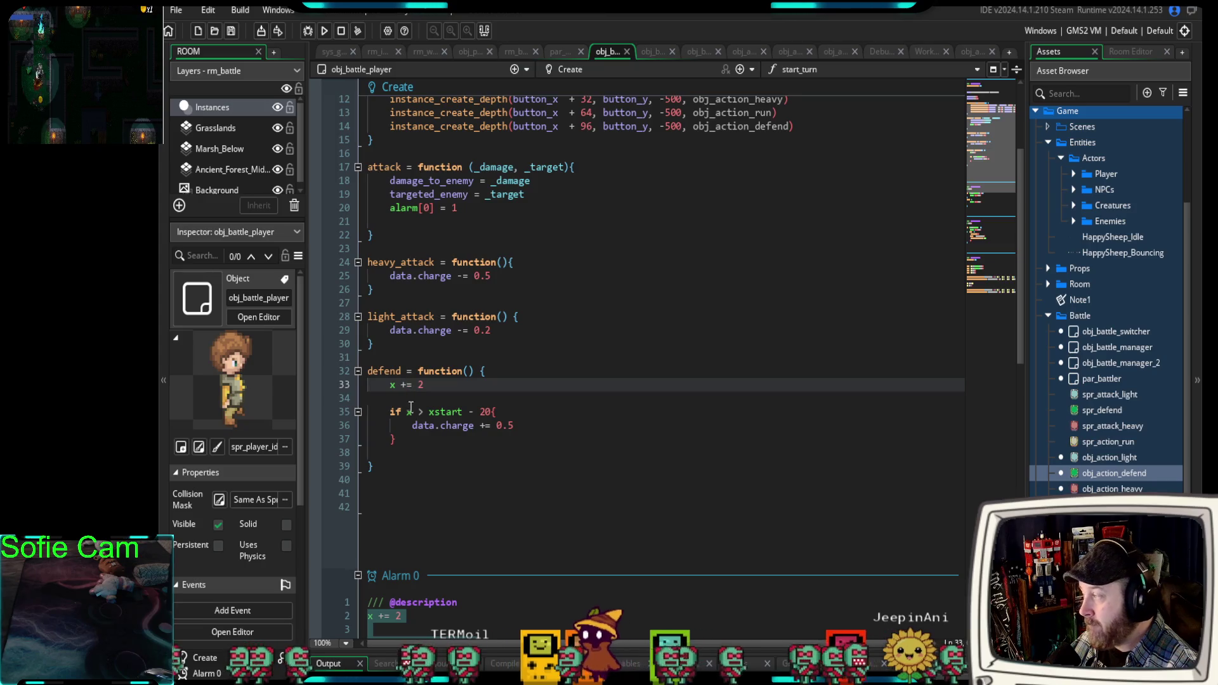
{"action": "scroll", "coordinate": [410, 406], "scroll_direction": "down", "scroll_amount": 10}
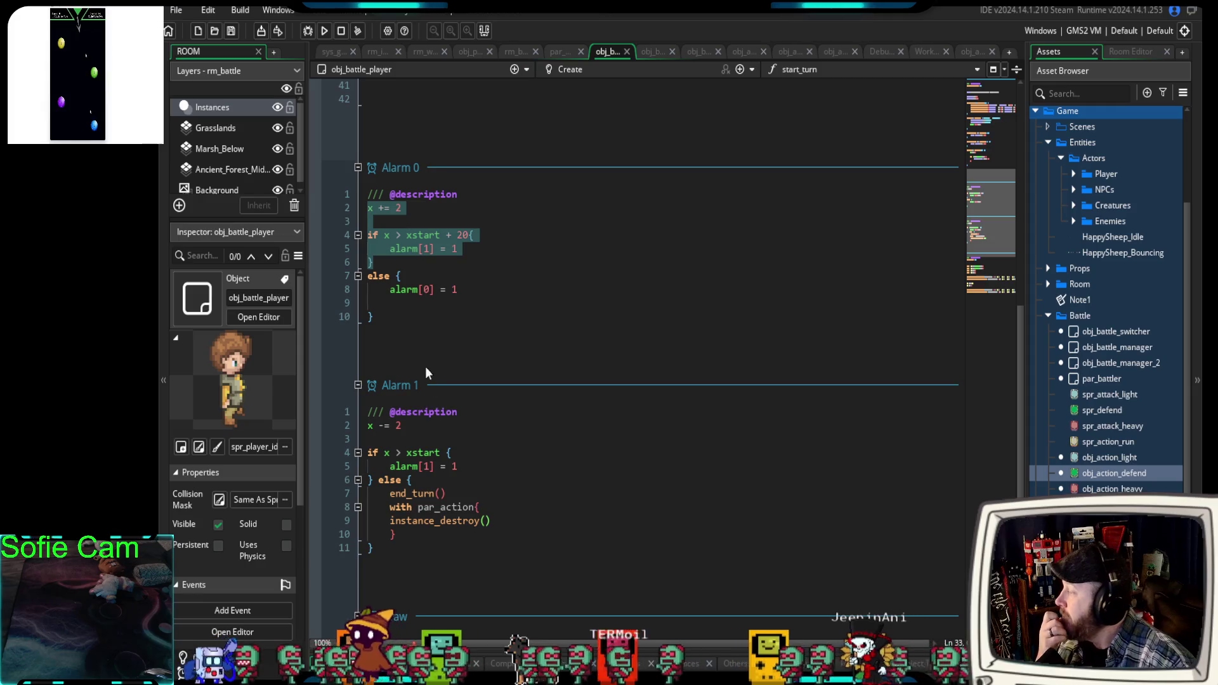
{"action": "left_click", "coordinate": [470, 249]}
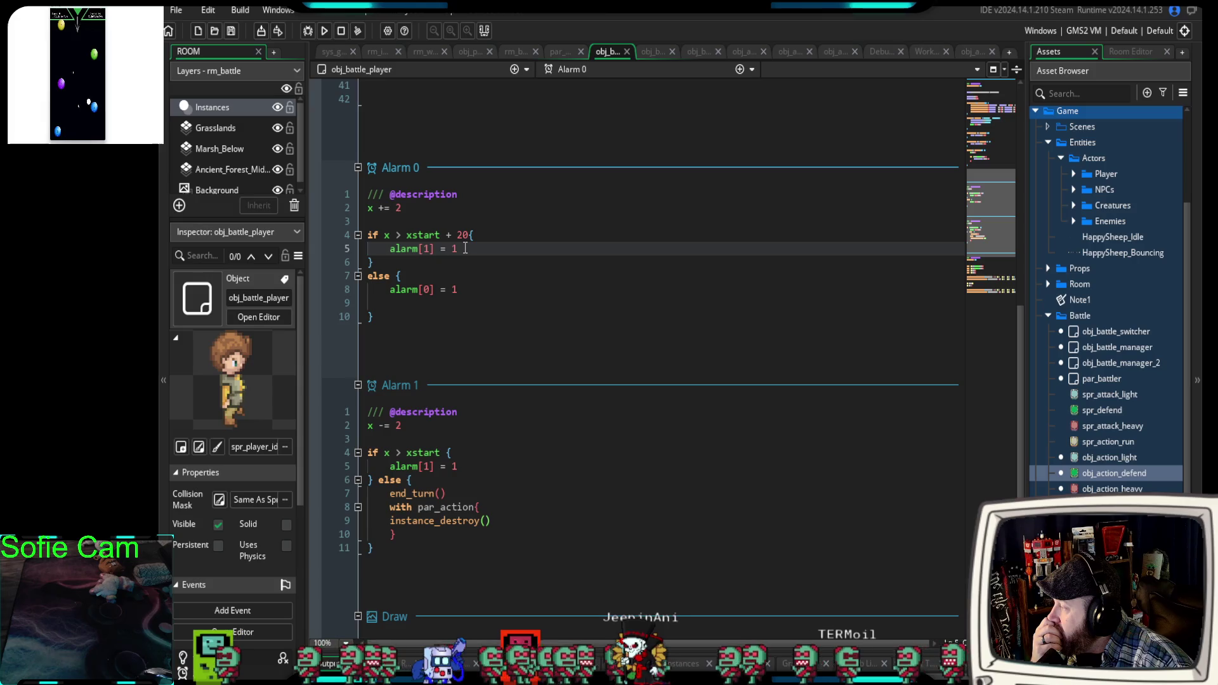
{"action": "double_click", "coordinate": [398, 235]}
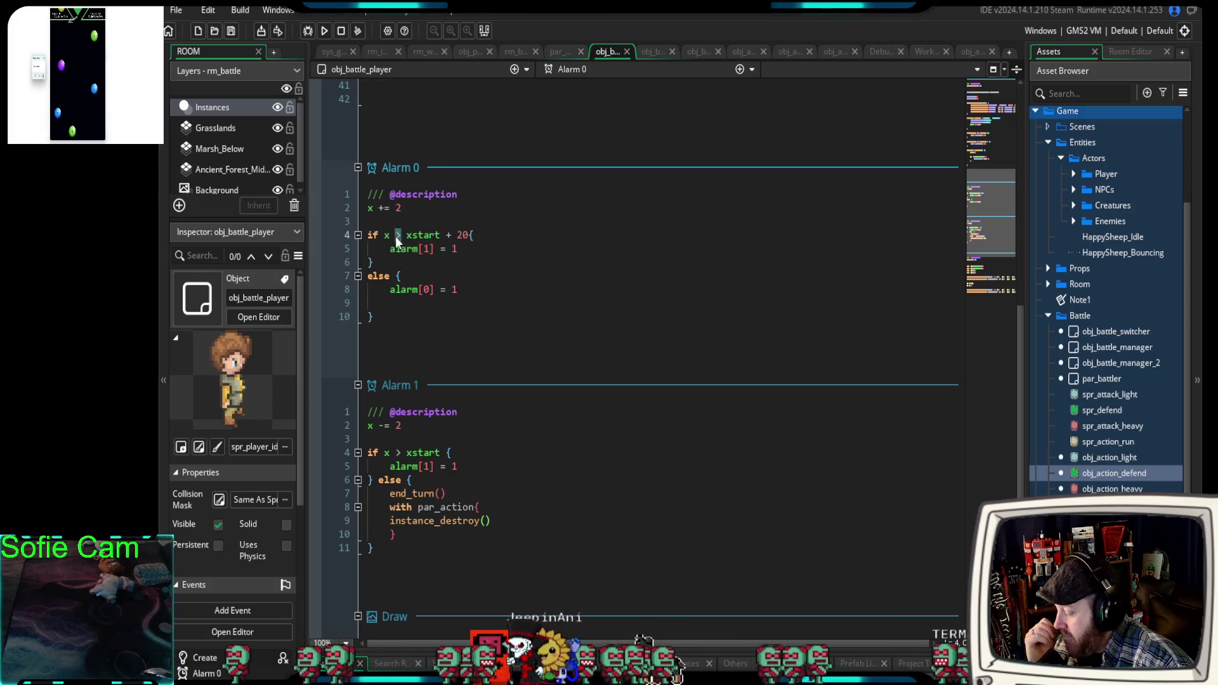
{"action": "type", "text": "<"}
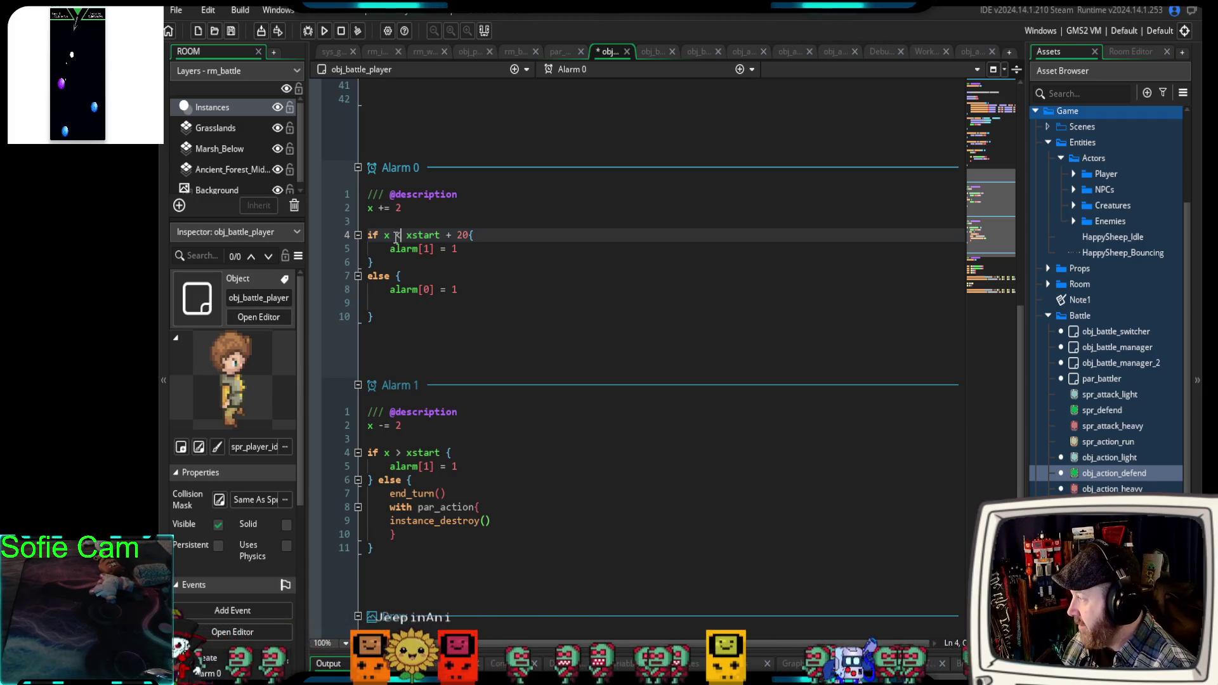
{"action": "key", "text": "ctrl+z"}
Make defend check x < xstart - 20 and move by x -= 2, then start a debug run.
{"action": "scroll", "coordinate": [446, 260], "scroll_direction": "up", "scroll_amount": 4}
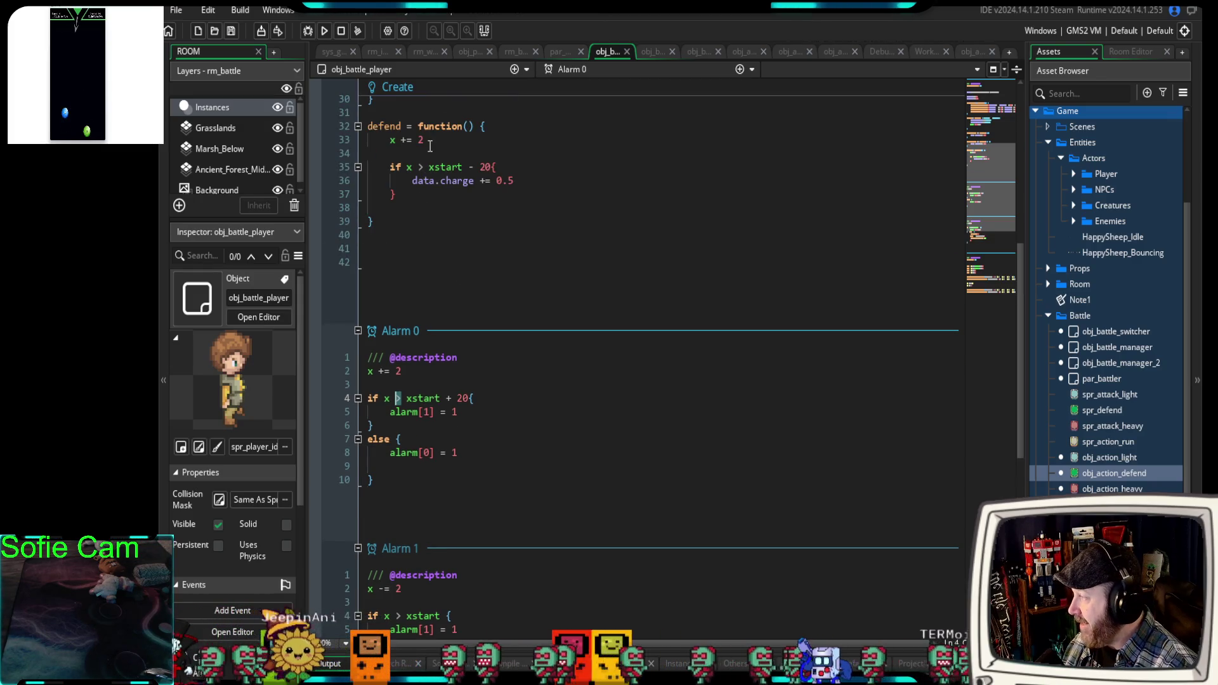
{"action": "double_click", "coordinate": [420, 166]}
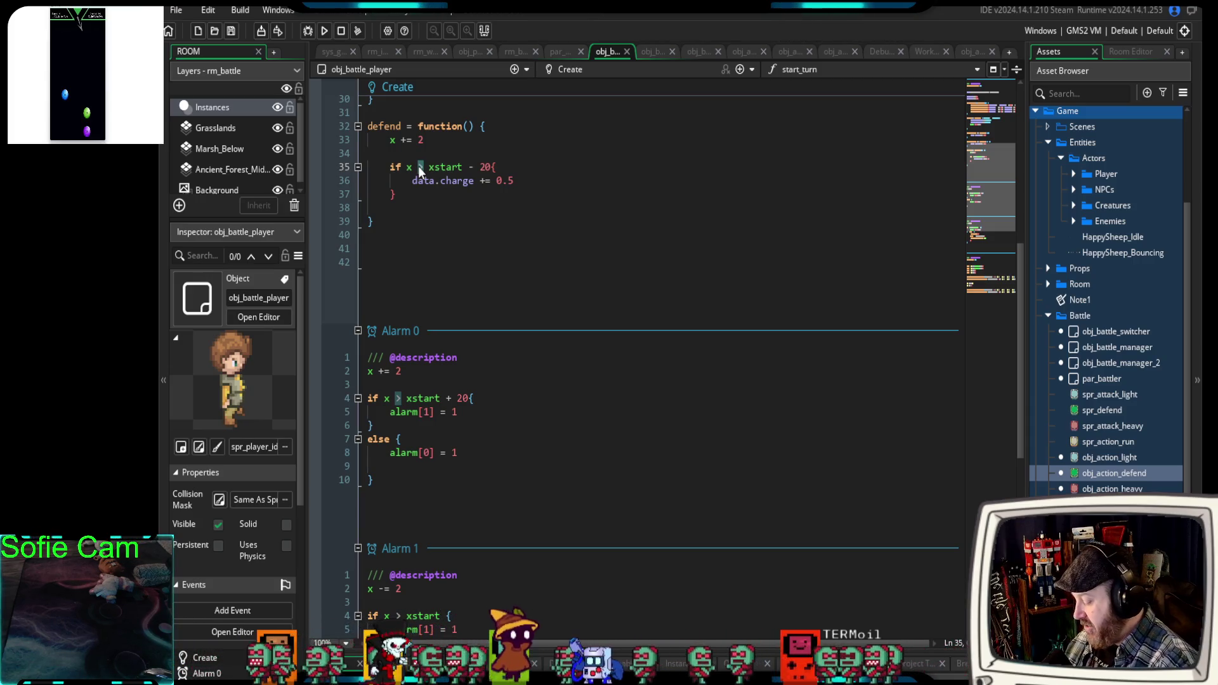
{"action": "type", "text": "<"}
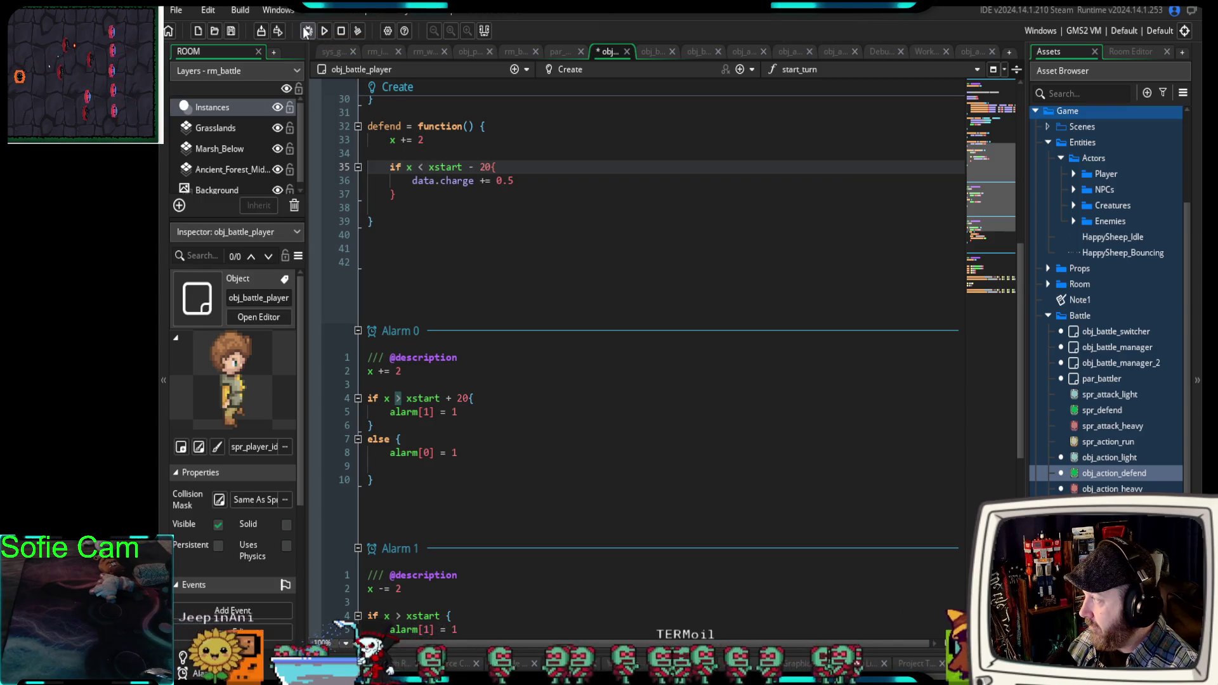
{"action": "left_click", "coordinate": [402, 139]}
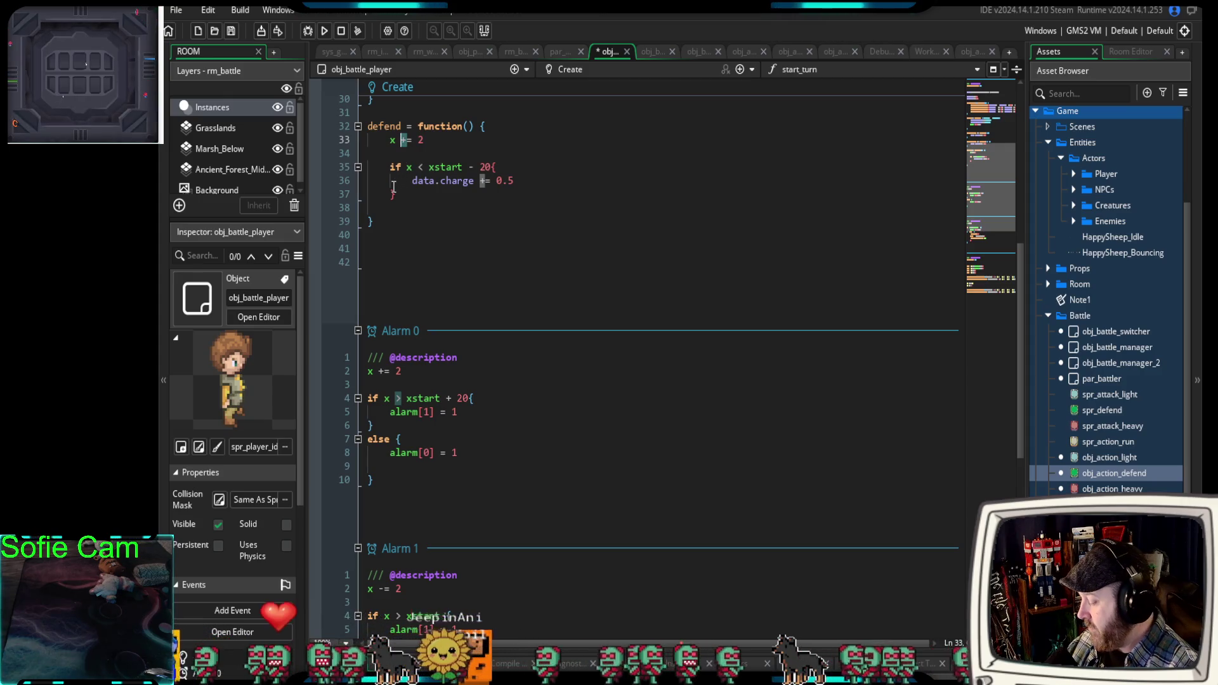
{"action": "type", "text": "-"}
{"action": "left_click", "coordinate": [305, 31]}
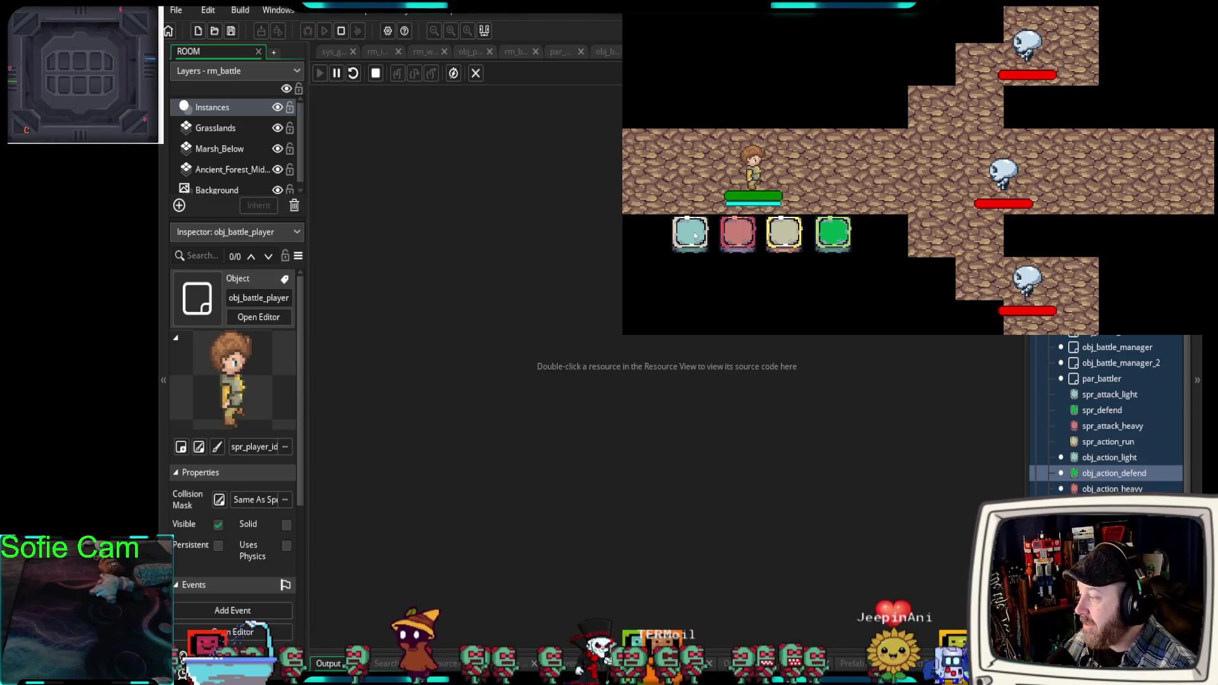
Use the light attack four times in the battle, then return to obj_battle_player's code.
{"action": "left_click", "coordinate": [694, 236]}
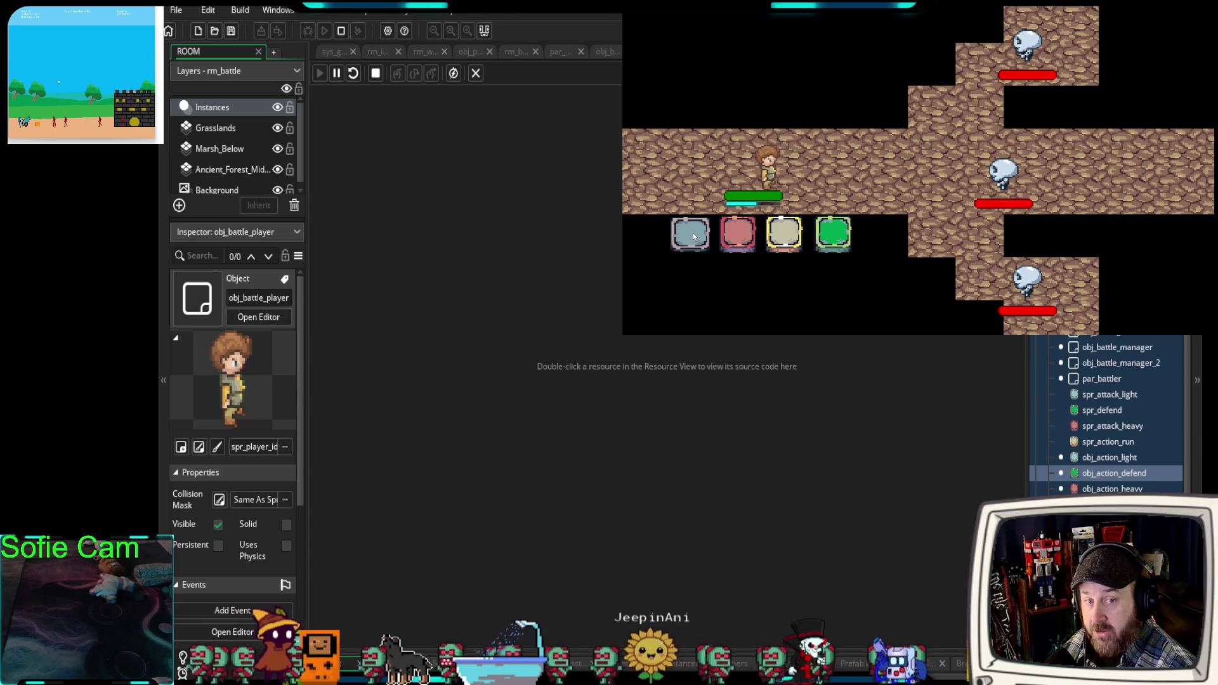
{"action": "left_click", "coordinate": [694, 236]}
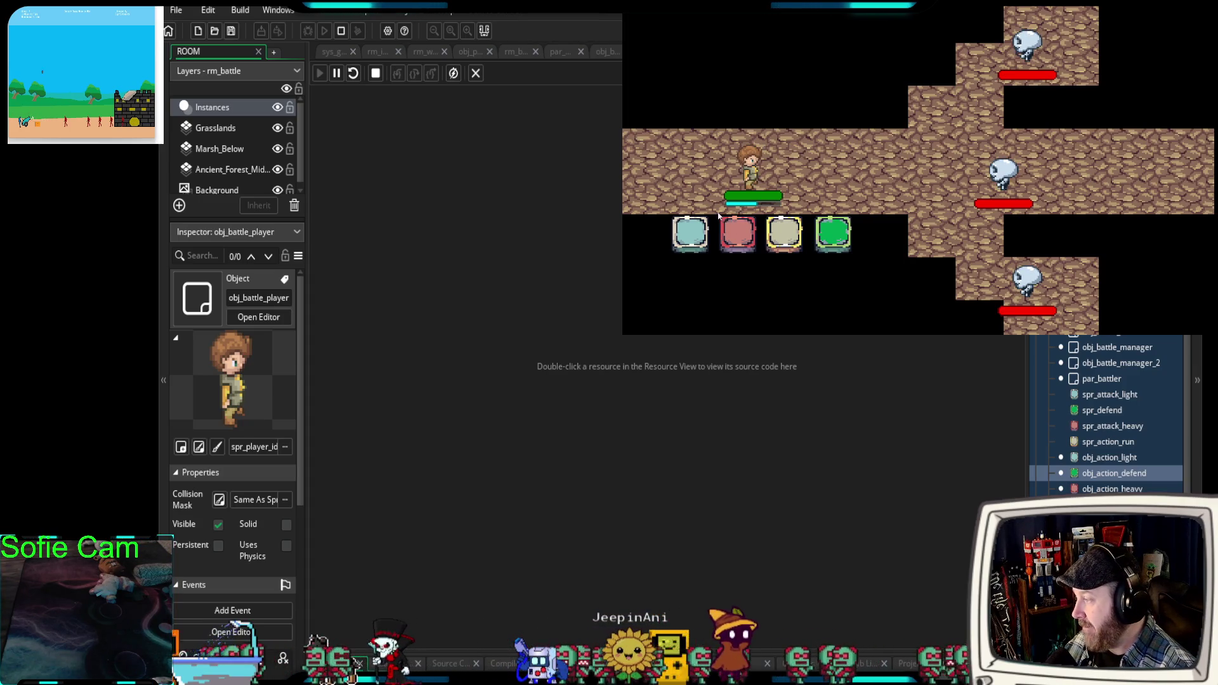
{"action": "left_click", "coordinate": [690, 235]}
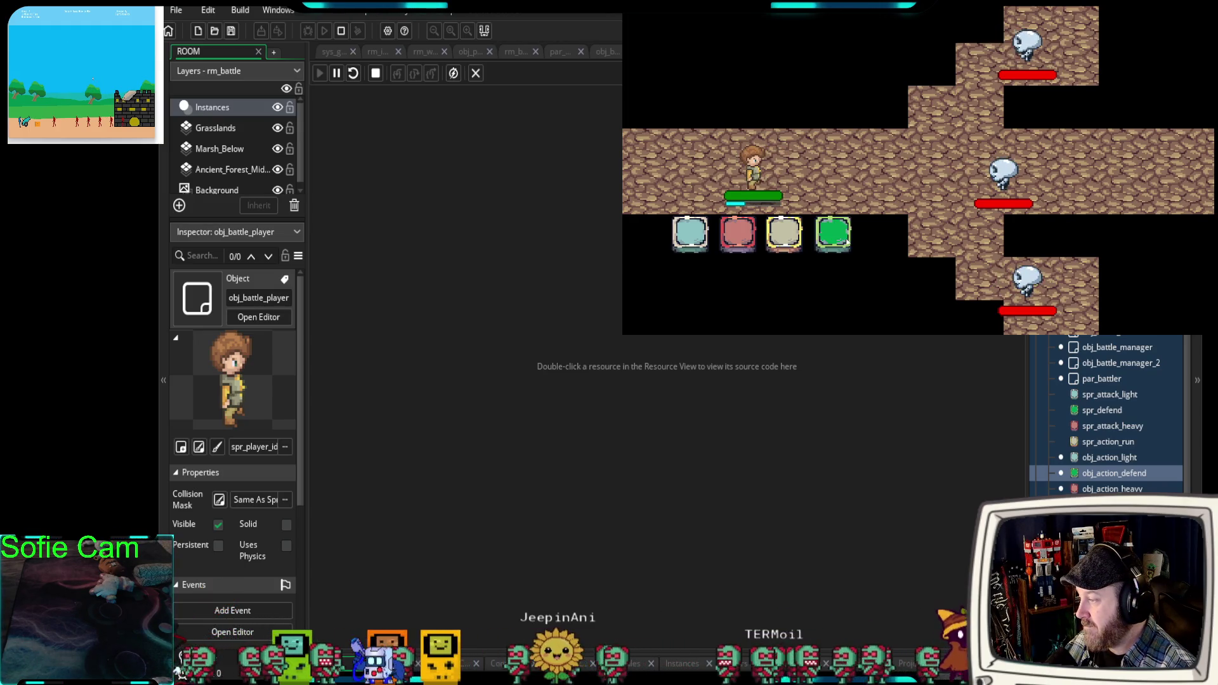
{"action": "left_click", "coordinate": [688, 241]}
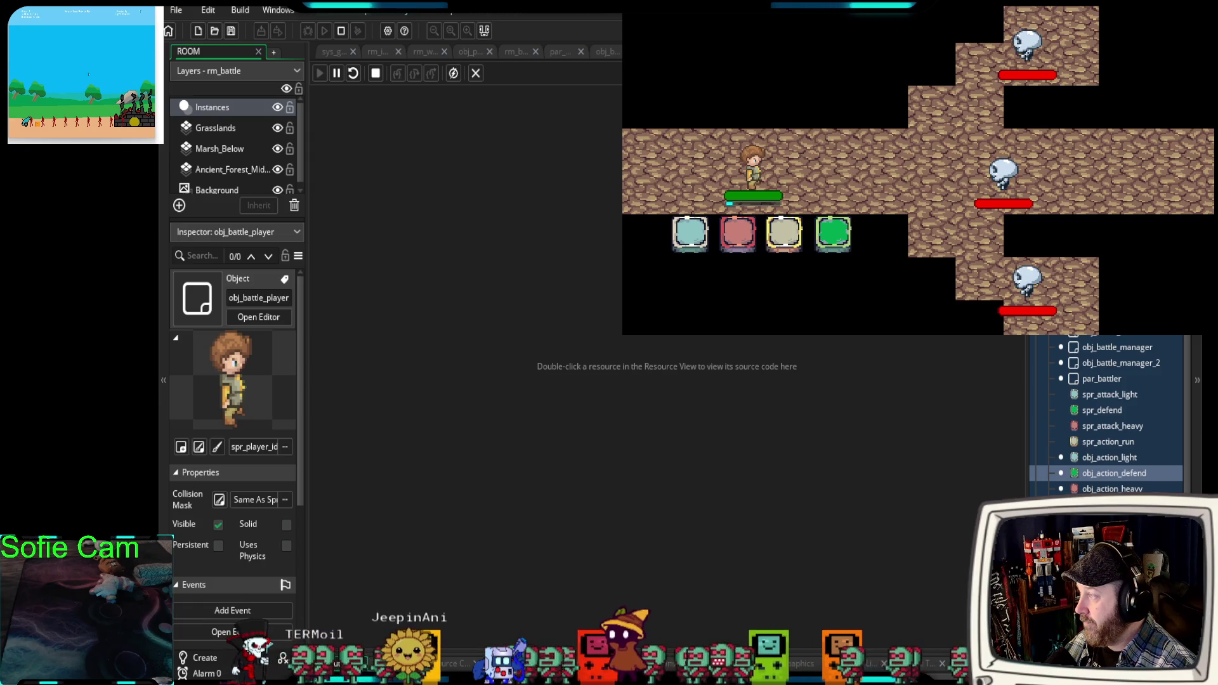
{"action": "left_click", "coordinate": [606, 51]}
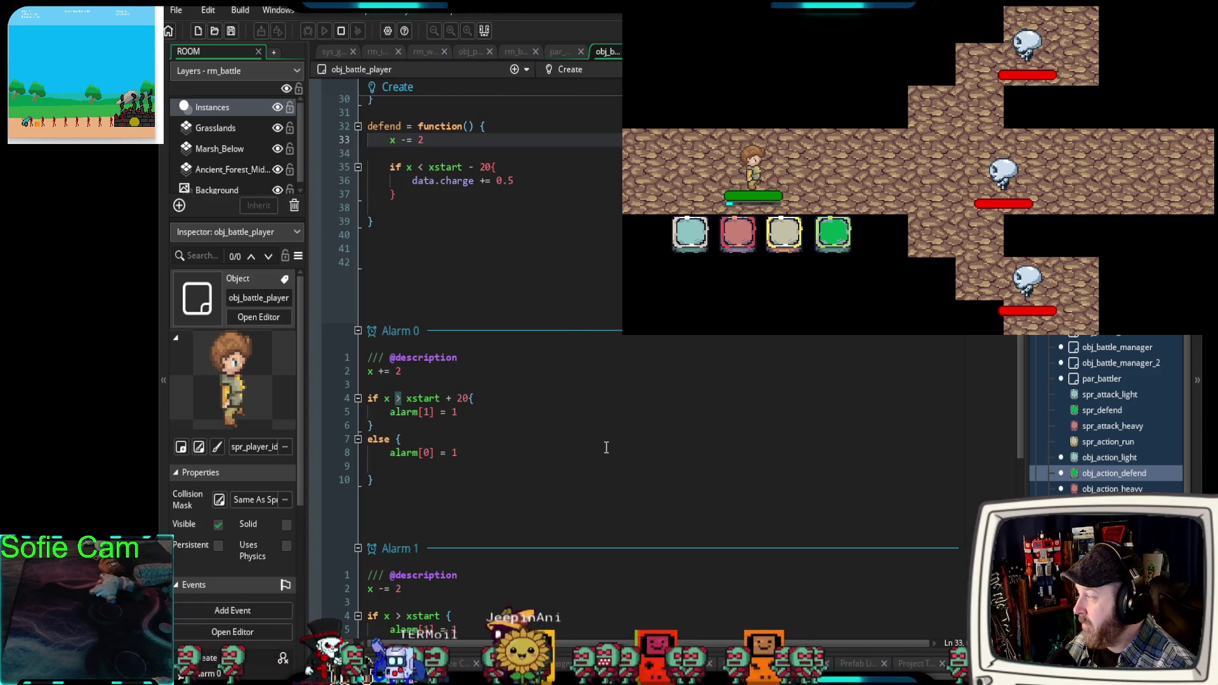
Move data.charge += 0.5 out of defend's if block and delete the leftover if block.
{"action": "scroll", "coordinate": [533, 372], "scroll_direction": "up", "scroll_amount": 2}
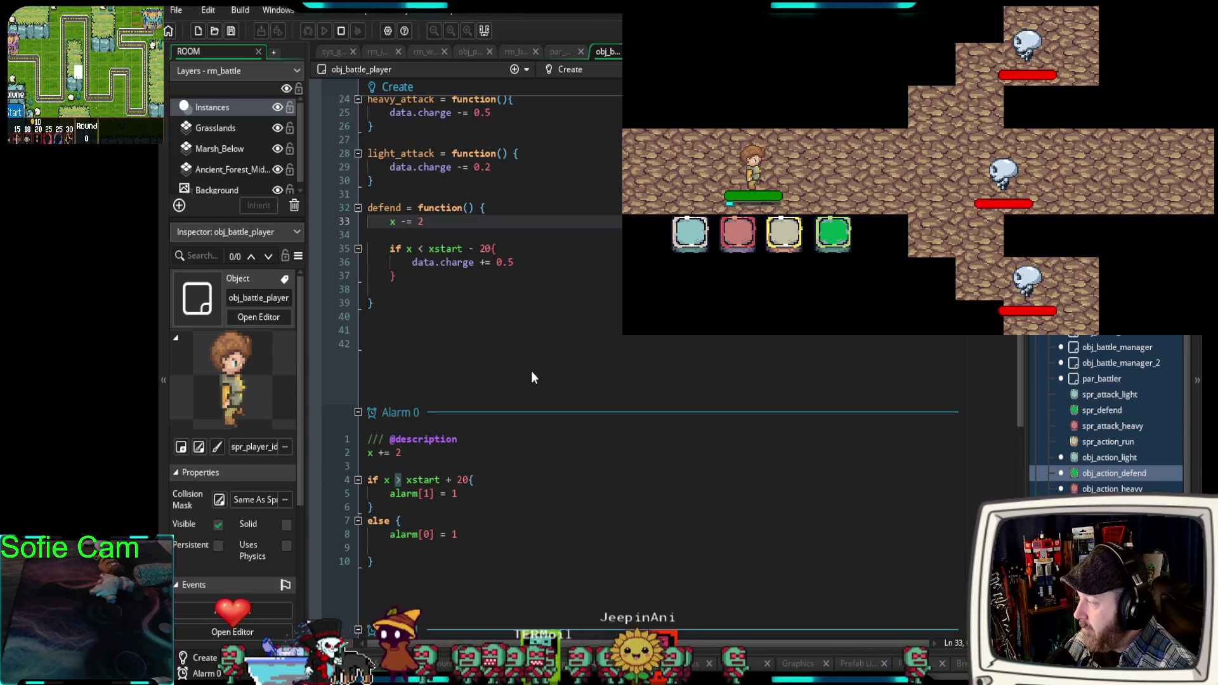
{"action": "left_click_drag", "start_coordinate": [406, 279], "coordinate": [379, 249]}
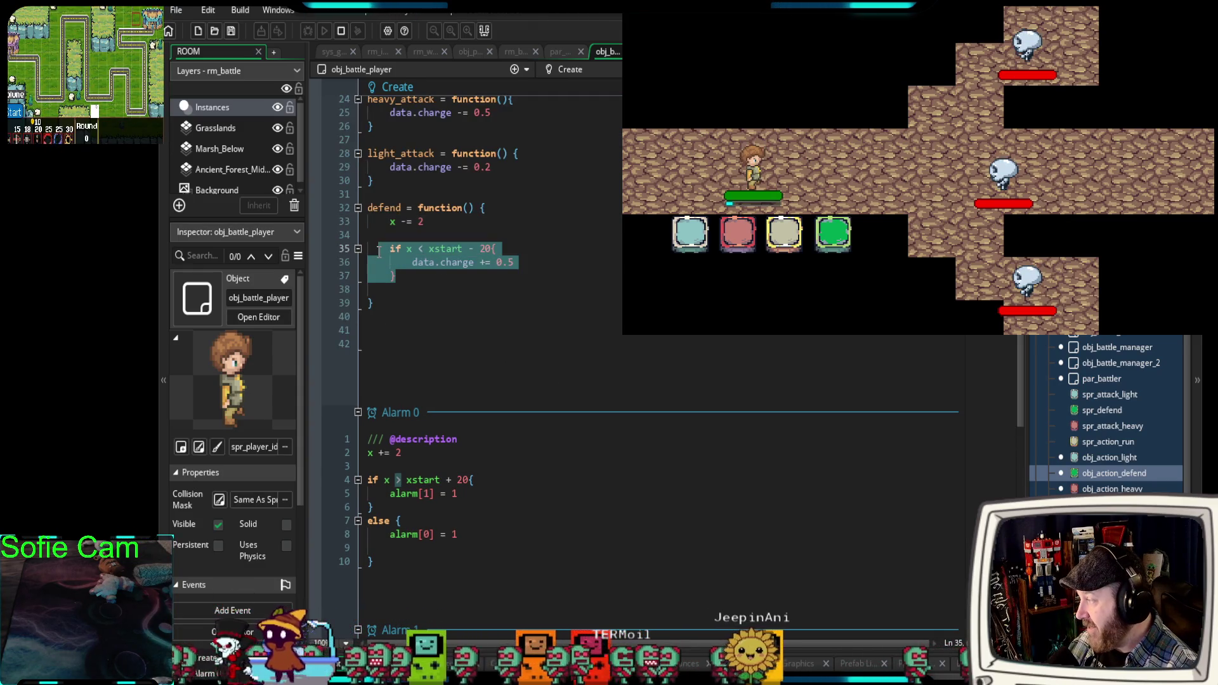
{"action": "left_click", "coordinate": [514, 263]}
{"action": "left_click_drag", "start_coordinate": [514, 263], "coordinate": [349, 264]}
{"action": "key", "text": "ctrl+x"}
{"action": "left_click", "coordinate": [396, 236]}
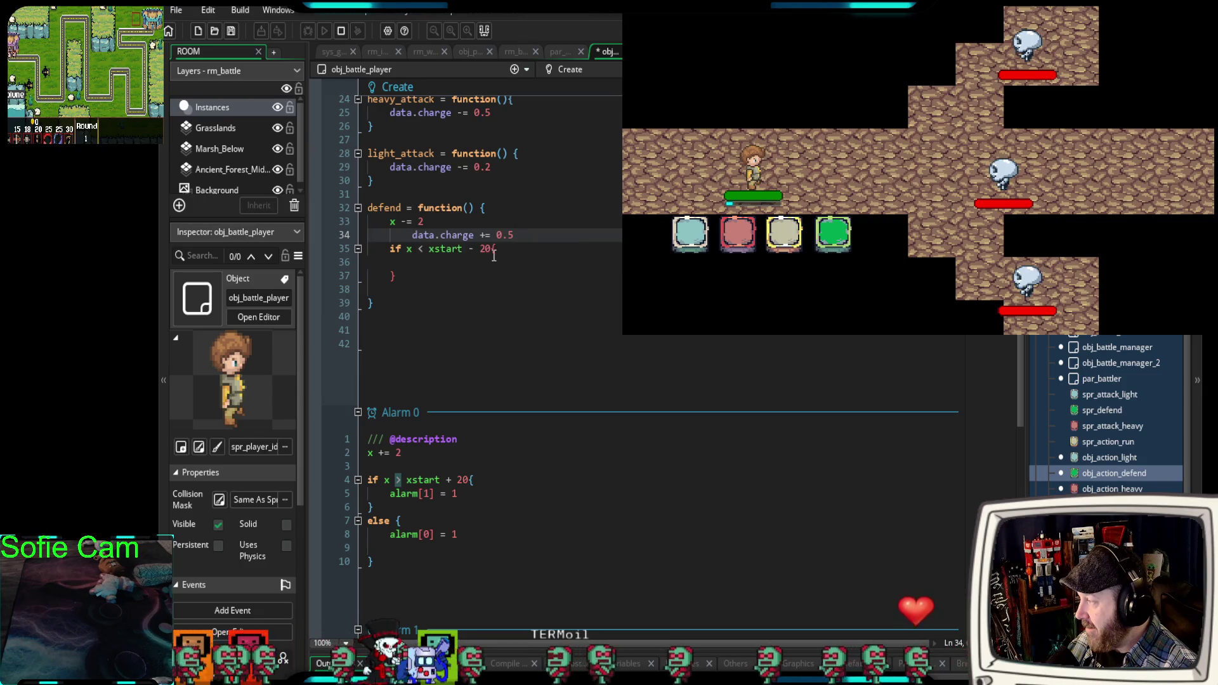
{"action": "left_click_drag", "start_coordinate": [402, 276], "coordinate": [360, 257]}
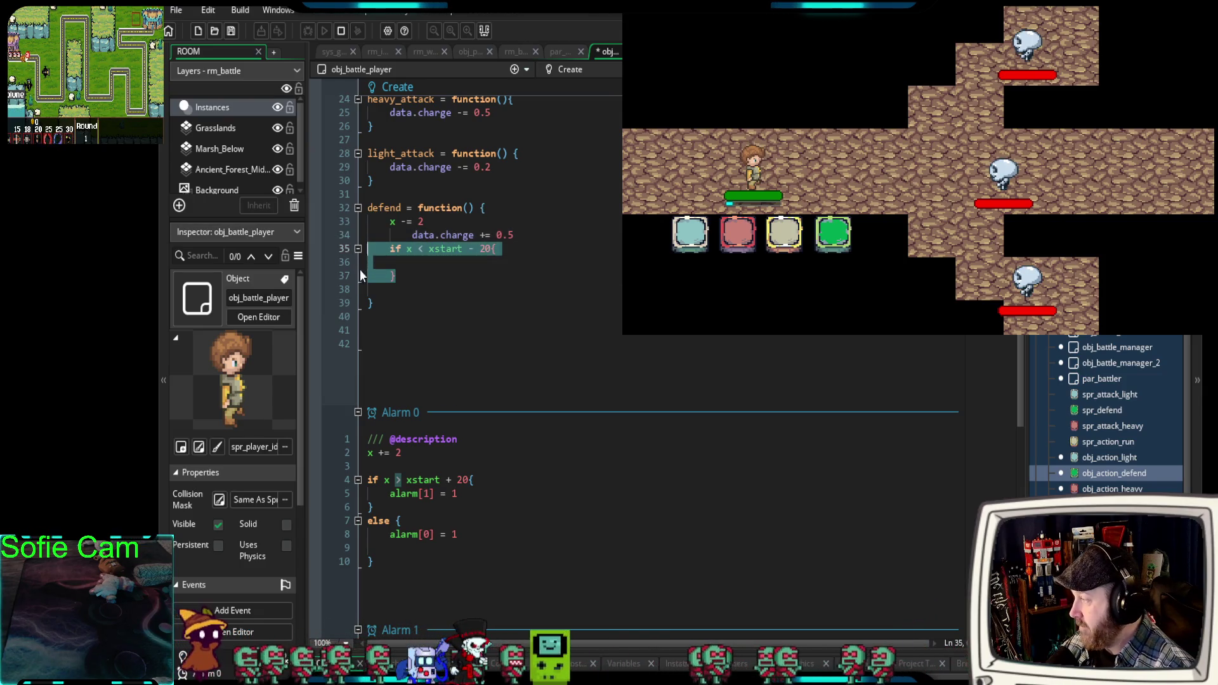
{"action": "key", "text": "BackSpace"}
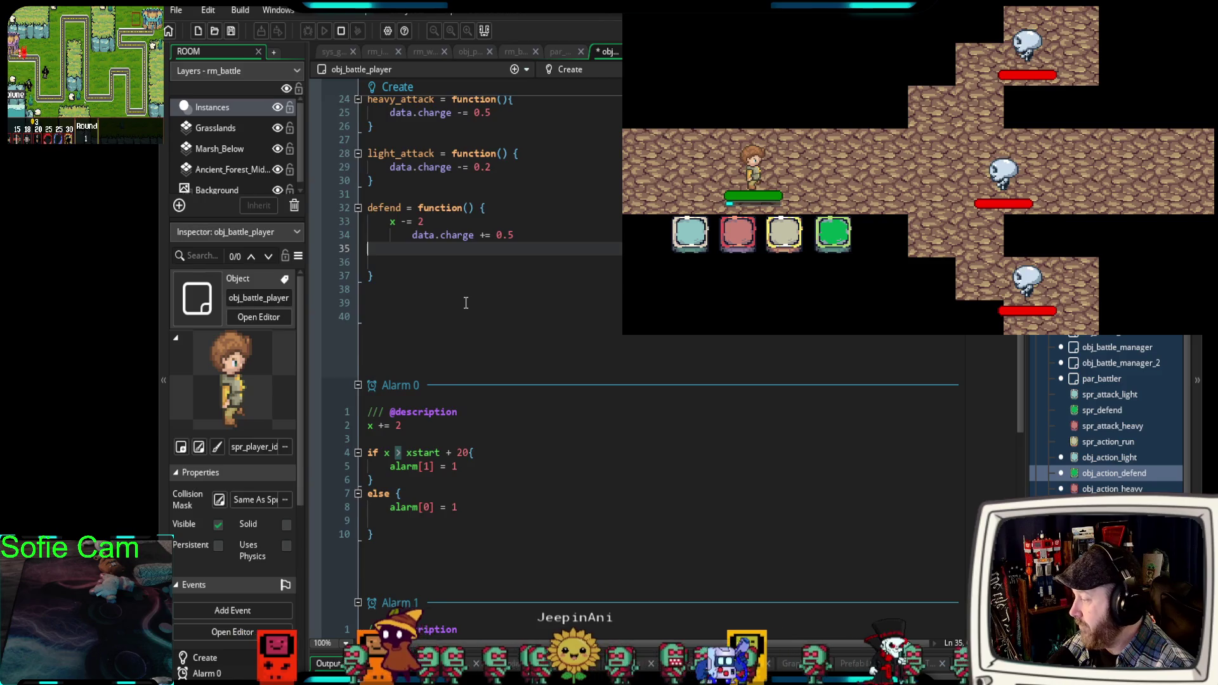
Change the movement to x -= 10, remove the extra blank line, and stop the game.
{"action": "scroll", "coordinate": [464, 303], "scroll_direction": "down", "scroll_amount": 6}
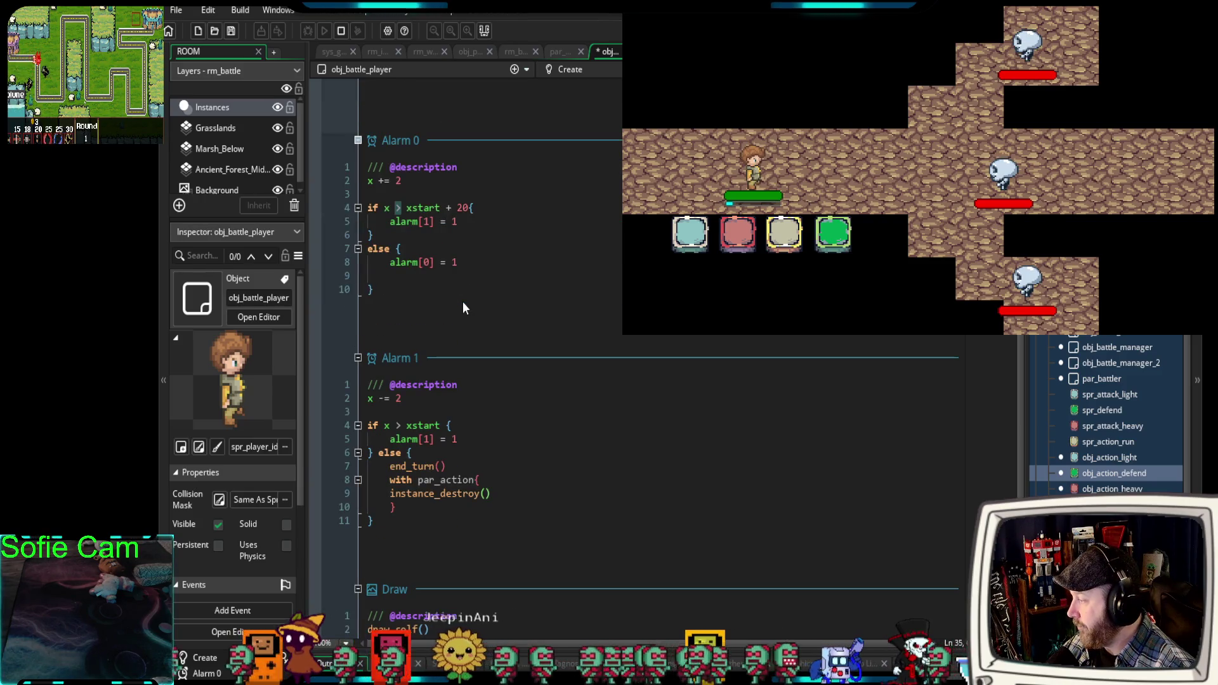
{"action": "scroll", "coordinate": [462, 303], "scroll_direction": "up", "scroll_amount": 6}
{"action": "scroll", "coordinate": [464, 305], "scroll_direction": "up", "scroll_amount": 2}
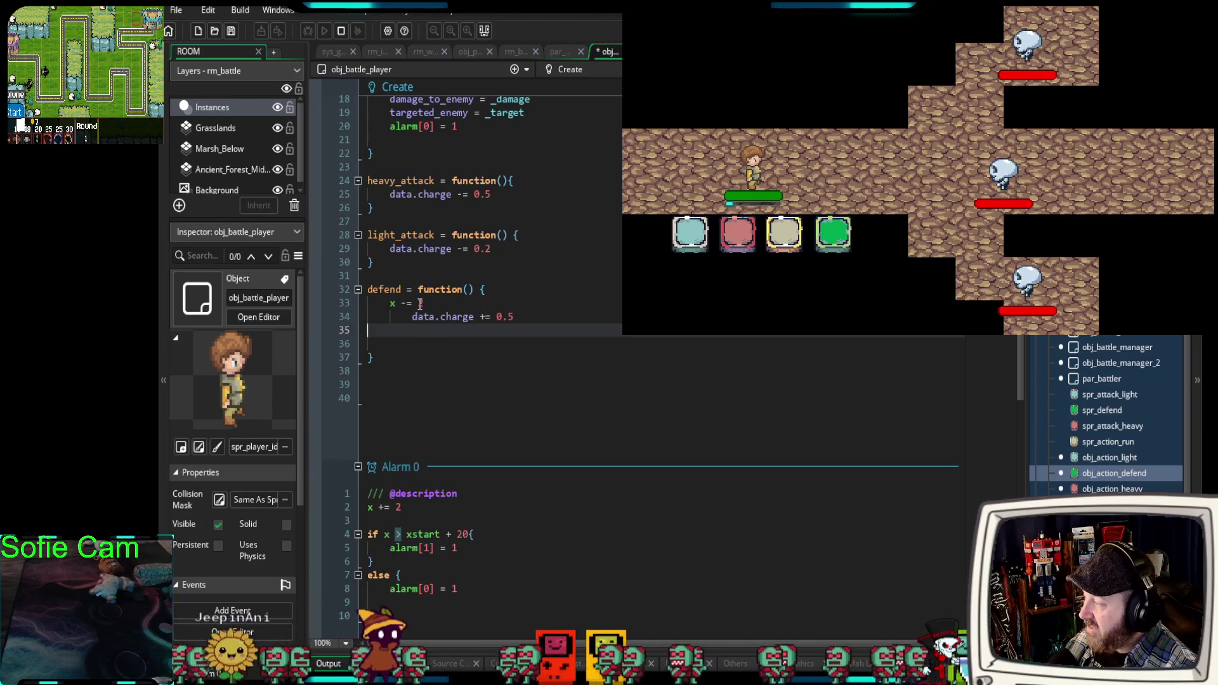
{"action": "double_click", "coordinate": [420, 304]}
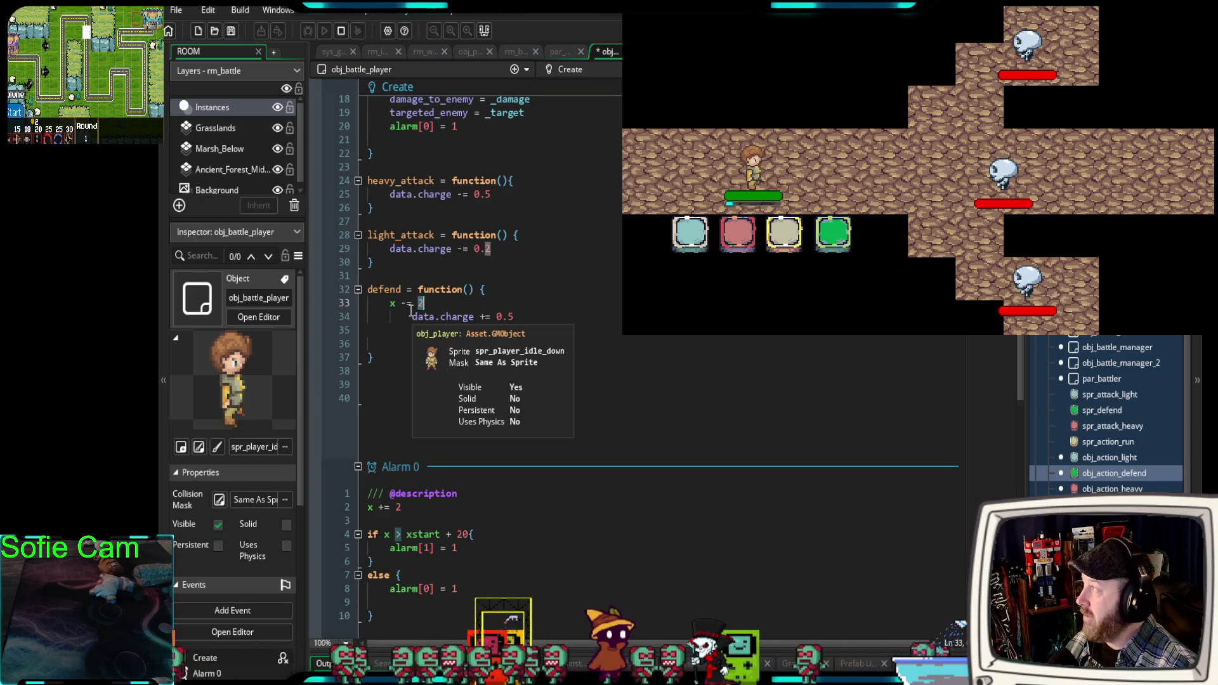
{"action": "type", "text": "10"}
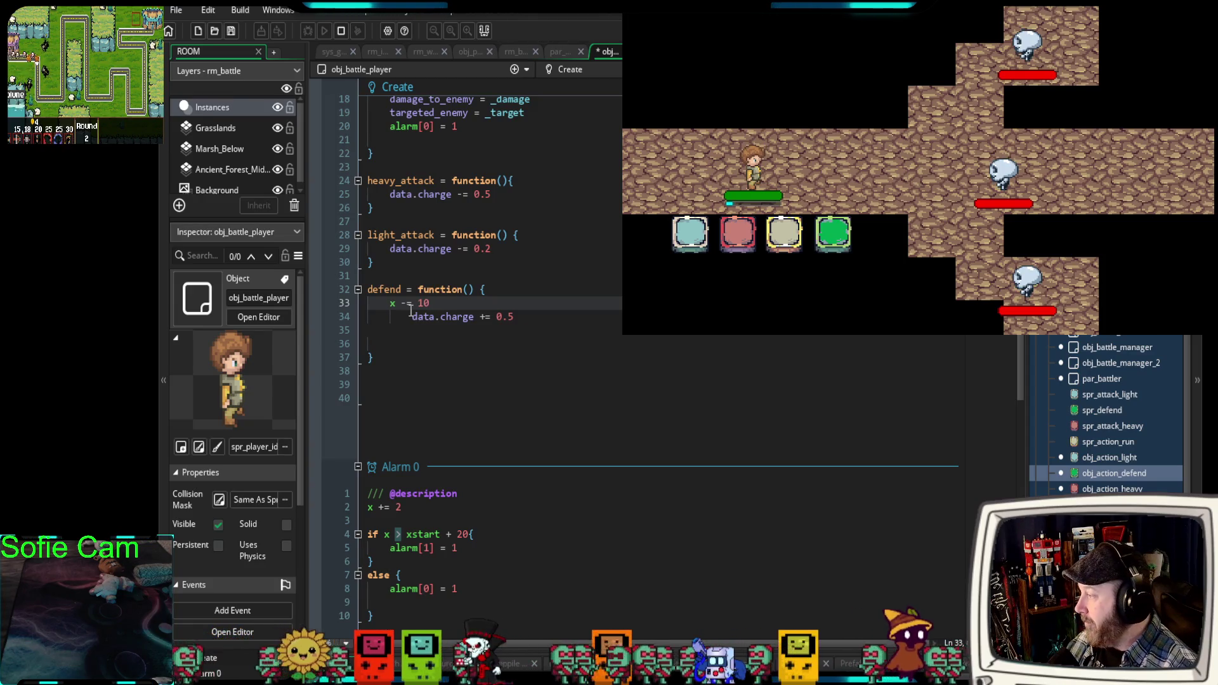
{"action": "left_click", "coordinate": [357, 329]}
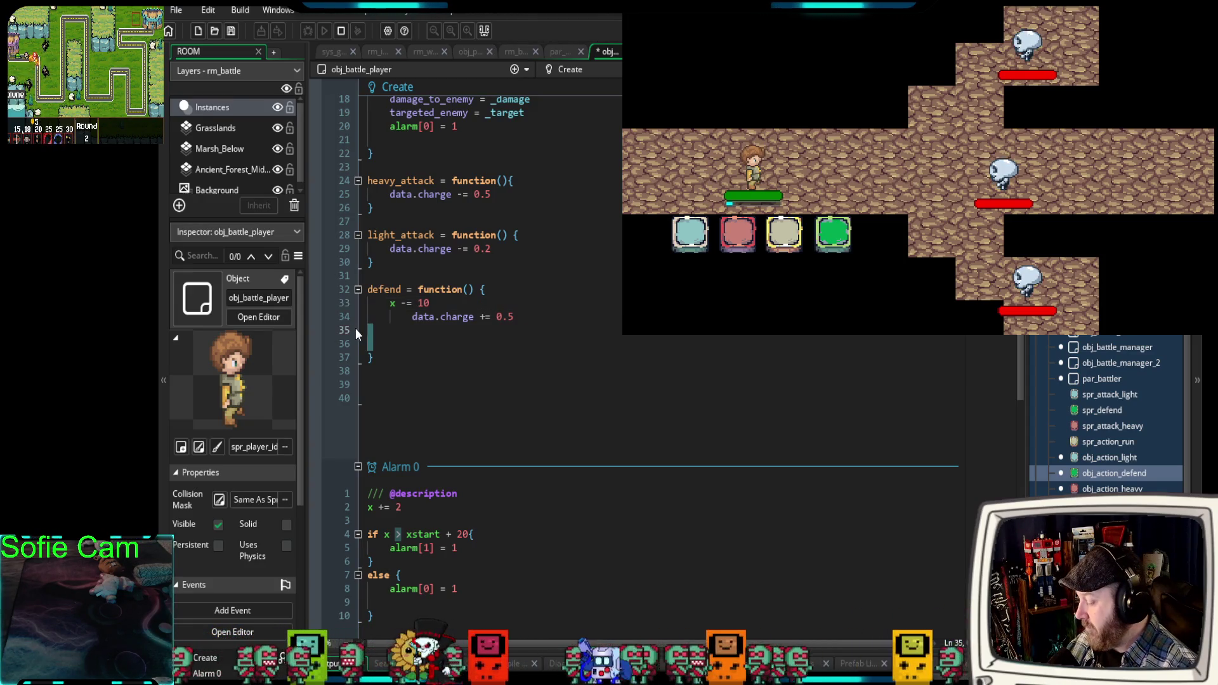
{"action": "key", "text": "Delete"}
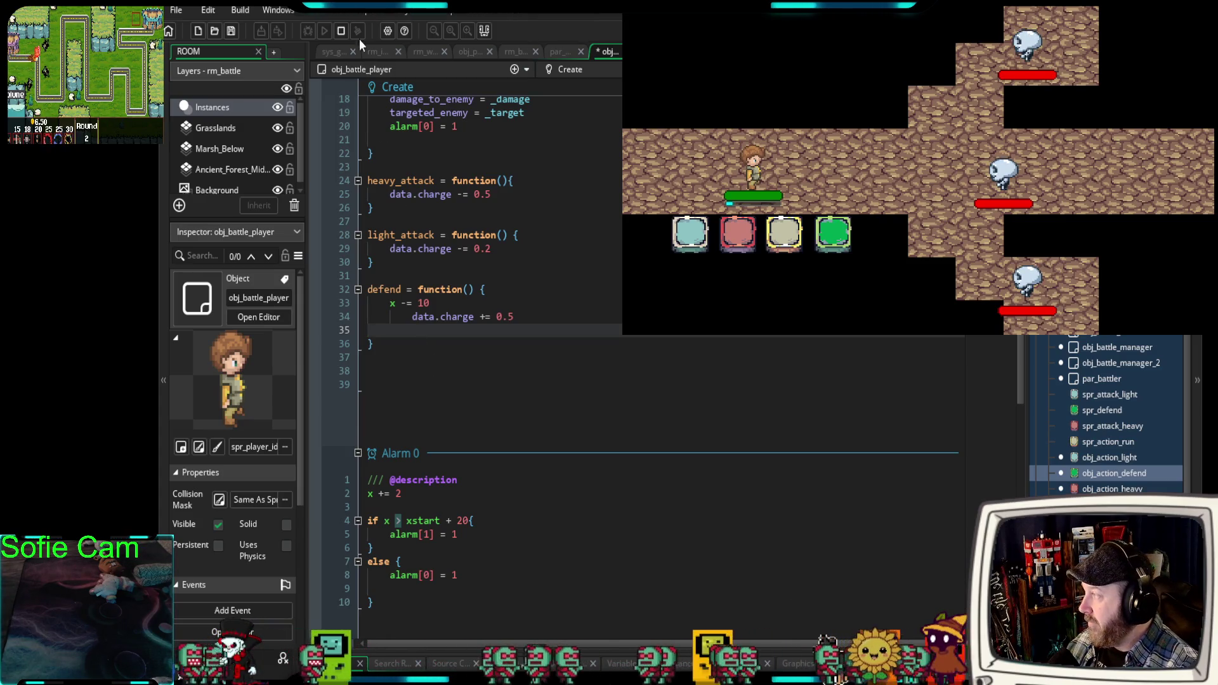
{"action": "left_click", "coordinate": [340, 32]}
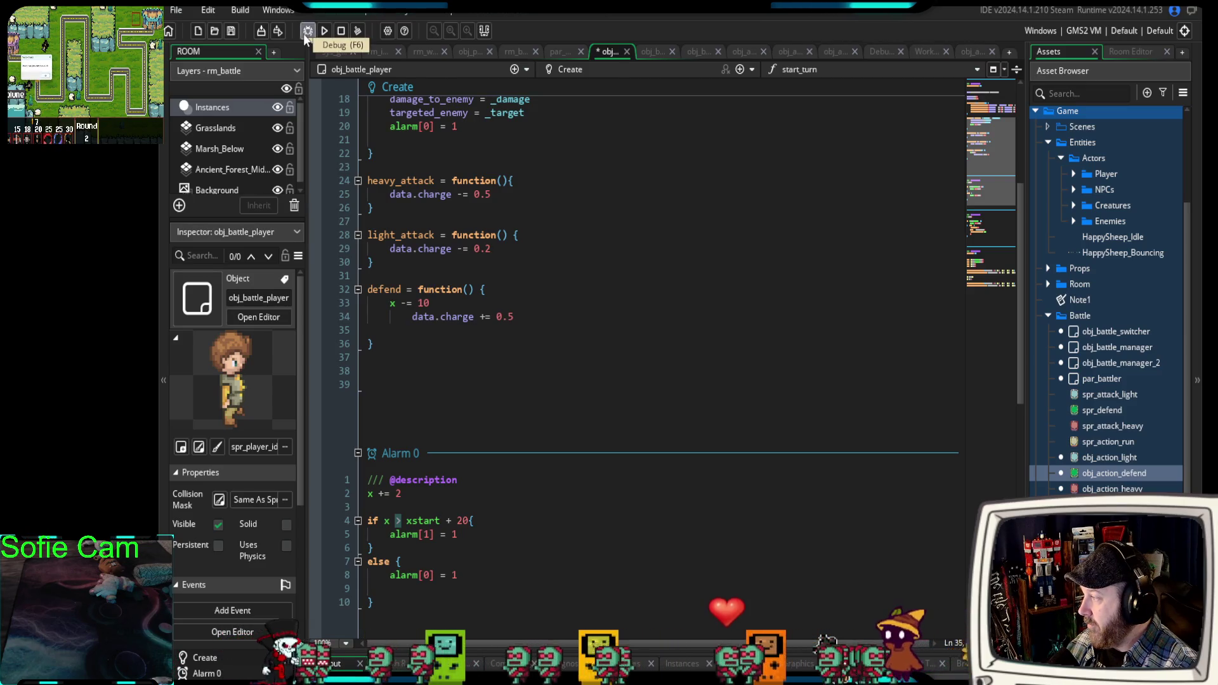
Debug-run the game, press the green defend button to raise the charge bar, then close it.
{"action": "left_click", "coordinate": [303, 33]}
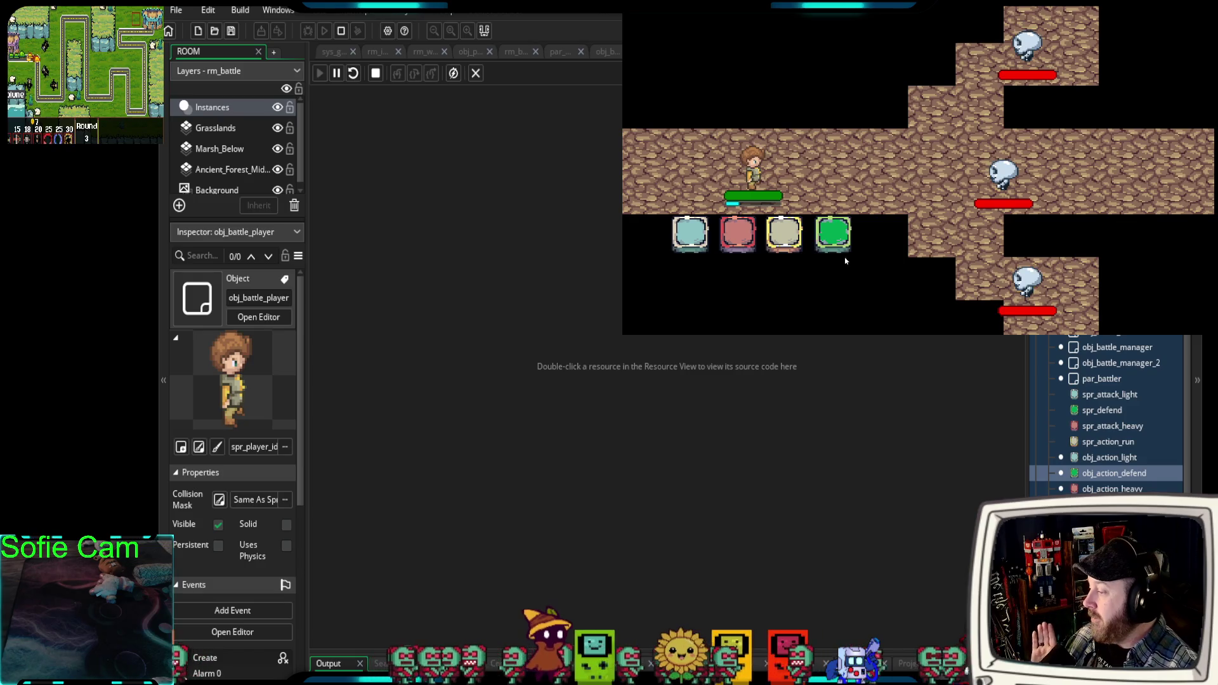
{"action": "left_click", "coordinate": [835, 236]}
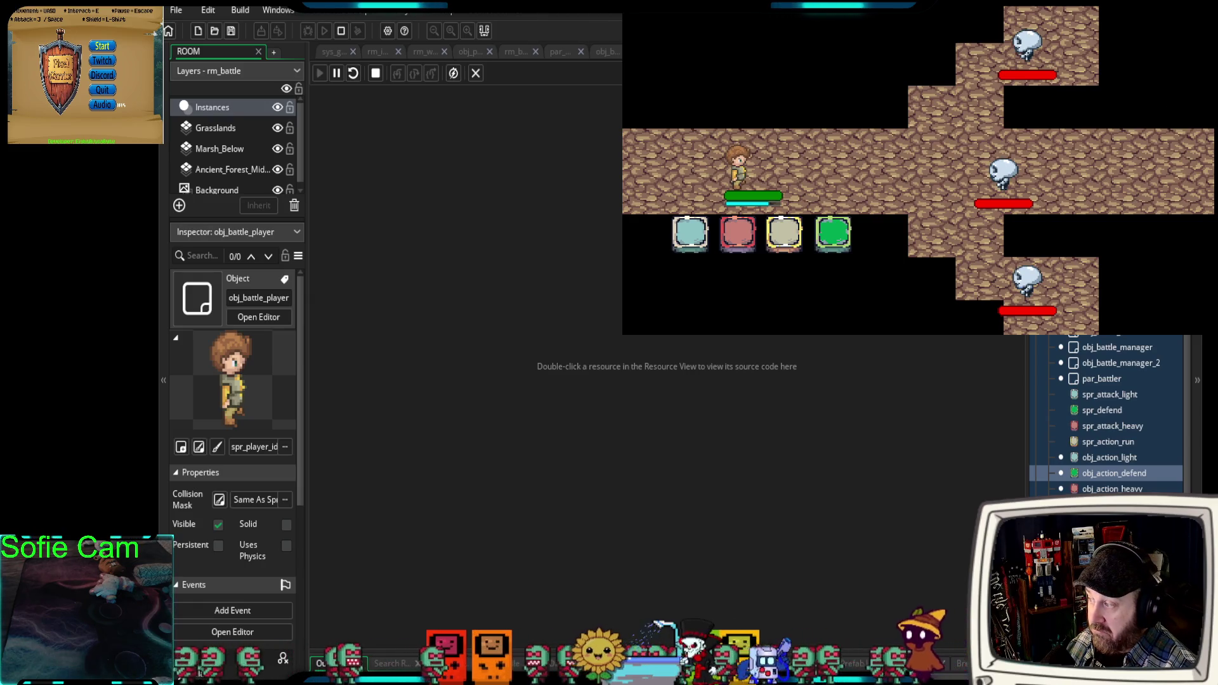
{"action": "key", "text": "Escape"}
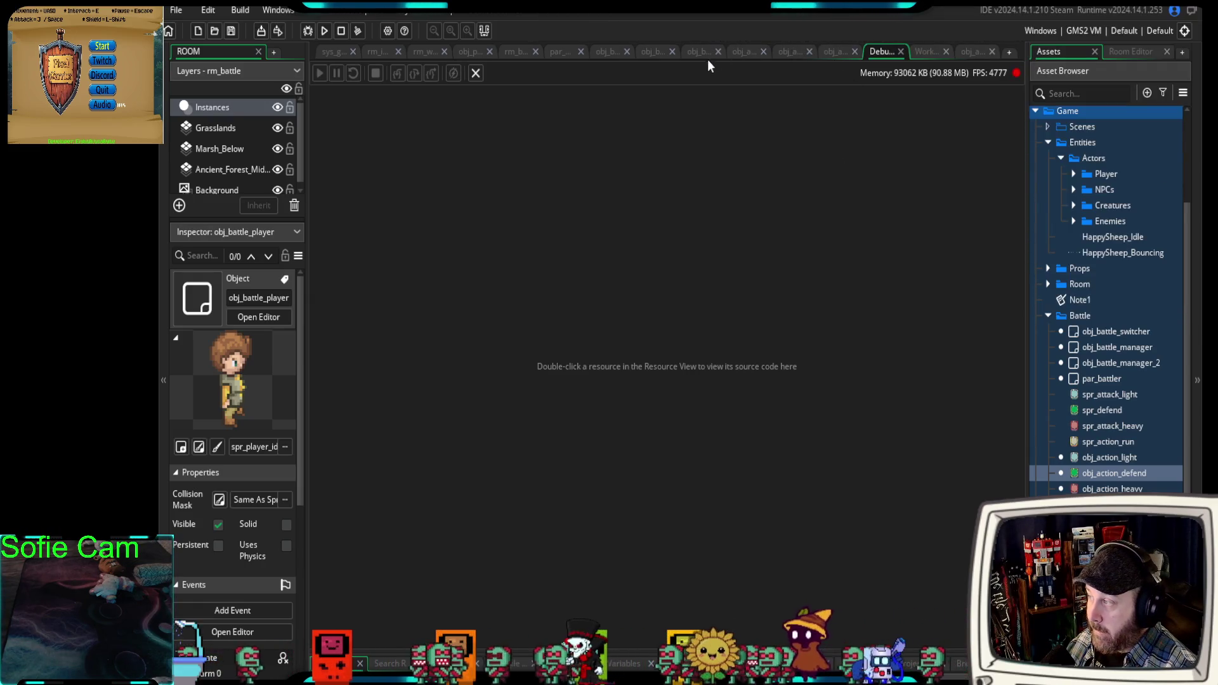
Review obj_action_run and obj_action_defend's defend call and commented-out attack, then return to obj_battle_player.
{"action": "left_click", "coordinate": [828, 52]}
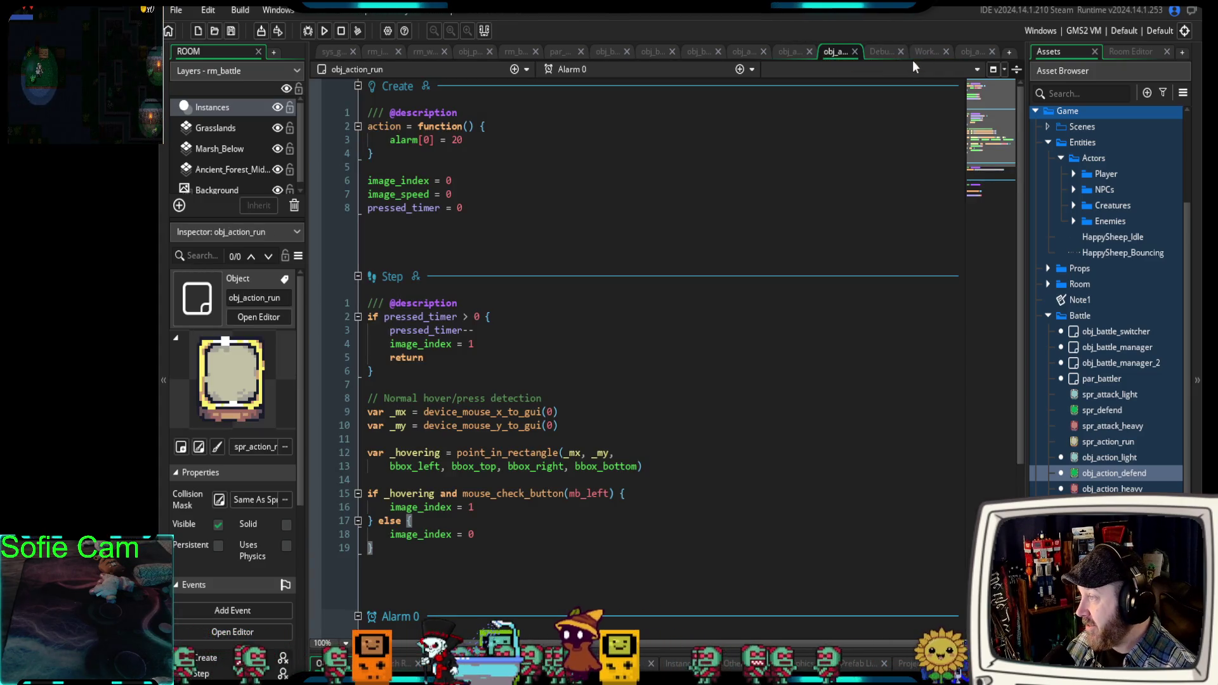
{"action": "left_click", "coordinate": [884, 53]}
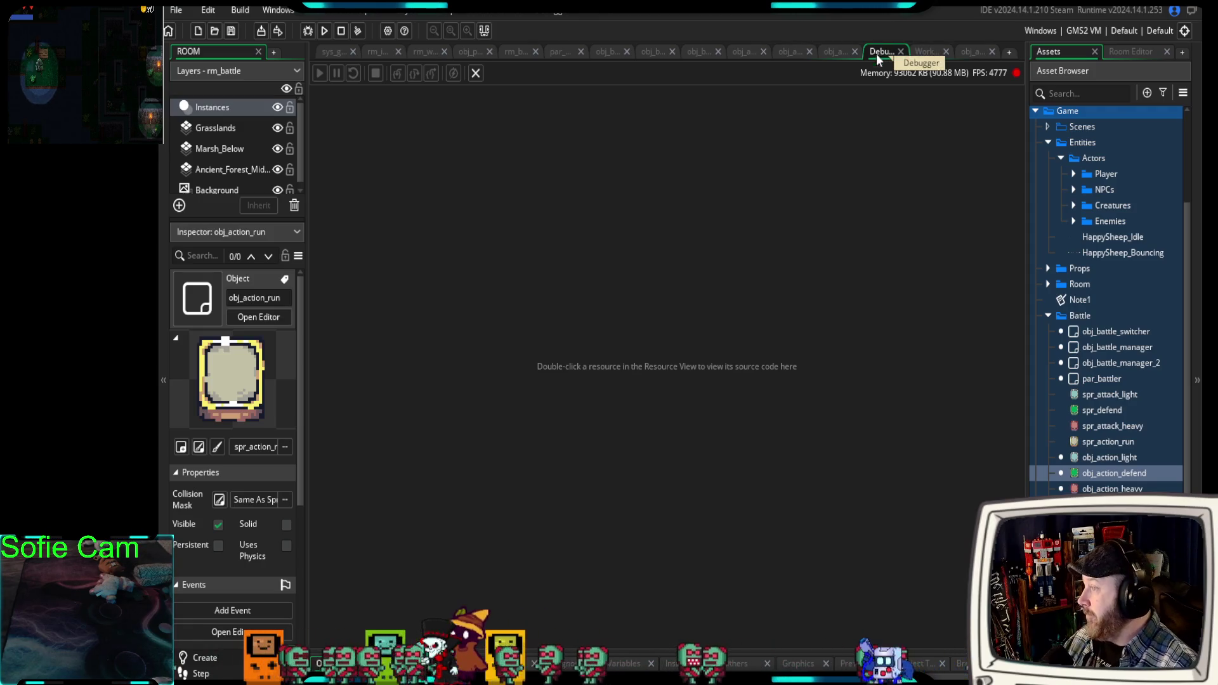
{"action": "left_click", "coordinate": [976, 52]}
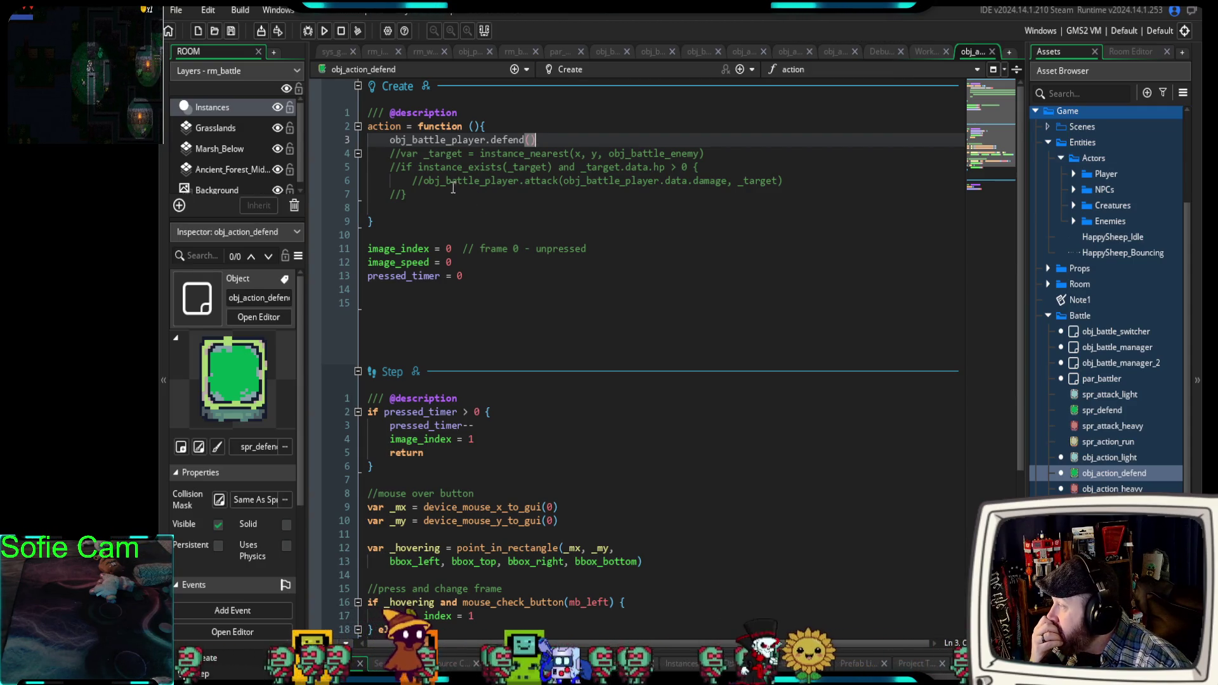
{"action": "left_click_drag", "start_coordinate": [560, 182], "coordinate": [424, 182]}
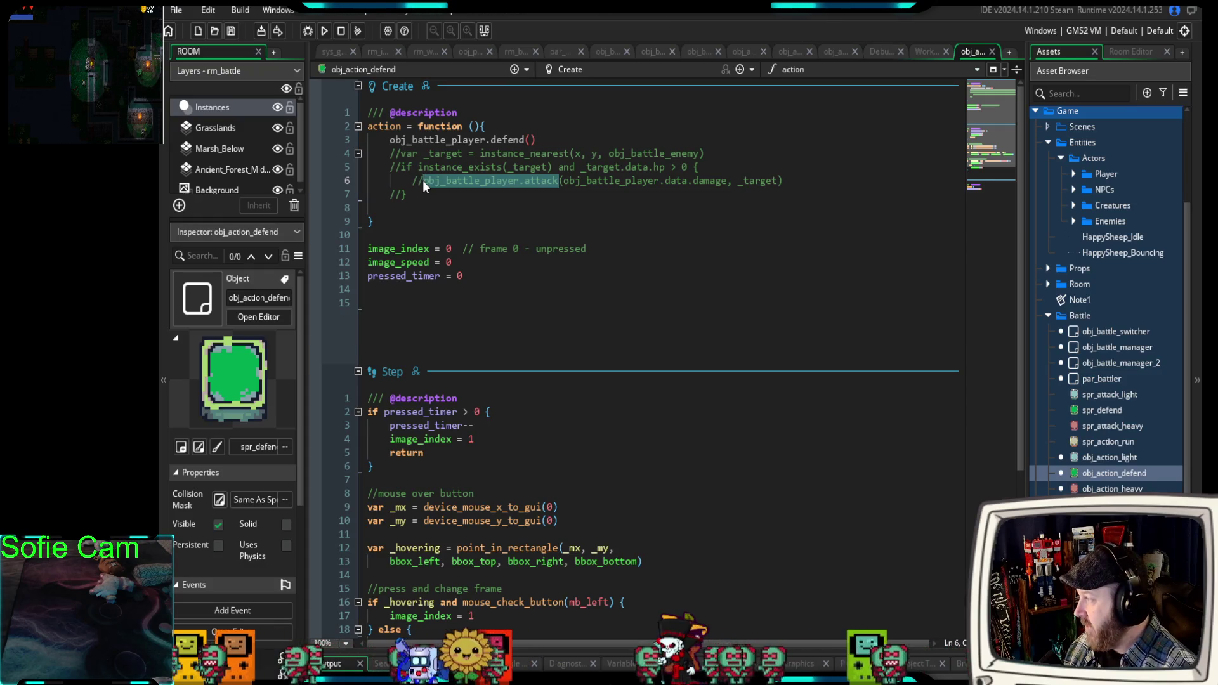
{"action": "left_click", "coordinate": [551, 139]}
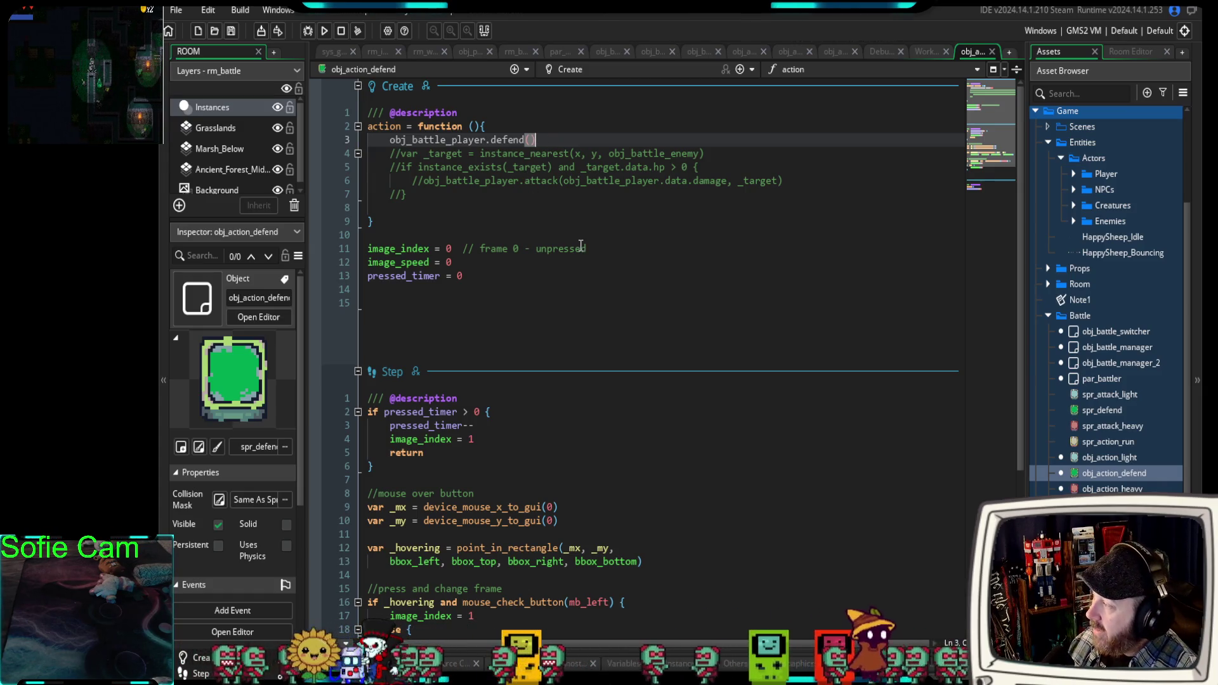
{"action": "left_click", "coordinate": [608, 52]}
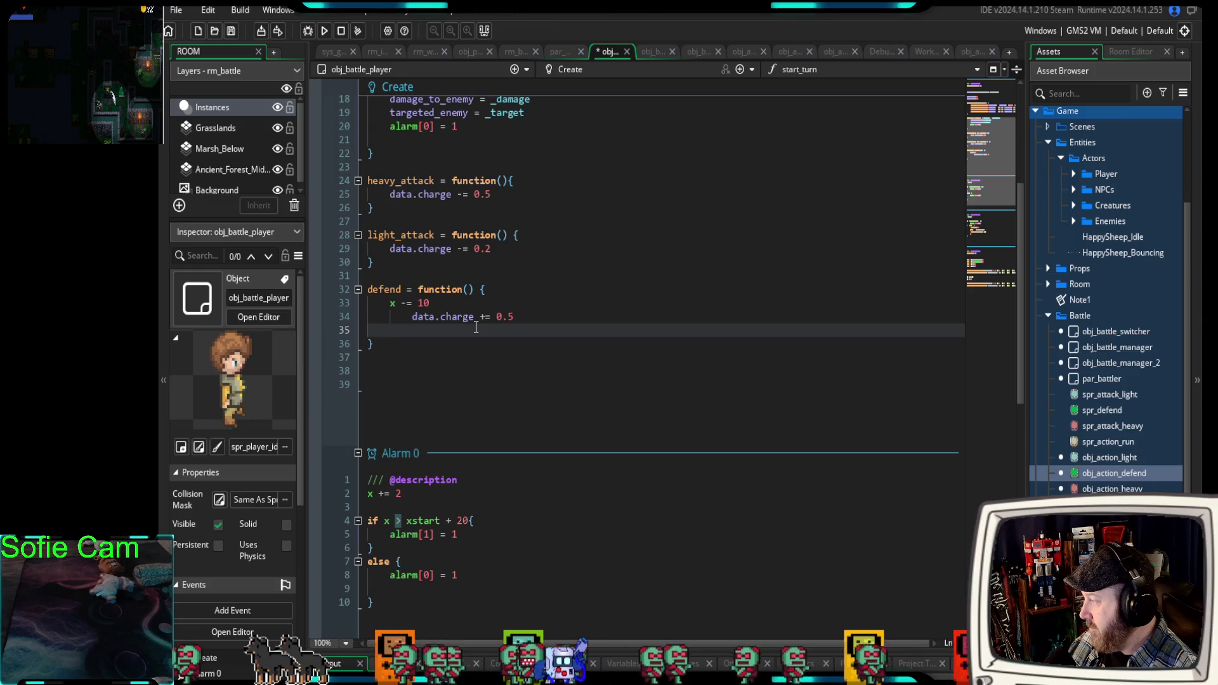
{"action": "type", "text": "obj_battle_player.attack"}
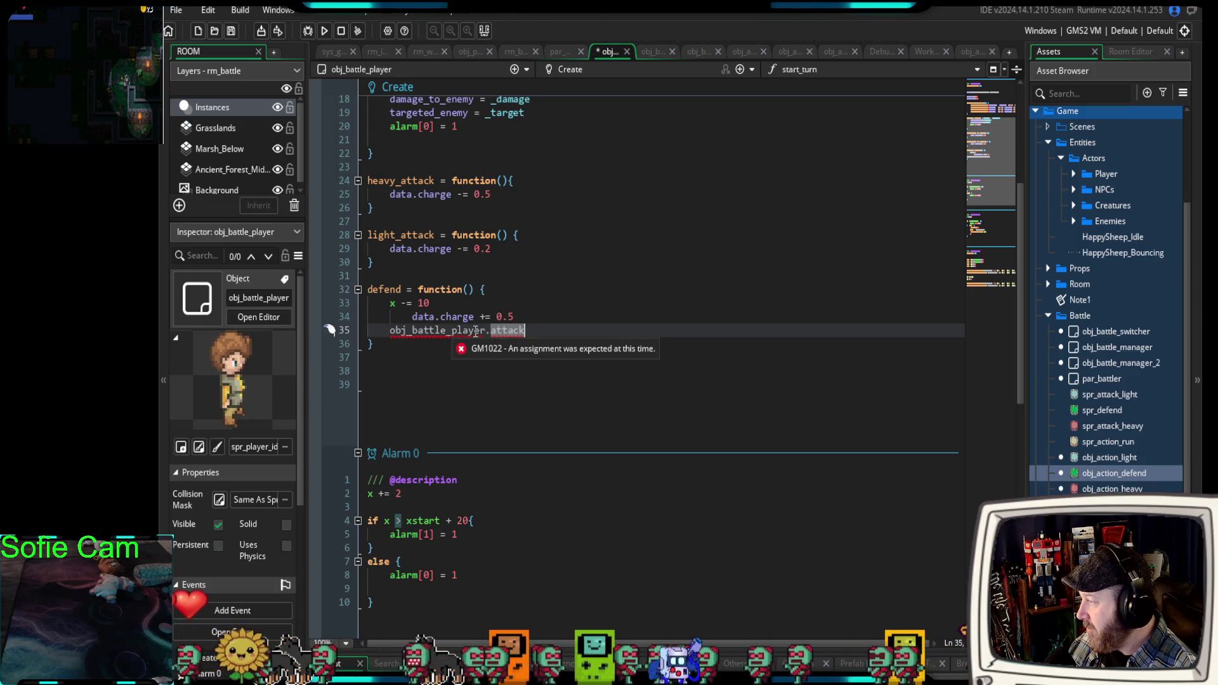
{"action": "left_click_drag", "start_coordinate": [490, 331], "coordinate": [390, 332]}
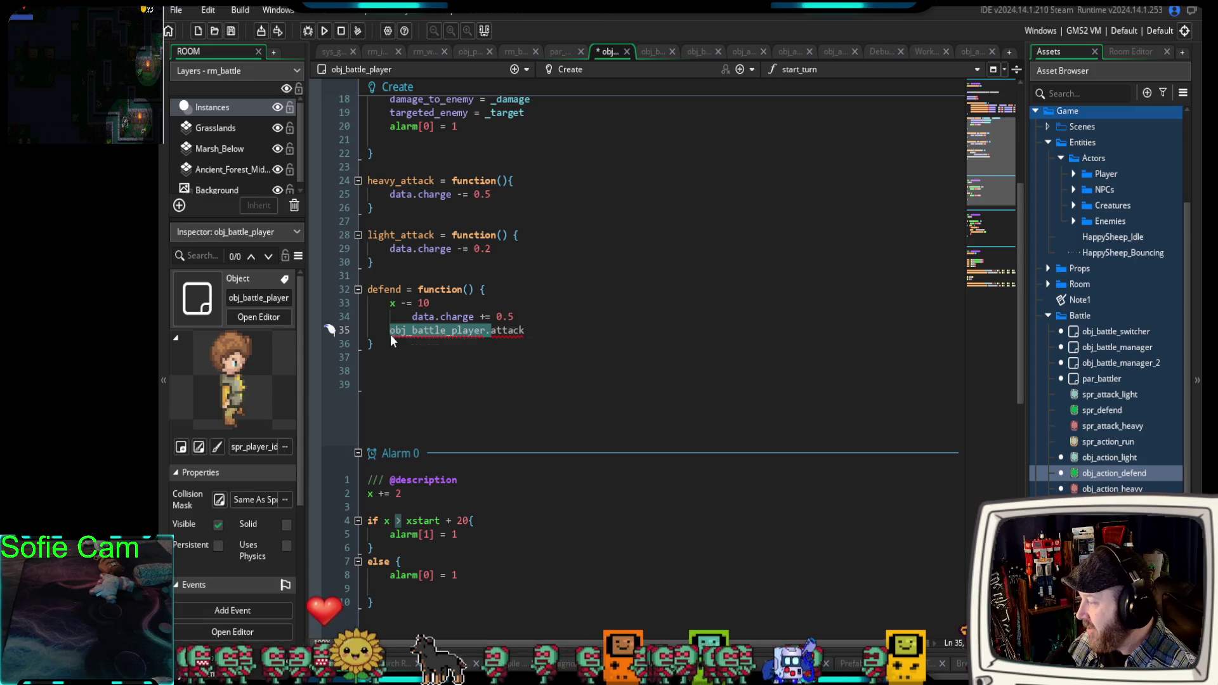
{"action": "scroll", "coordinate": [546, 262], "scroll_direction": "up", "scroll_amount": 6}
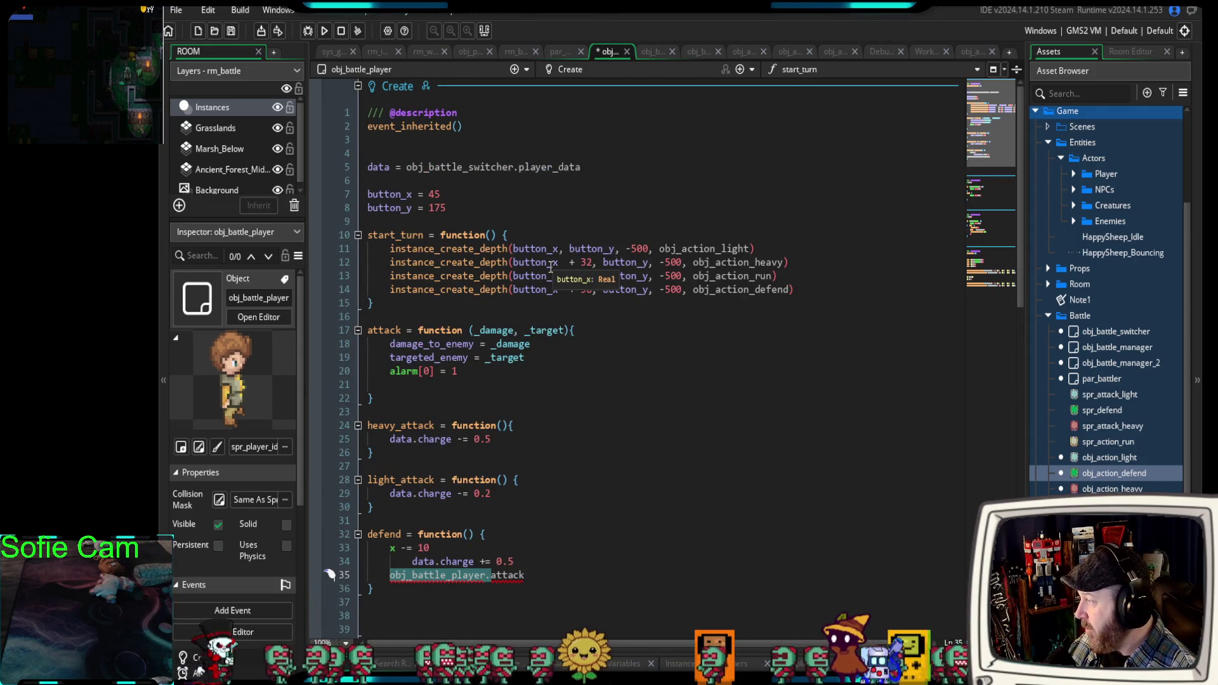
{"action": "scroll", "coordinate": [551, 267], "scroll_direction": "down", "scroll_amount": 2}
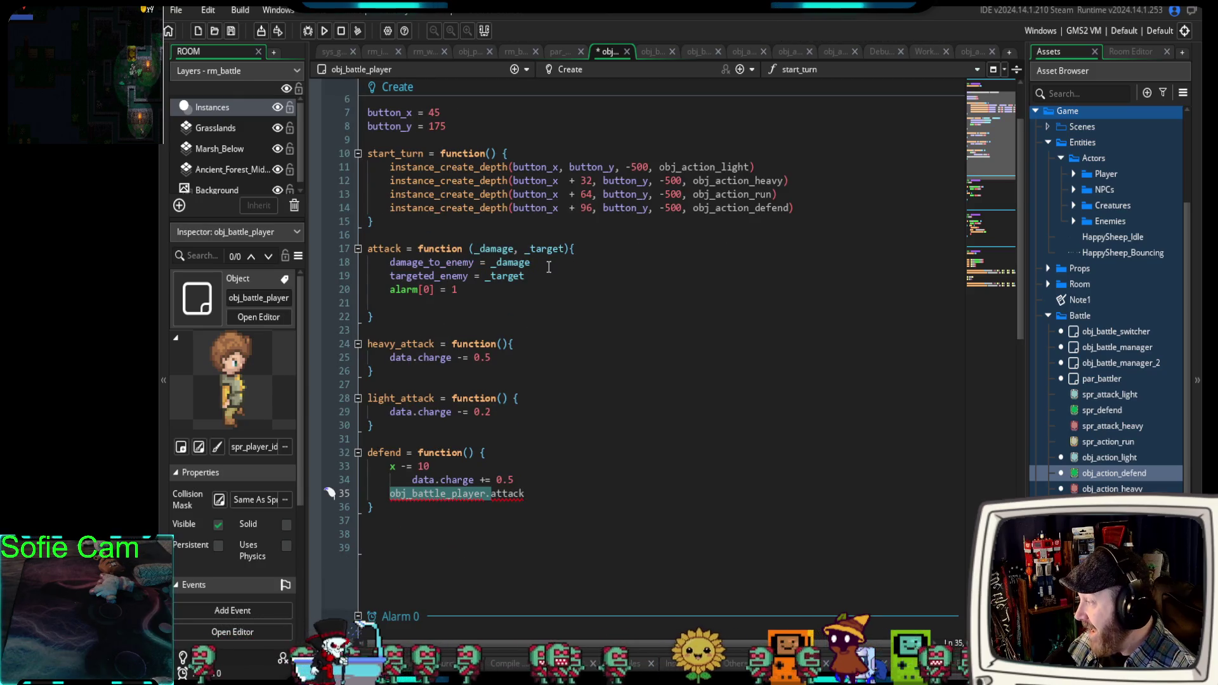
{"action": "scroll", "coordinate": [546, 267], "scroll_direction": "down", "scroll_amount": 2}
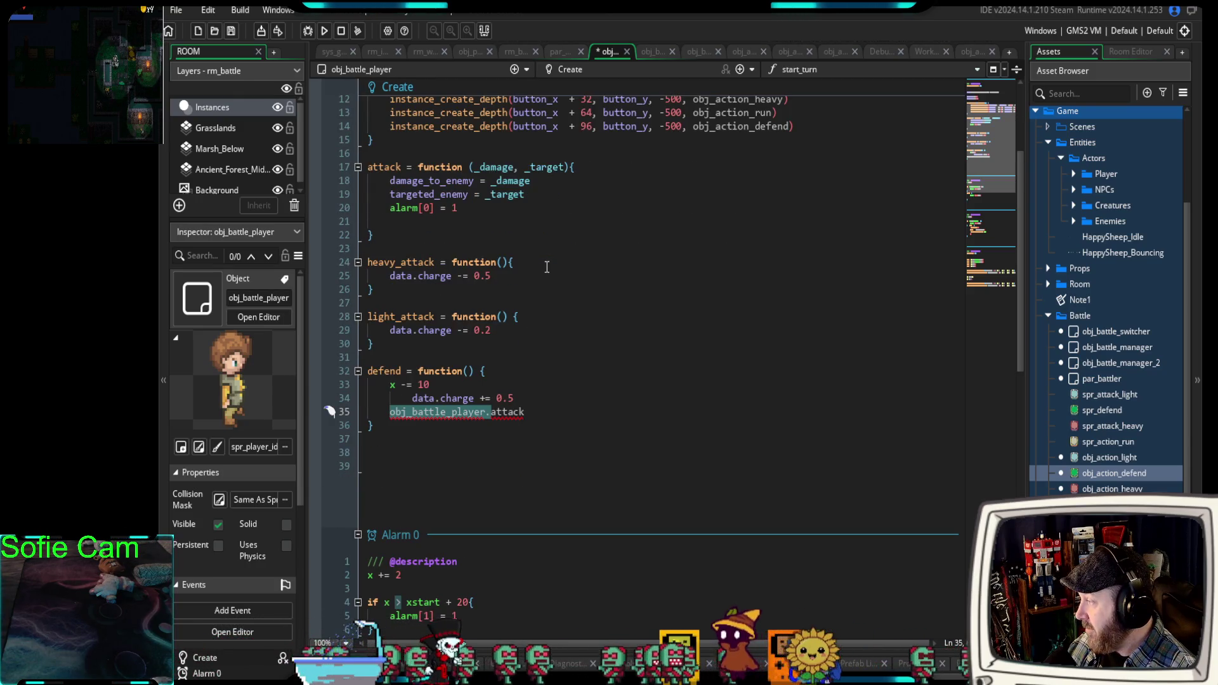
{"action": "scroll", "coordinate": [546, 267], "scroll_direction": "down", "scroll_amount": 8}
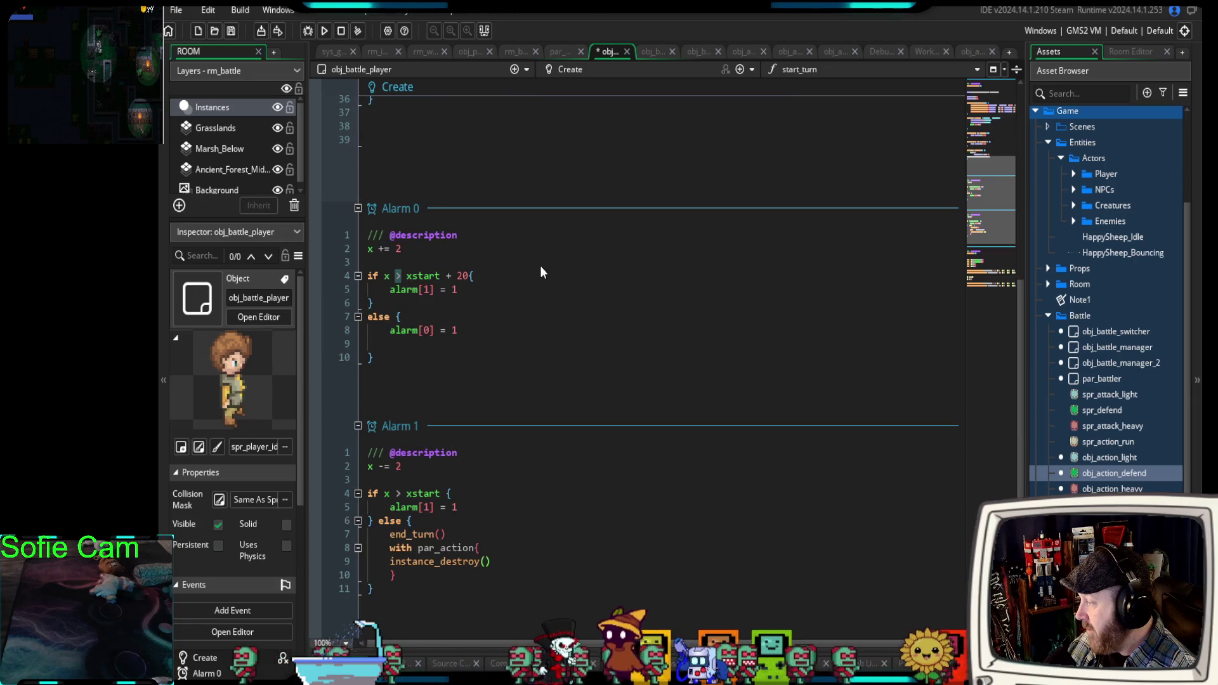
{"action": "scroll", "coordinate": [539, 266], "scroll_direction": "down", "scroll_amount": 8}
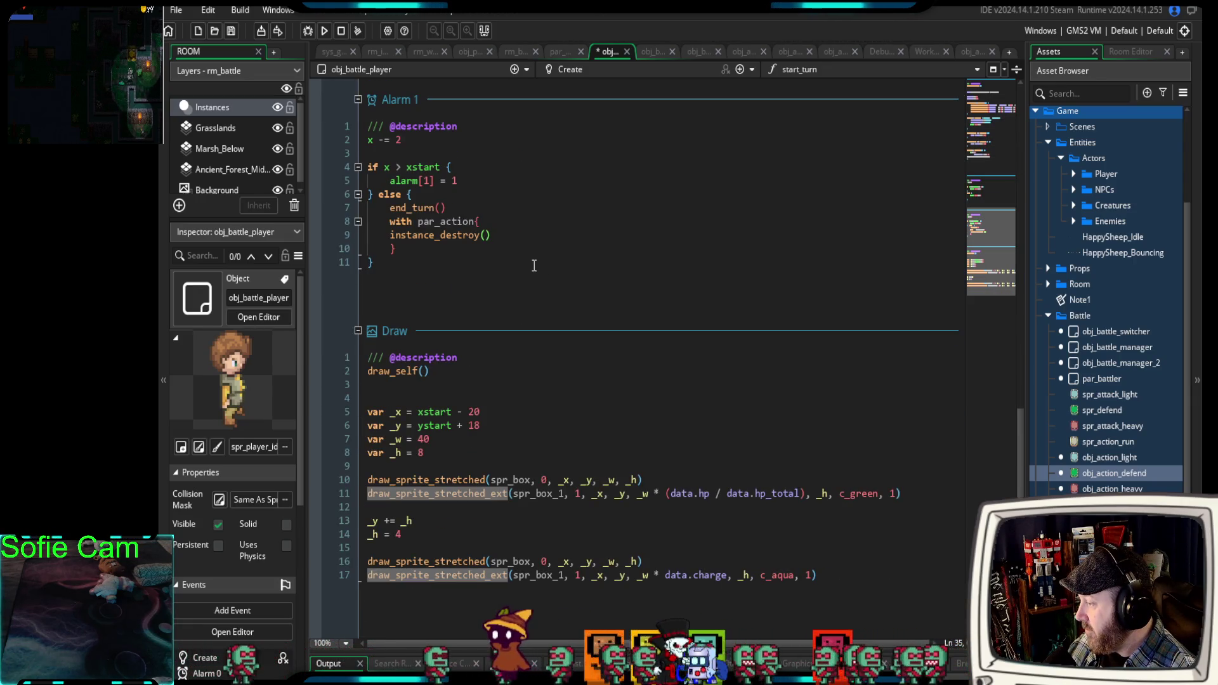
{"action": "scroll", "coordinate": [534, 265], "scroll_direction": "up", "scroll_amount": 20}
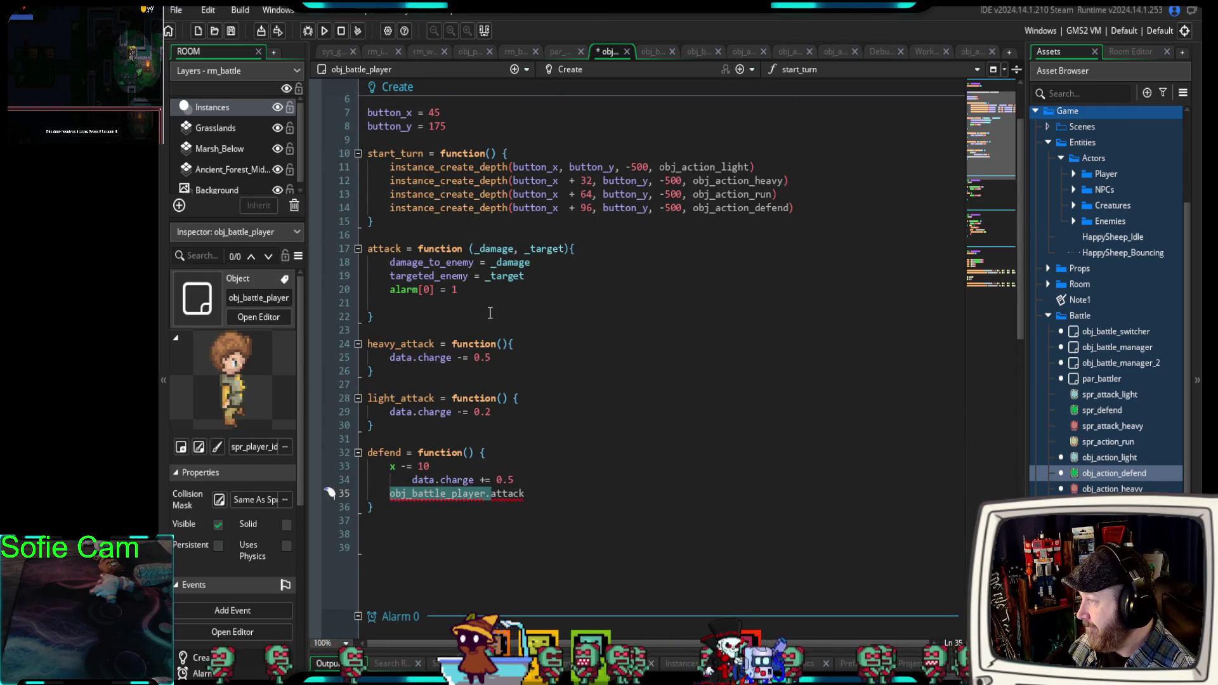
{"action": "scroll", "coordinate": [490, 312], "scroll_direction": "up", "scroll_amount": 2}
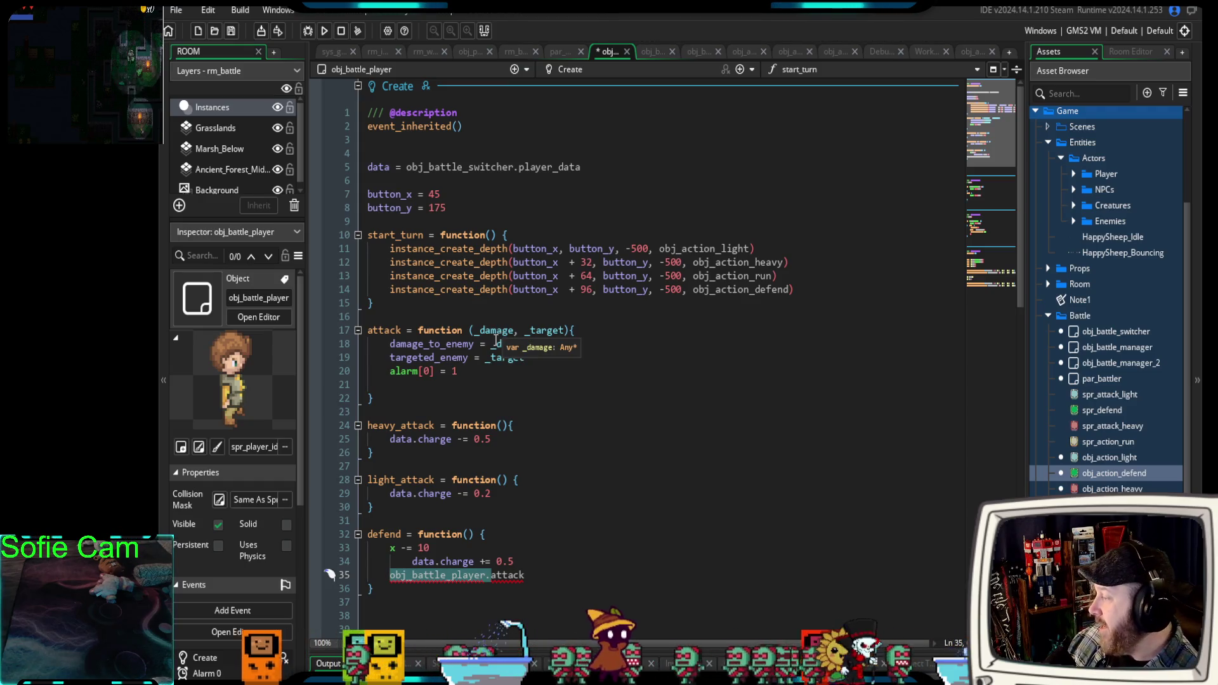
{"action": "scroll", "coordinate": [561, 374], "scroll_direction": "down", "scroll_amount": 8}
{"action": "scroll", "coordinate": [557, 378], "scroll_direction": "down", "scroll_amount": 8}
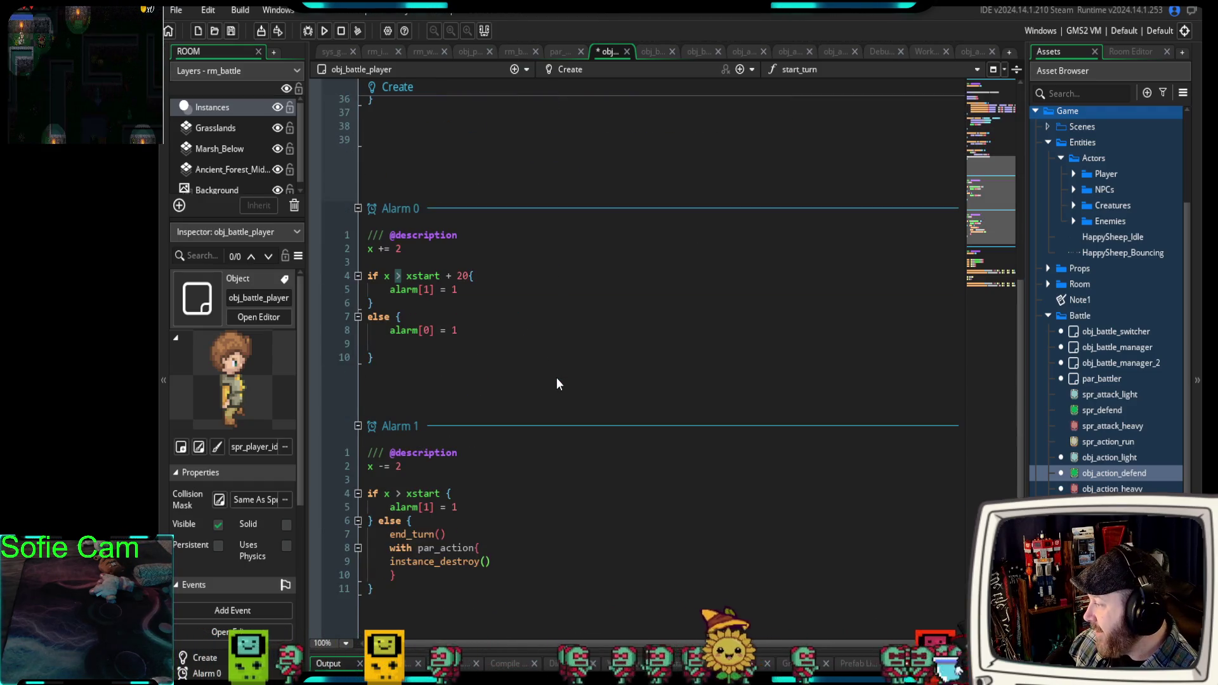
{"action": "scroll", "coordinate": [436, 453], "scroll_direction": "up", "scroll_amount": 2}
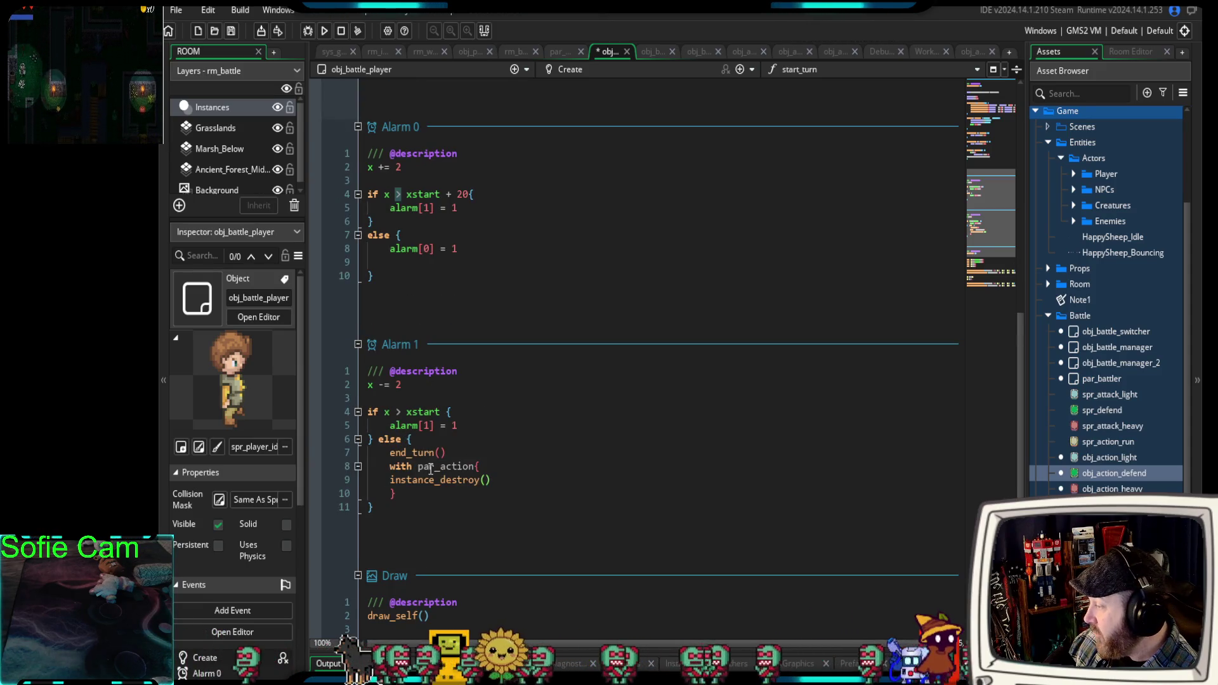
{"action": "scroll", "coordinate": [437, 491], "scroll_direction": "down", "scroll_amount": 6}
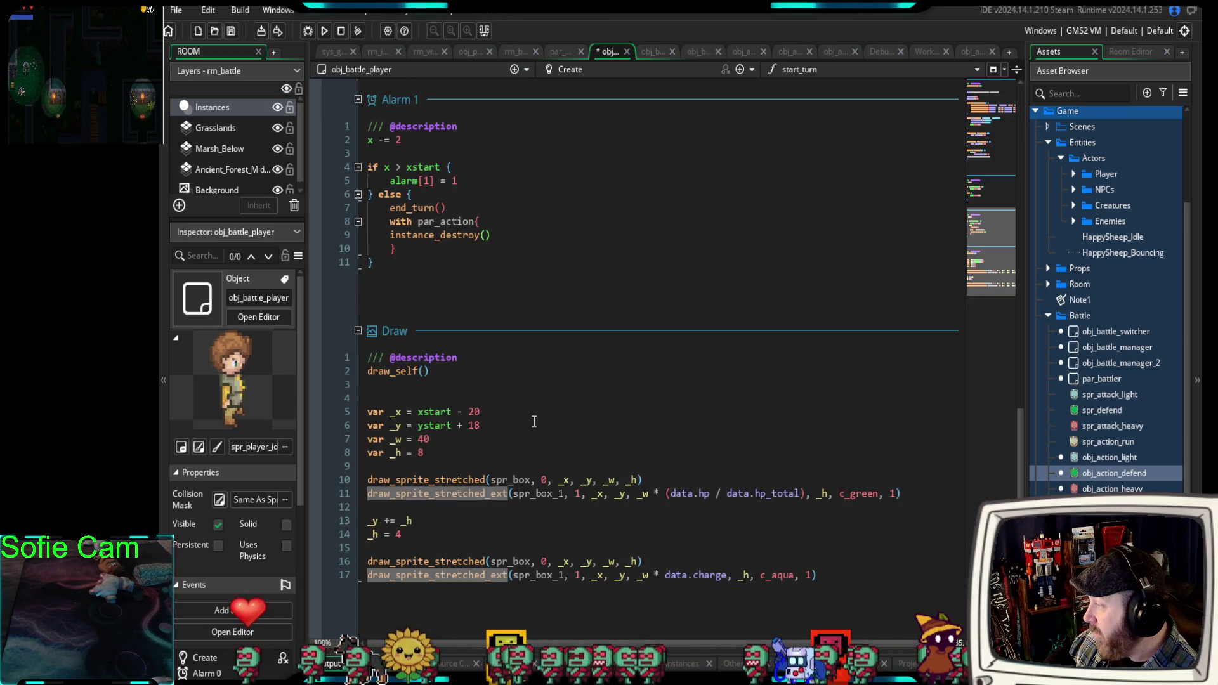
{"action": "scroll", "coordinate": [527, 418], "scroll_direction": "up", "scroll_amount": 15}
{"action": "scroll", "coordinate": [521, 426], "scroll_direction": "up", "scroll_amount": 2}
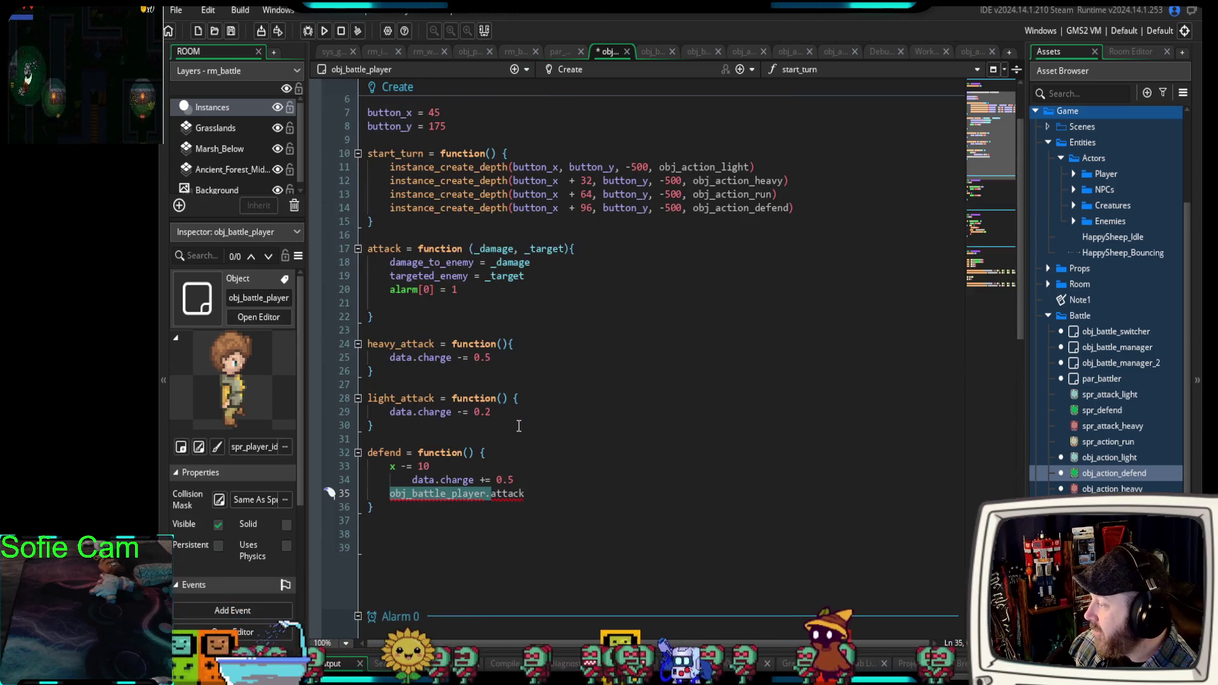
{"action": "scroll", "coordinate": [518, 428], "scroll_direction": "up", "scroll_amount": 2}
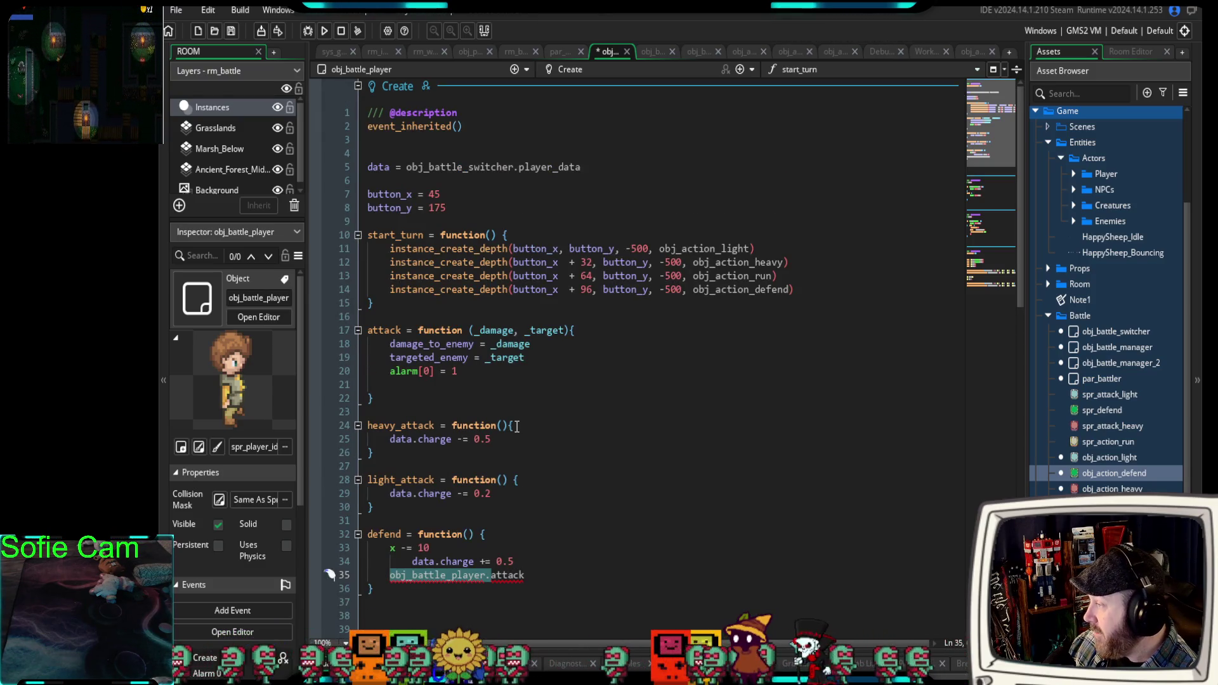
{"action": "left_click", "coordinate": [637, 320]}
{"action": "mouse_move", "coordinate": [374, 304]}
{"action": "left_mouse_down"}
{"action": "mouse_move", "coordinate": [381, 279]}
{"action": "mouse_move", "coordinate": [361, 253]}
{"action": "left_mouse_up"}
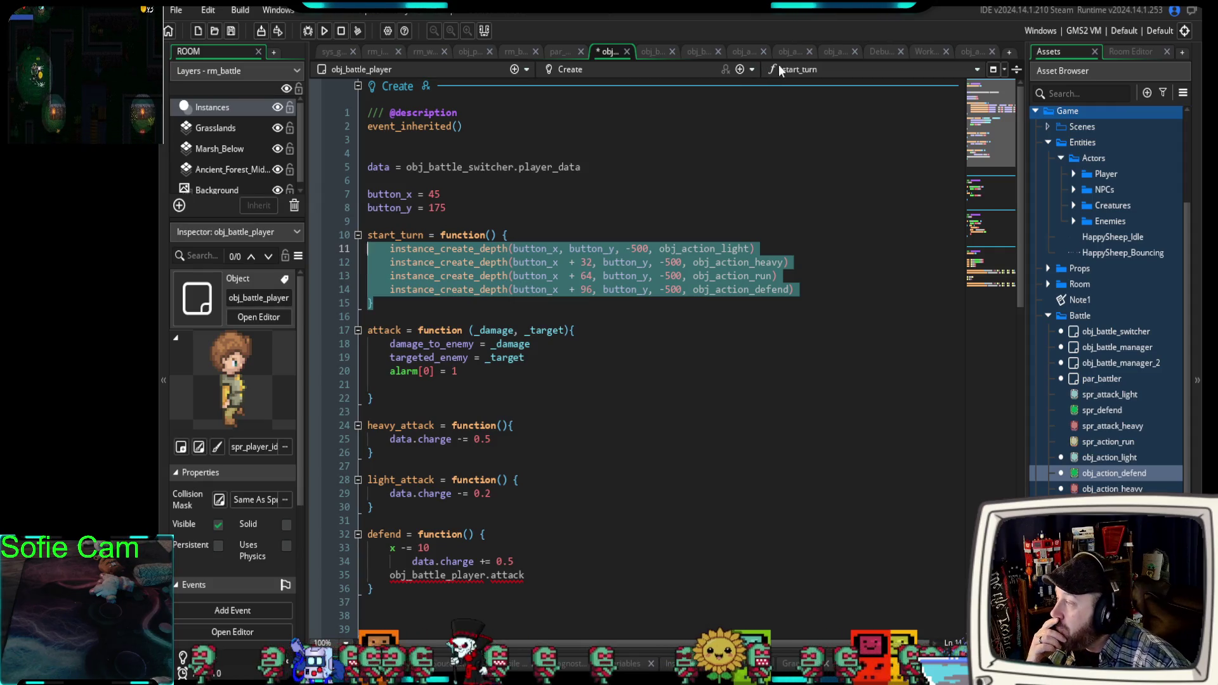
Look over the heavy attack button's code, then bring up obj_action_defend's code.
{"action": "left_click", "coordinate": [793, 52]}
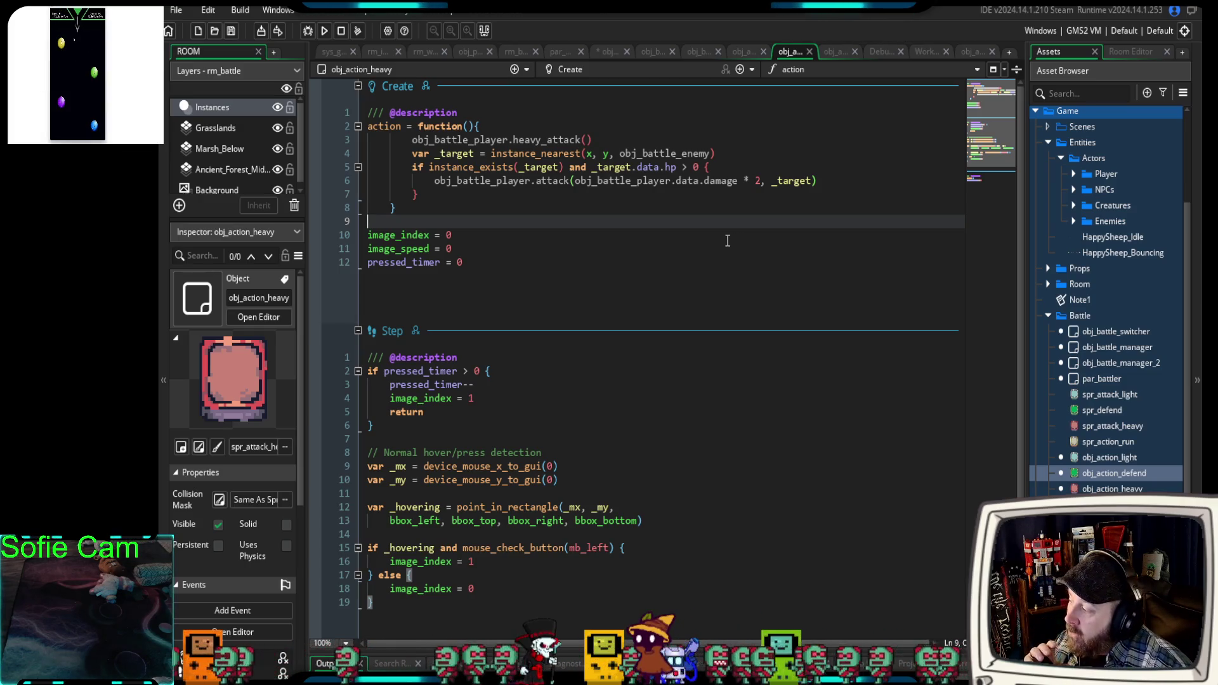
{"action": "scroll", "coordinate": [725, 240], "scroll_direction": "down", "scroll_amount": 3}
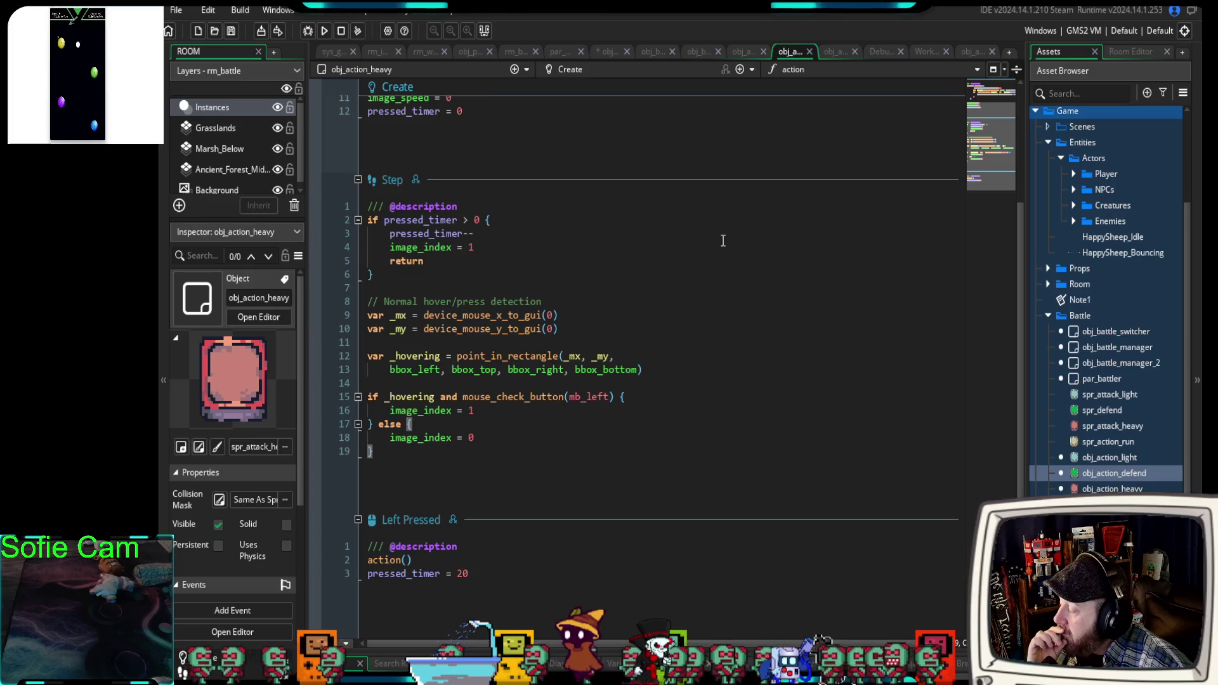
{"action": "scroll", "coordinate": [723, 239], "scroll_direction": "up", "scroll_amount": 3}
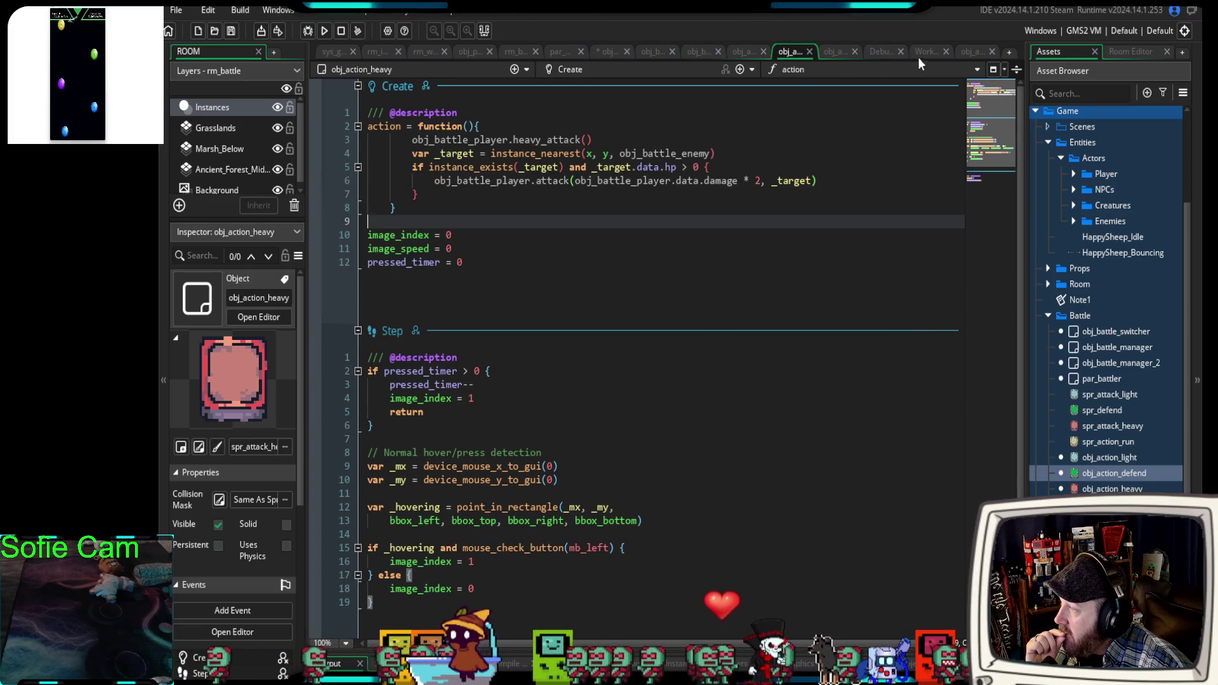
{"action": "left_click", "coordinate": [973, 50]}
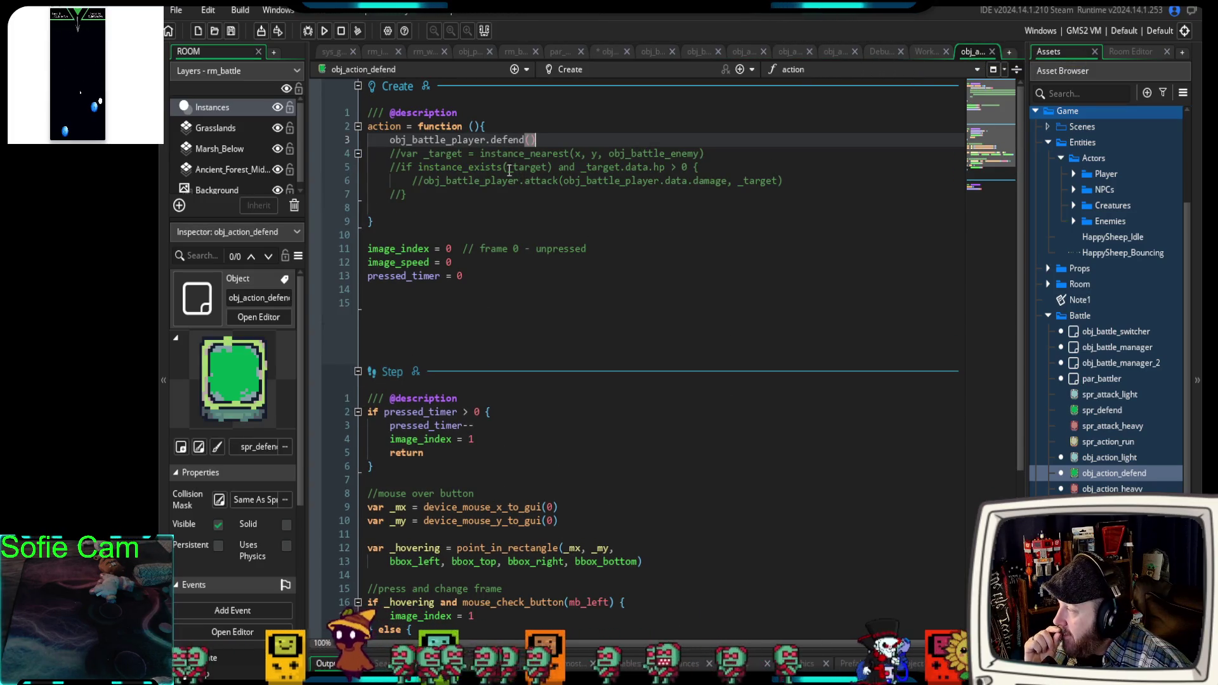
Uncomment the nearest-enemy targeting and attack lines in obj_action_defend's Create code.
{"action": "left_click_drag", "start_coordinate": [410, 194], "coordinate": [337, 166]}
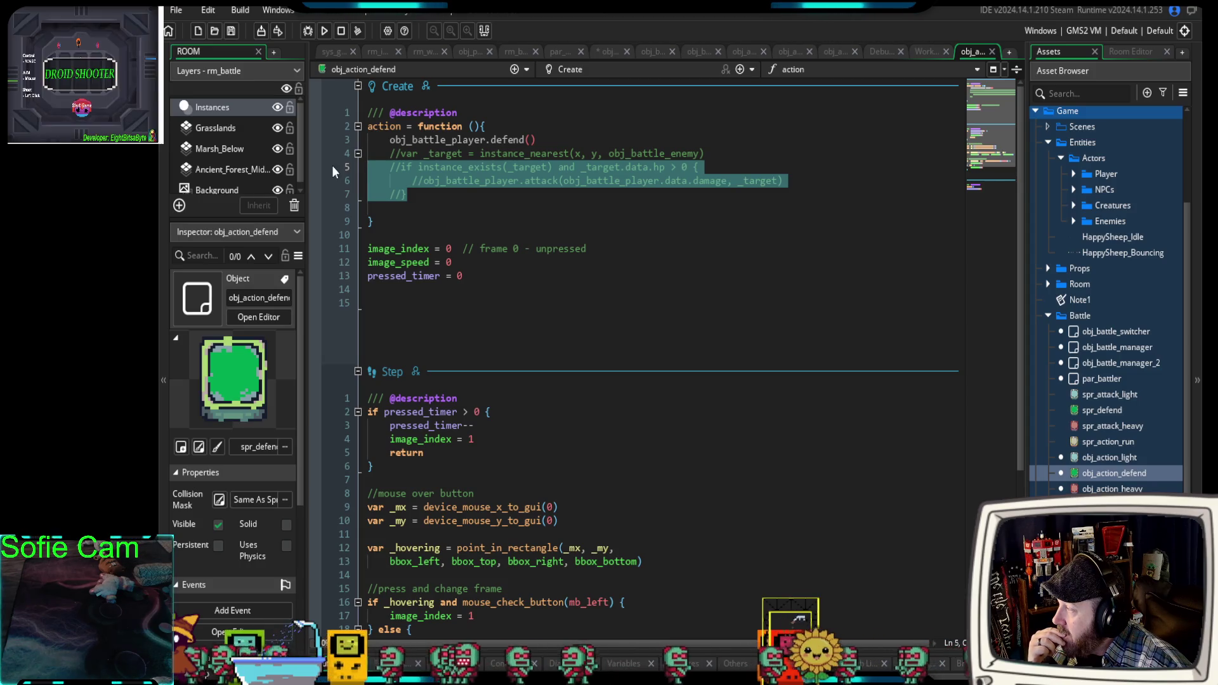
{"action": "left_click", "coordinate": [373, 196]}
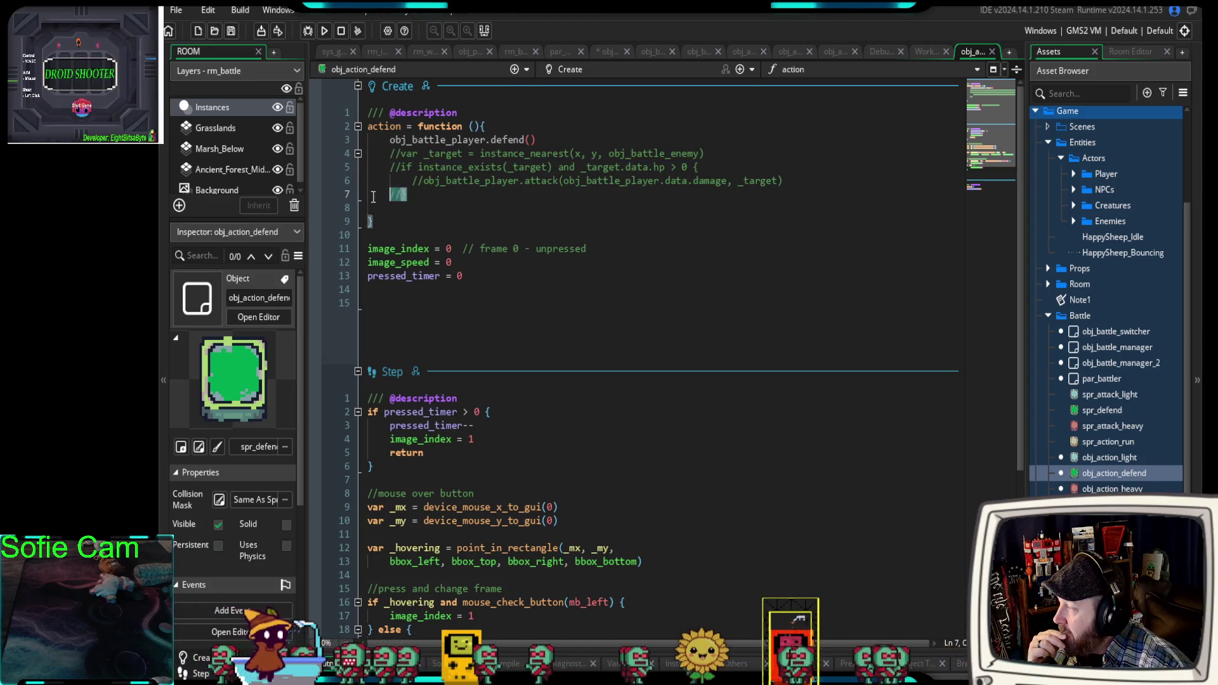
{"action": "left_click_drag", "start_coordinate": [373, 197], "coordinate": [317, 170]}
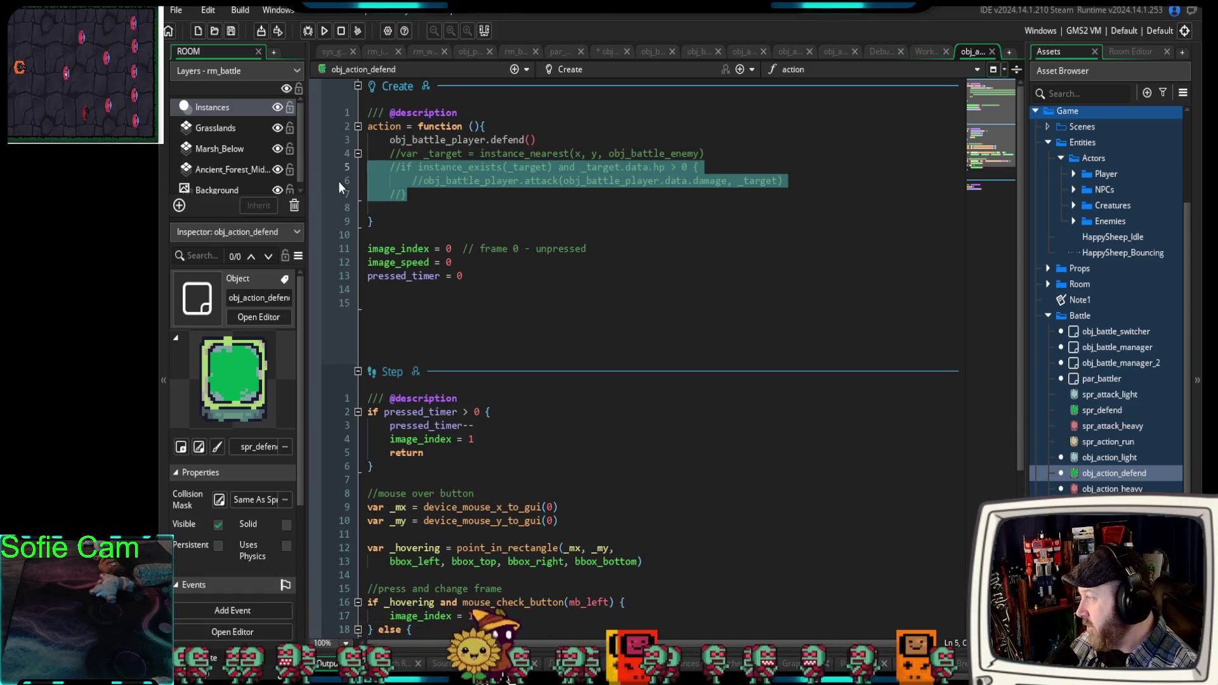
{"action": "left_click", "coordinate": [406, 195]}
{"action": "left_click_drag", "start_coordinate": [406, 194], "coordinate": [353, 156]}
{"action": "key", "text": "ctrl+k"}
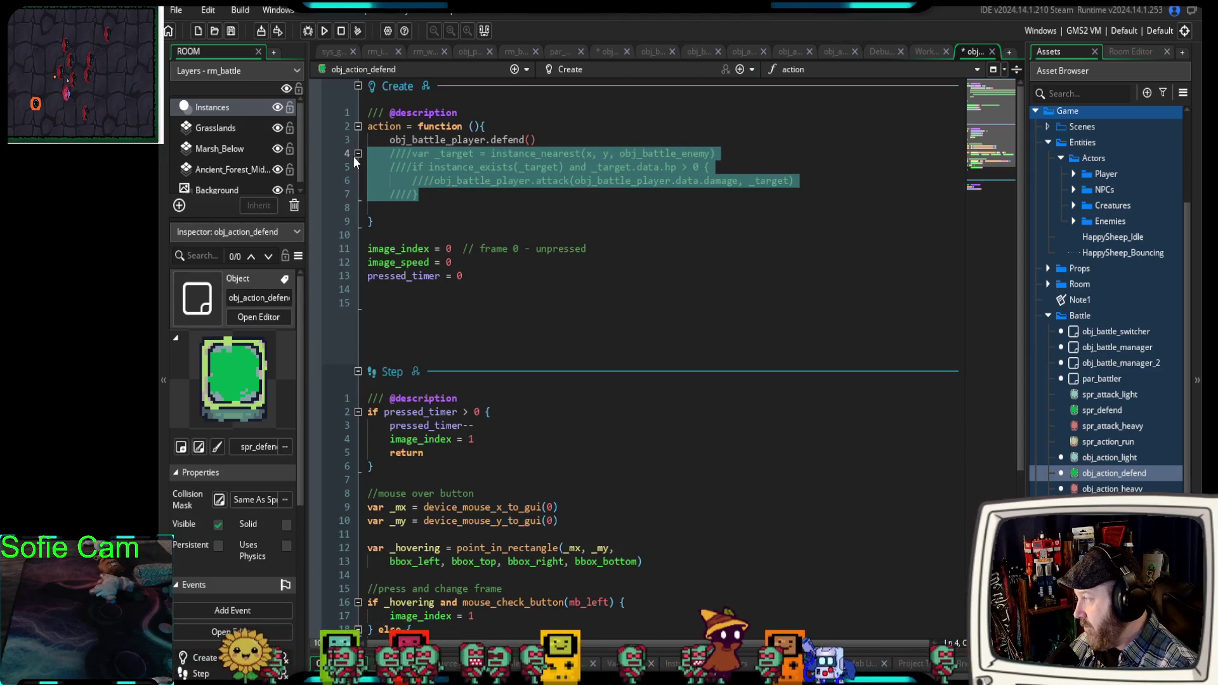
{"action": "key", "text": "ctrl+shift+k"}
{"action": "key", "text": "ctrl+shift+k"}
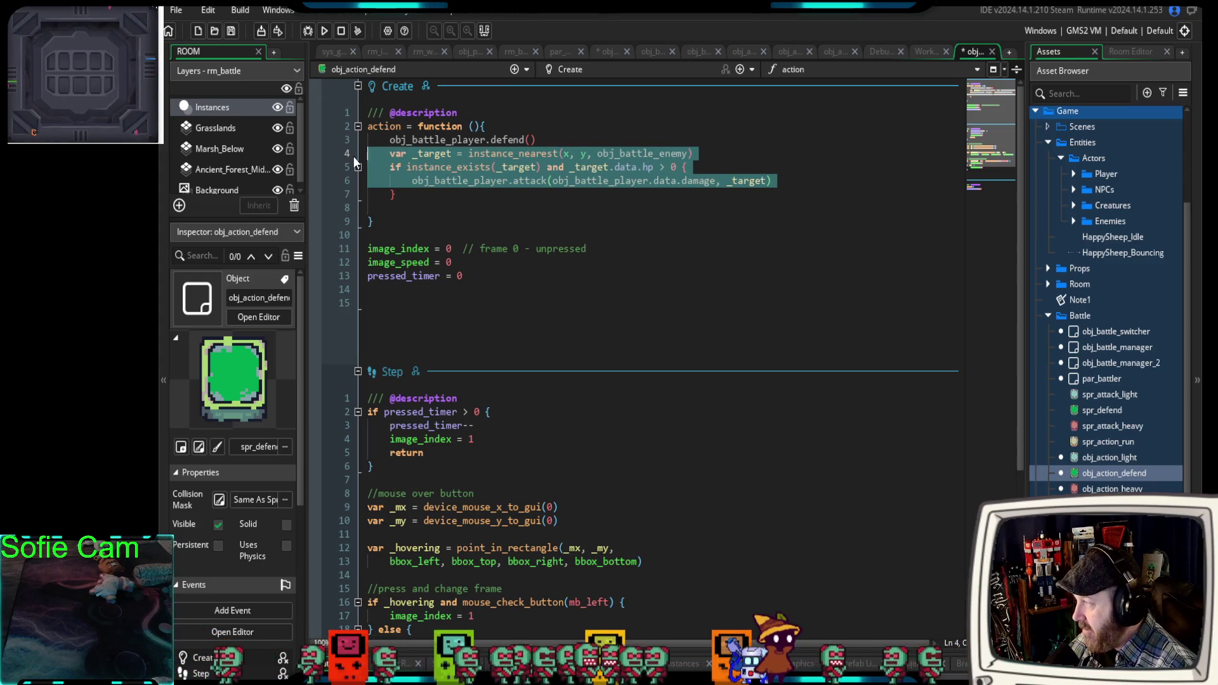
Run the game in debug mode, enlarge the output panel, and return to obj_battle_player's Create code.
{"action": "left_click", "coordinate": [307, 32]}
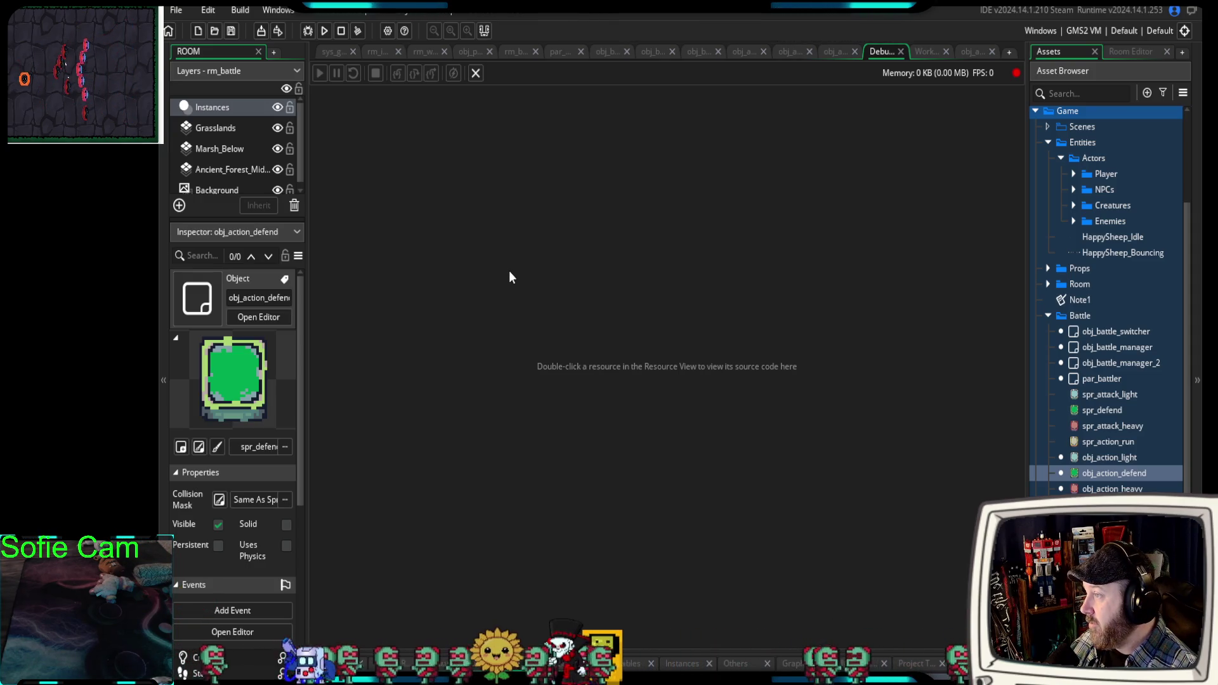
{"action": "mouse_move", "coordinate": [549, 660]}
{"action": "left_mouse_down"}
{"action": "mouse_move", "coordinate": [539, 616]}
{"action": "mouse_move", "coordinate": [539, 632]}
{"action": "left_mouse_up"}
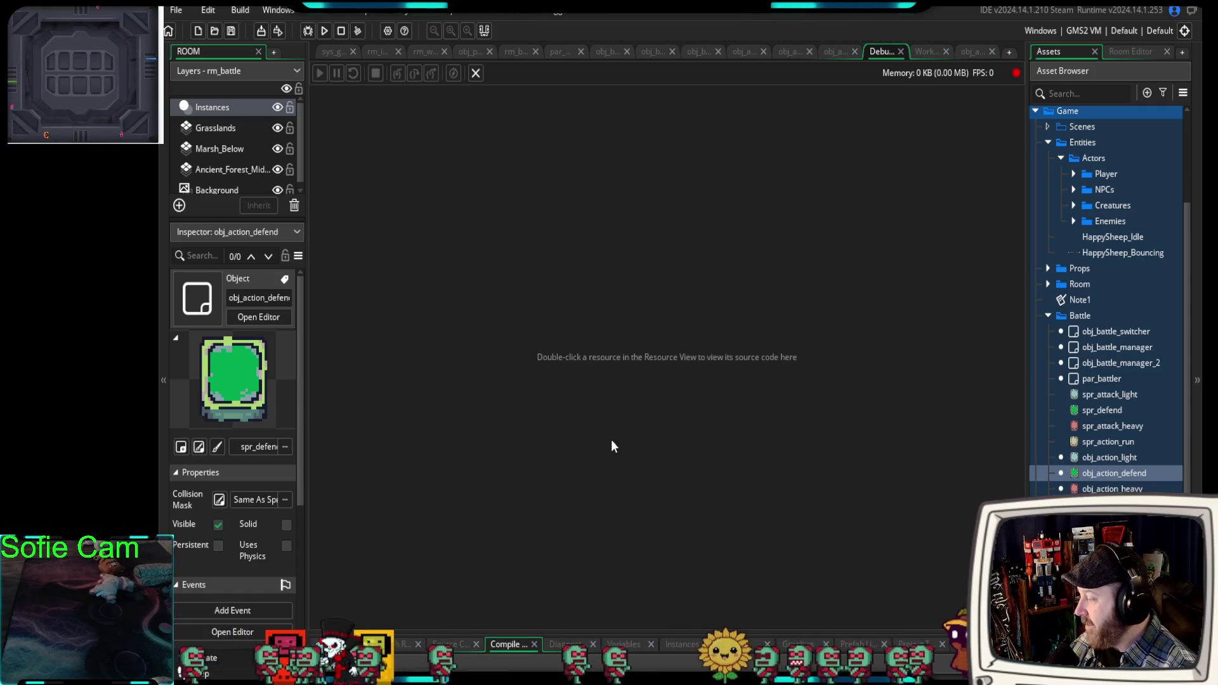
{"action": "left_click", "coordinate": [604, 52]}
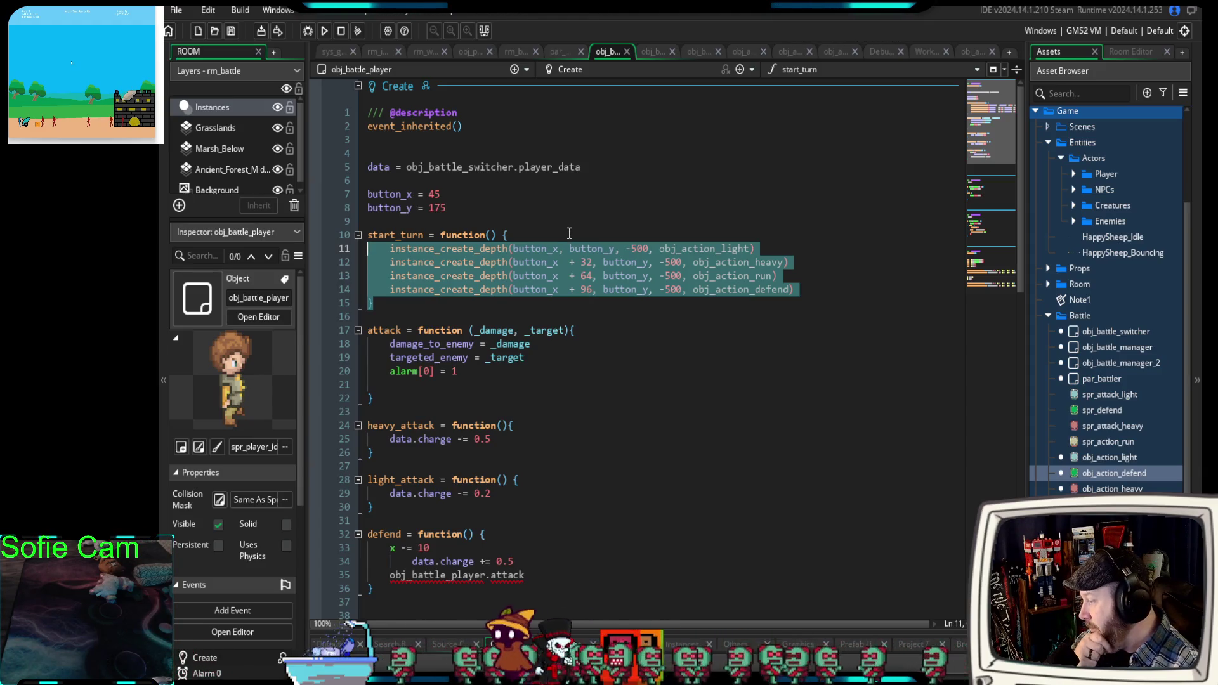
Select the unfinished obj_battle_player.attack call at the end of the defend function.
{"action": "scroll", "coordinate": [561, 249], "scroll_direction": "down", "scroll_amount": 6}
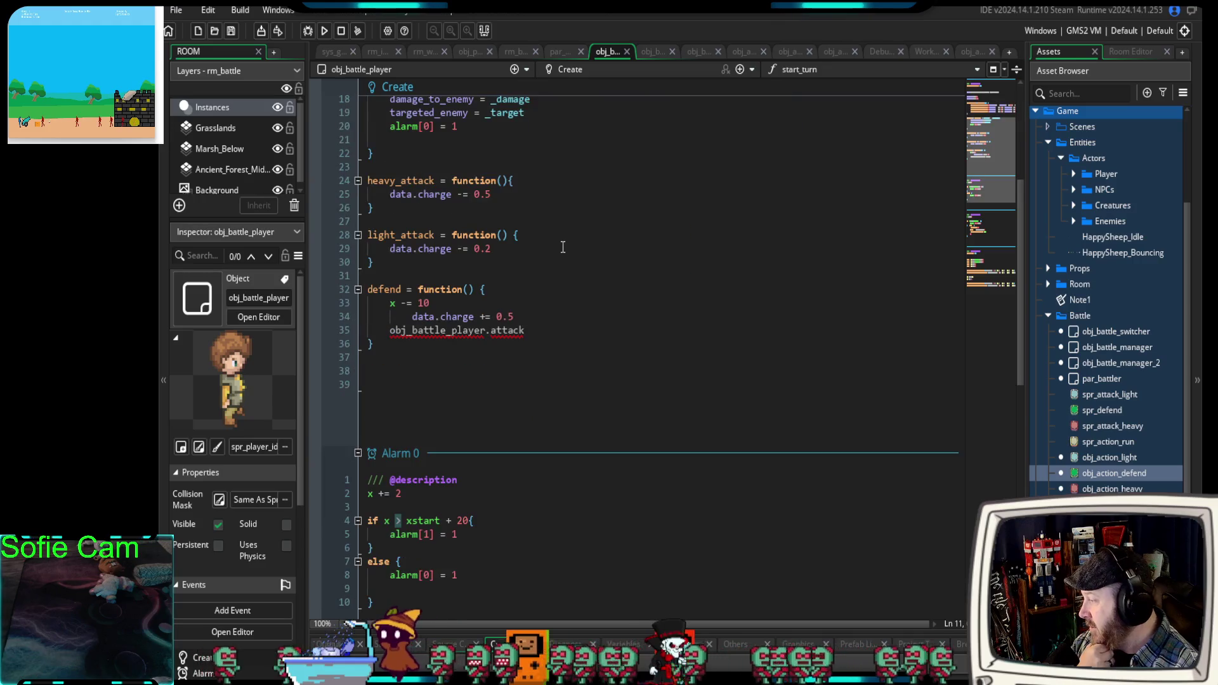
{"action": "left_click", "coordinate": [535, 386]}
{"action": "scroll", "coordinate": [535, 386], "scroll_direction": "up", "scroll_amount": 2}
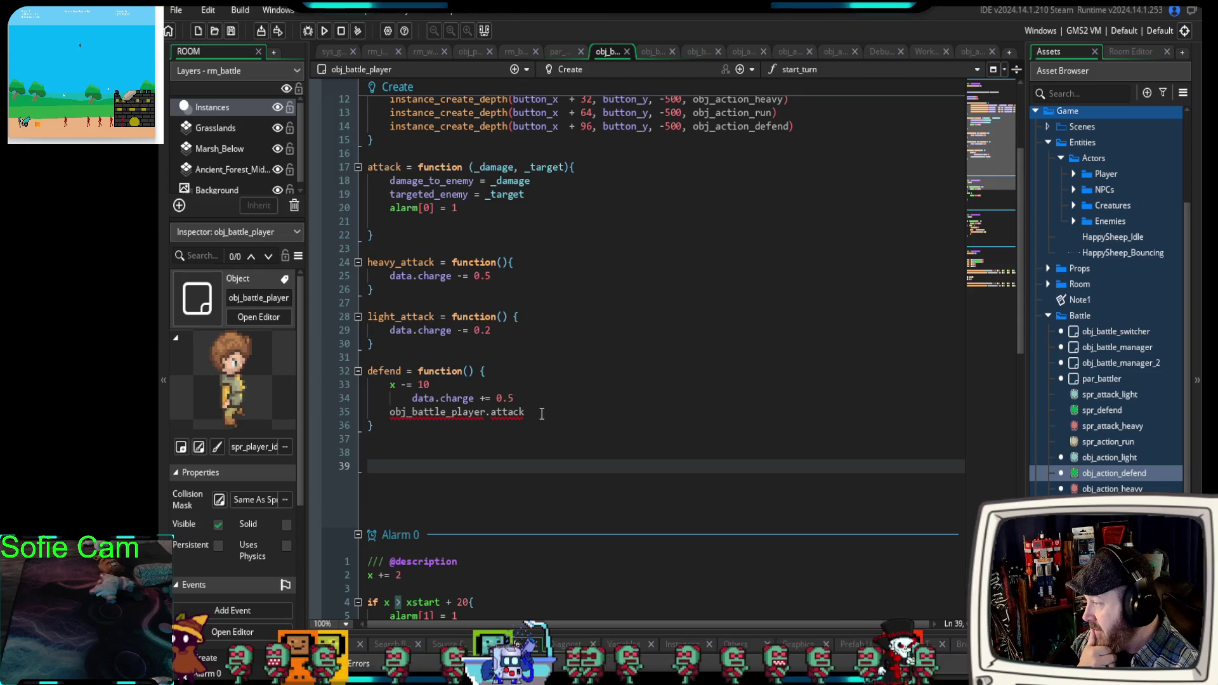
{"action": "double_click", "coordinate": [529, 412]}
{"action": "left_click_drag", "start_coordinate": [529, 412], "coordinate": [391, 415]}
{"action": "left_click", "coordinate": [389, 414], "text": "shift"}
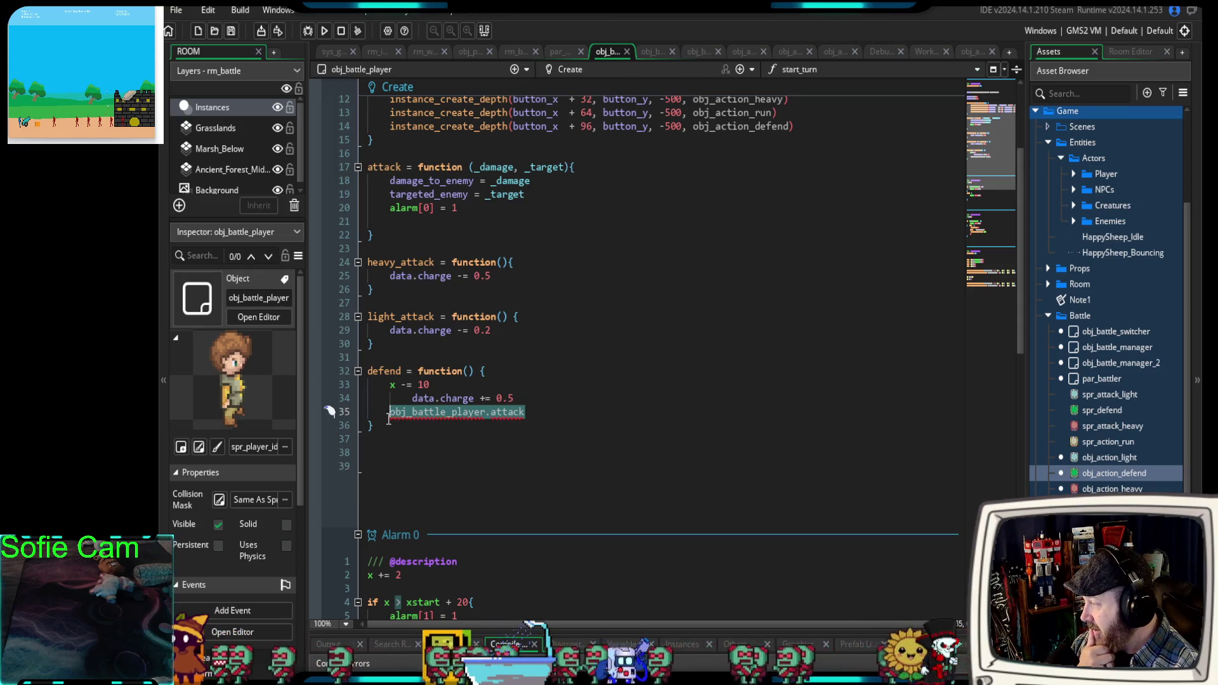
{"action": "left_click", "coordinate": [460, 434]}
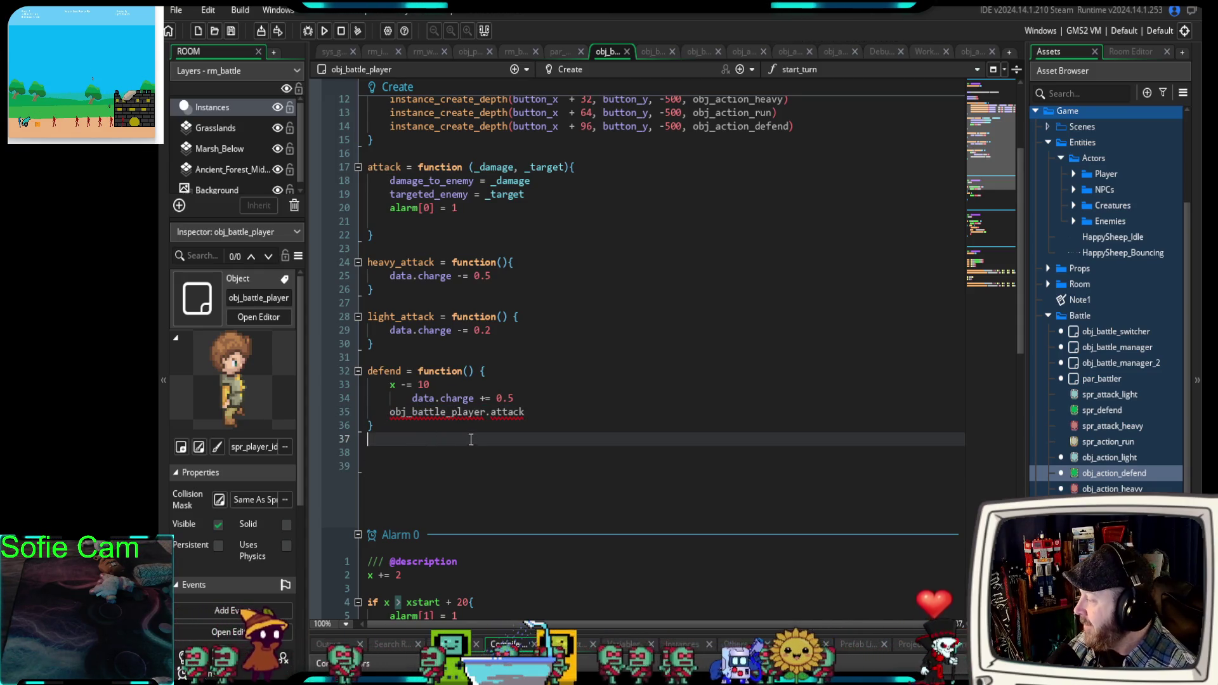
{"action": "double_click", "coordinate": [493, 413]}
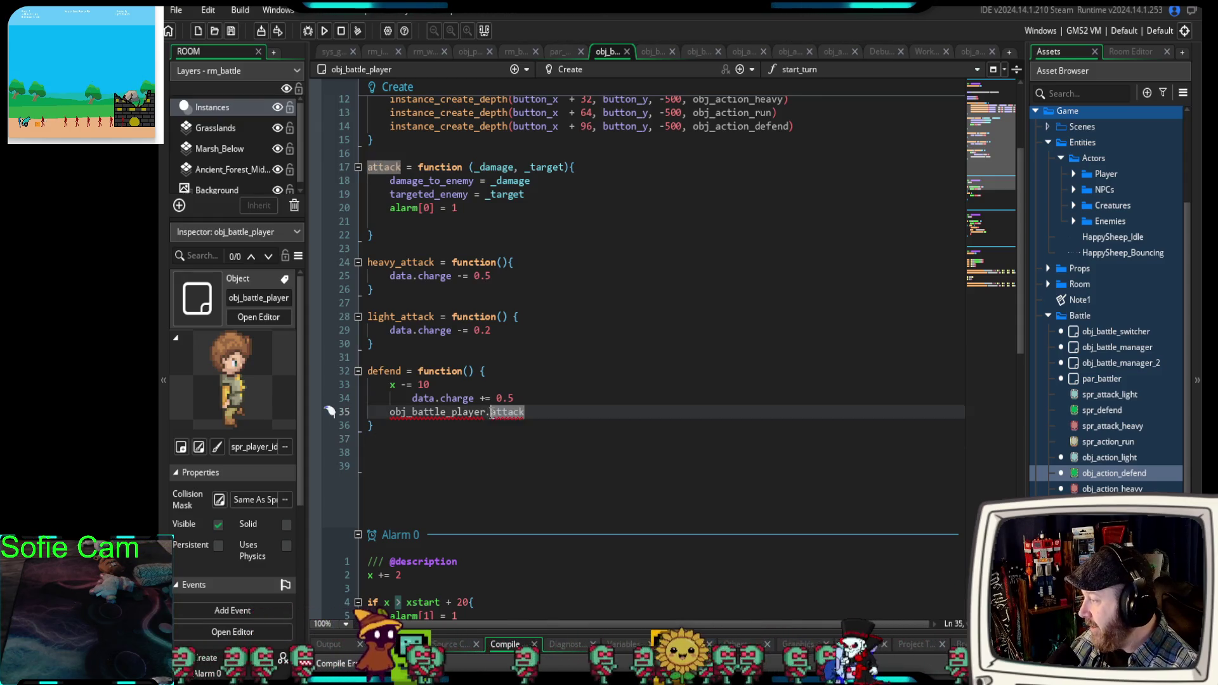
{"action": "left_click_drag", "start_coordinate": [493, 412], "coordinate": [407, 413]}
Delete the stray obj_battle_player.attack line and start a fresh debug build.
{"action": "key", "text": "BackSpace"}
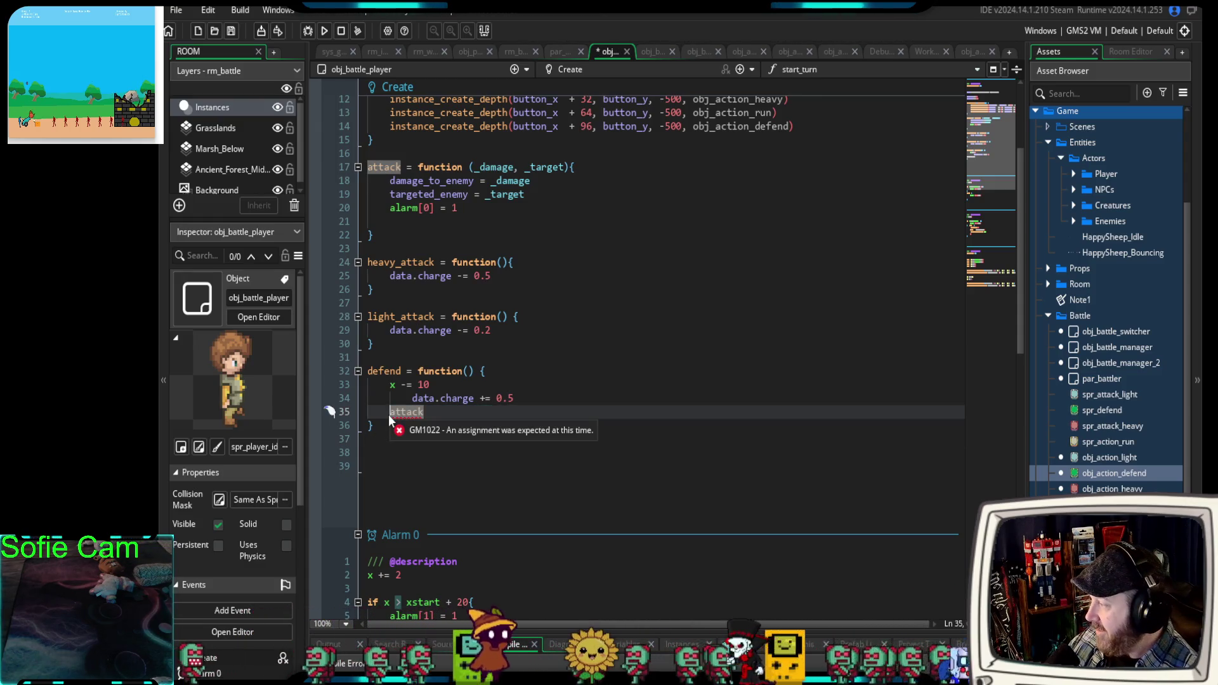
{"action": "left_click", "coordinate": [424, 414]}
{"action": "left_click_drag", "start_coordinate": [424, 418], "coordinate": [383, 418]}
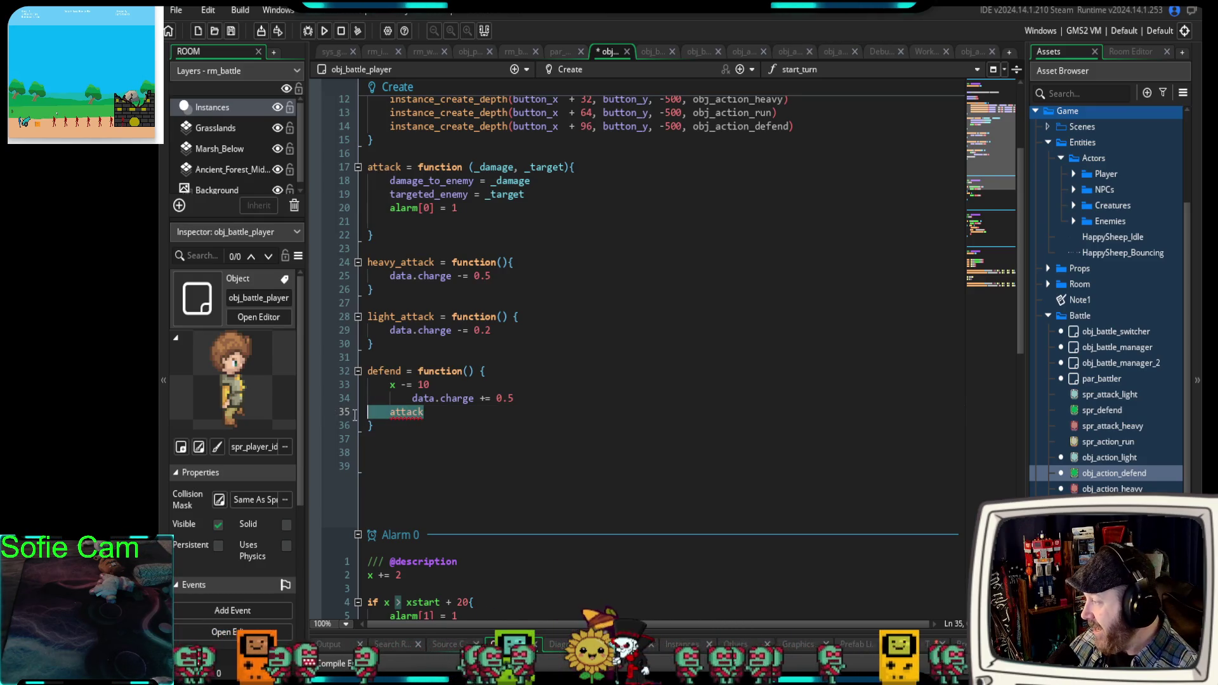
{"action": "key", "text": "BackSpace"}
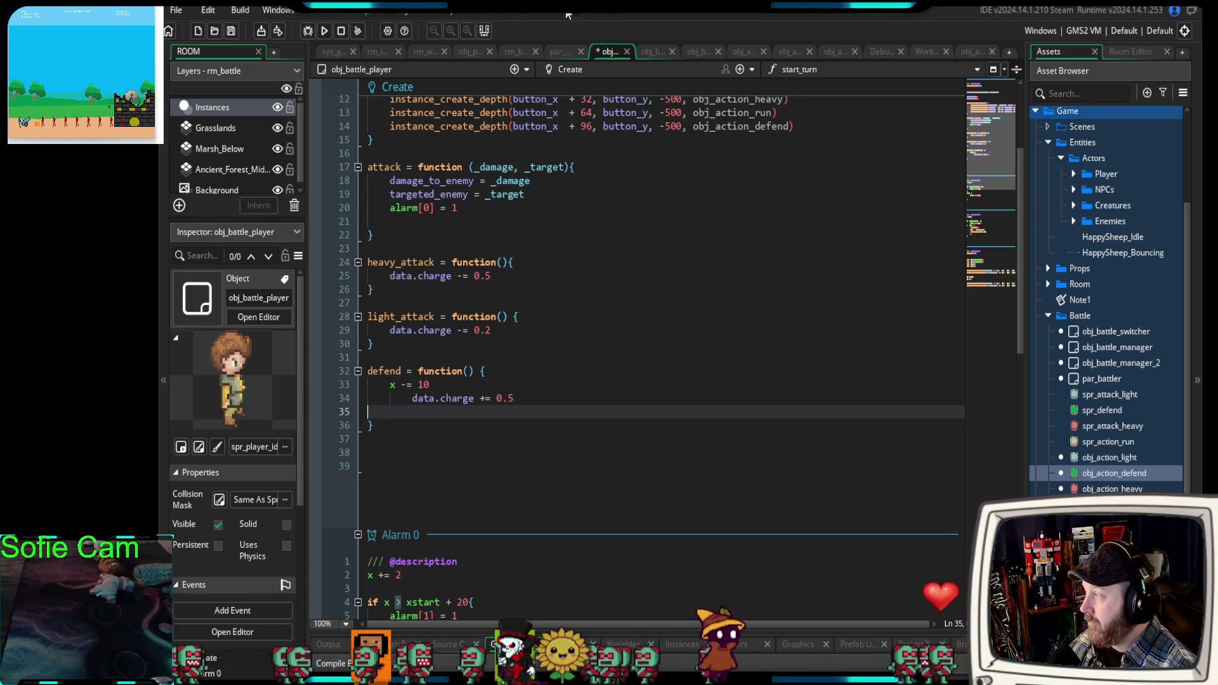
{"action": "left_click", "coordinate": [306, 31]}
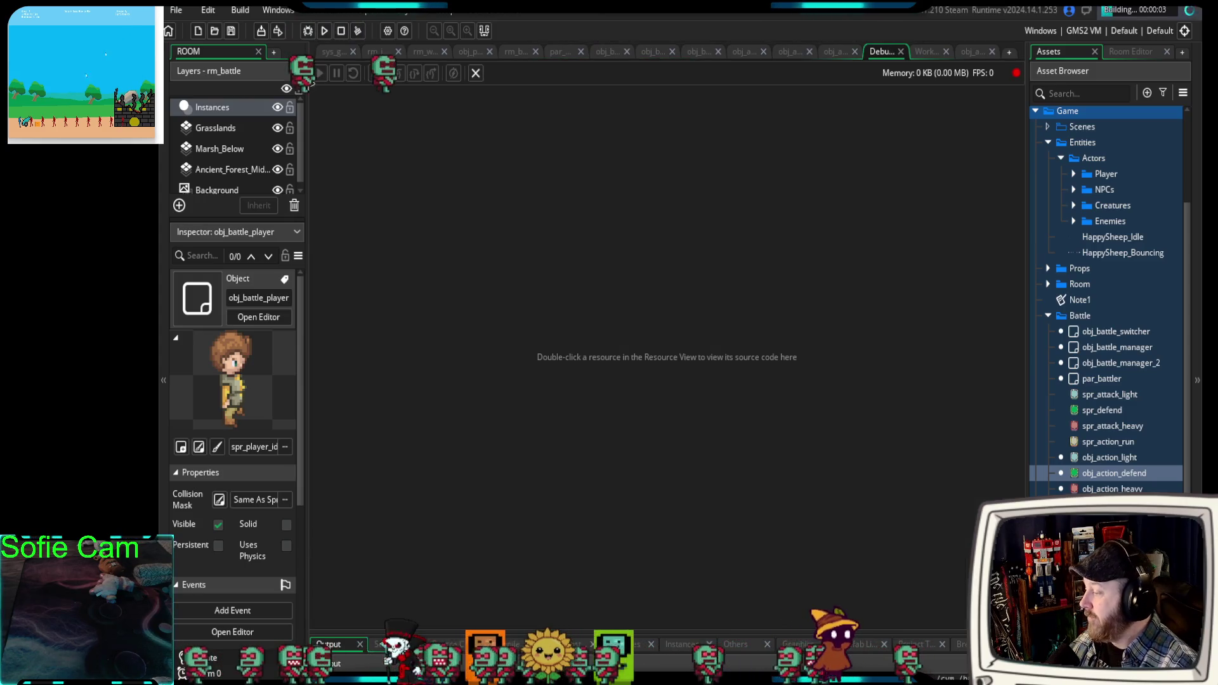
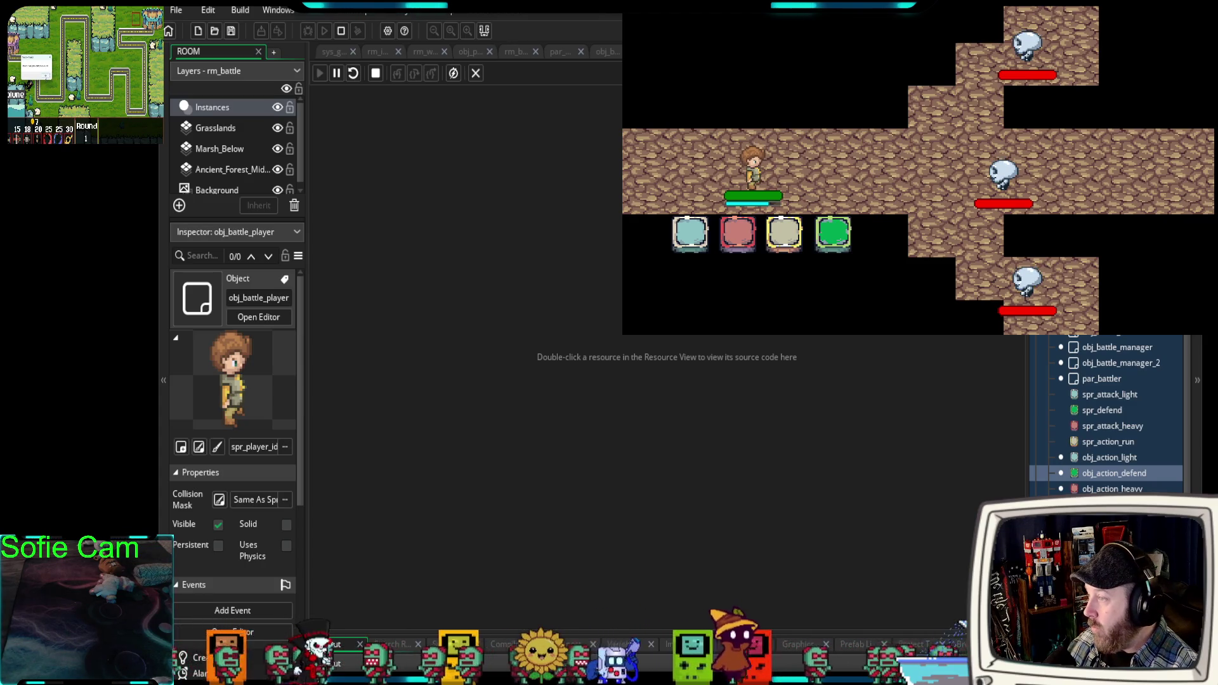
Stop the battle test and return to obj_battle_manager_2's code.
{"action": "key", "text": "Escape"}
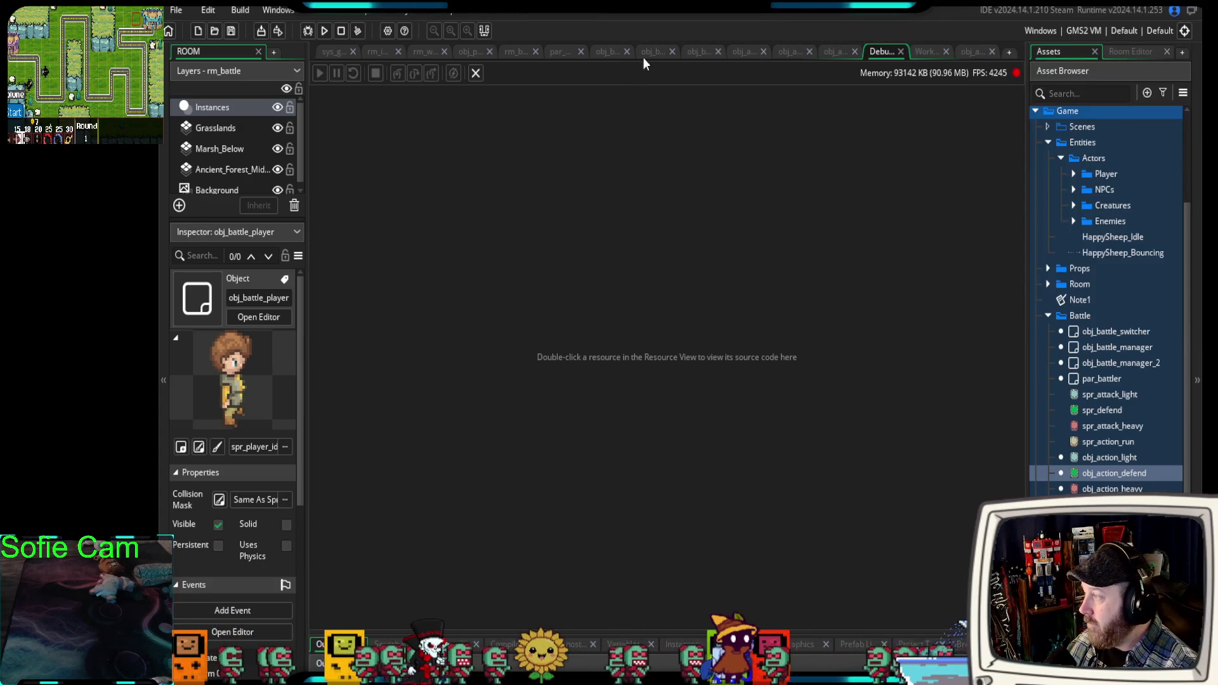
{"action": "left_click", "coordinate": [651, 52]}
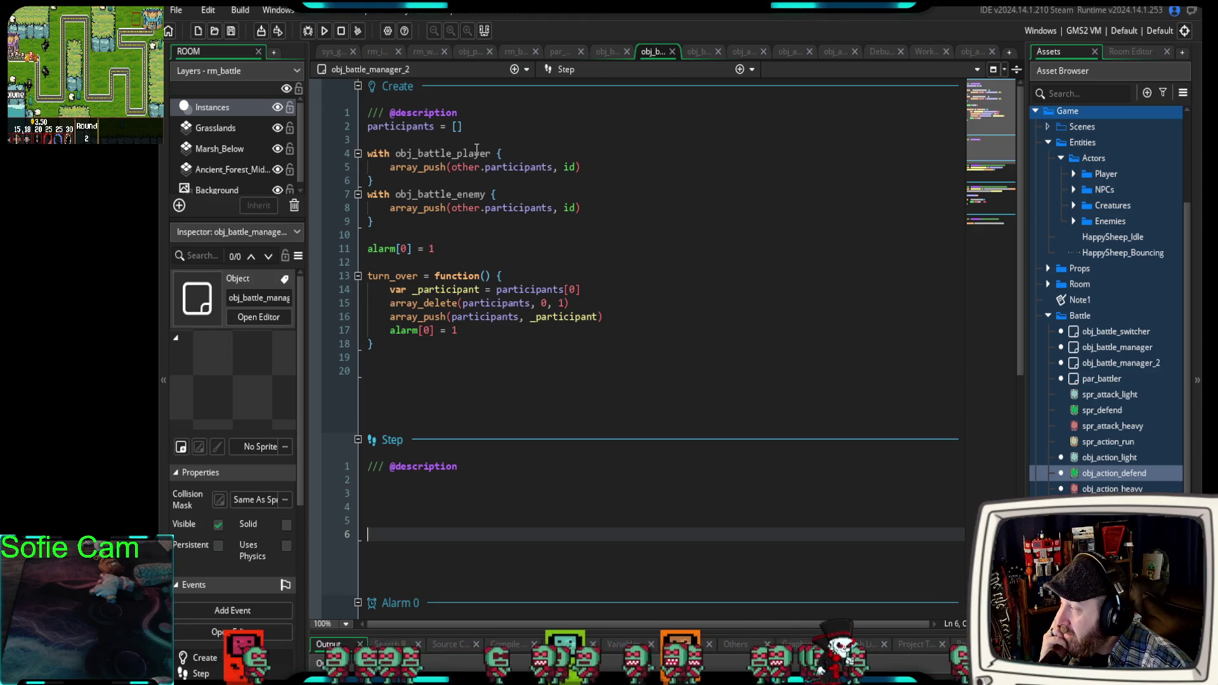
{"action": "left_click_drag", "start_coordinate": [504, 183], "coordinate": [368, 167]}
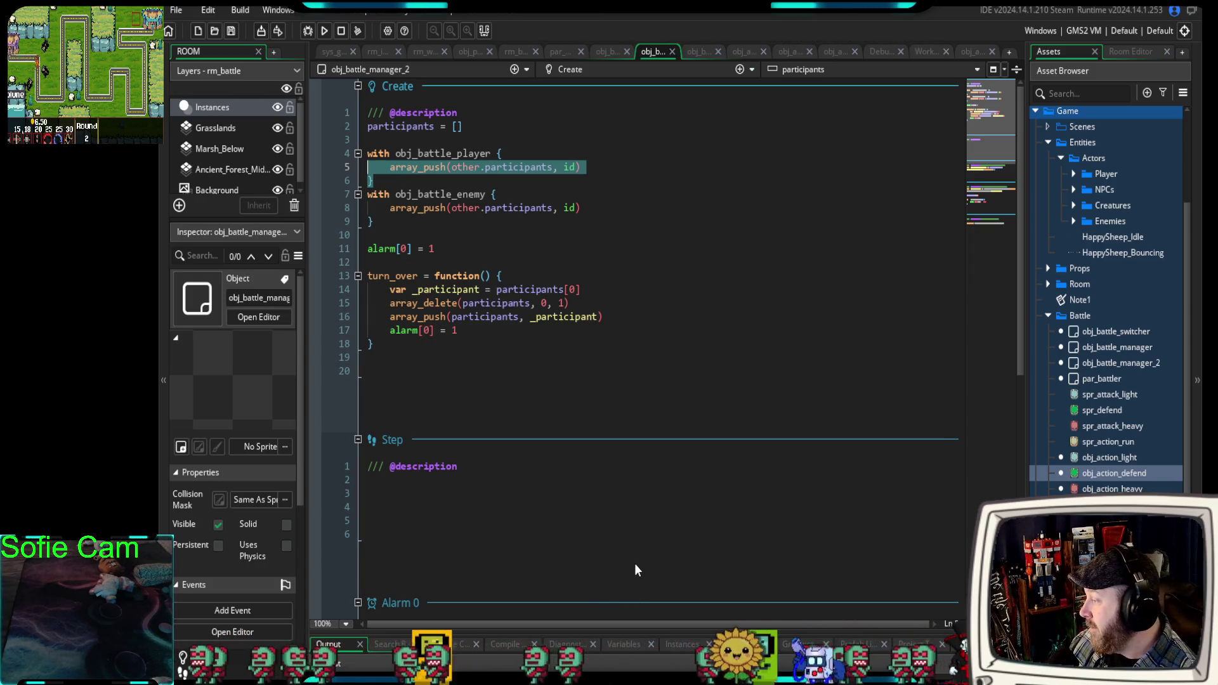
{"action": "scroll", "coordinate": [634, 563], "scroll_direction": "down", "scroll_amount": 6}
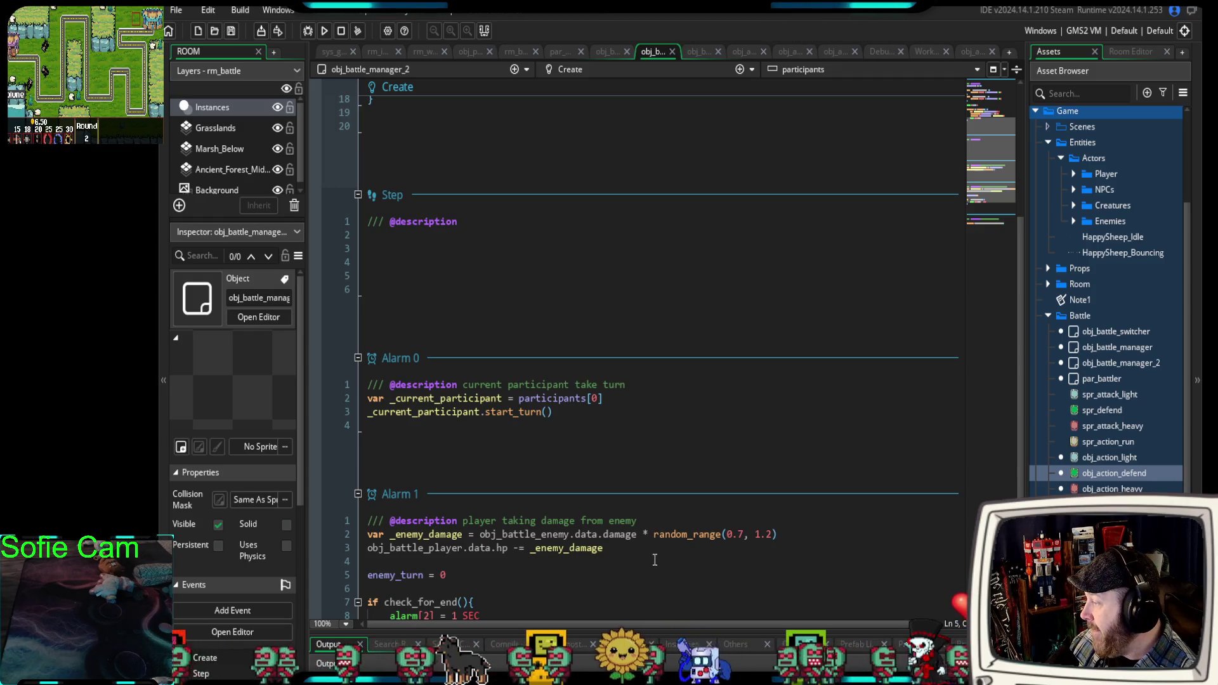
{"action": "scroll", "coordinate": [597, 492], "scroll_direction": "up", "scroll_amount": 2}
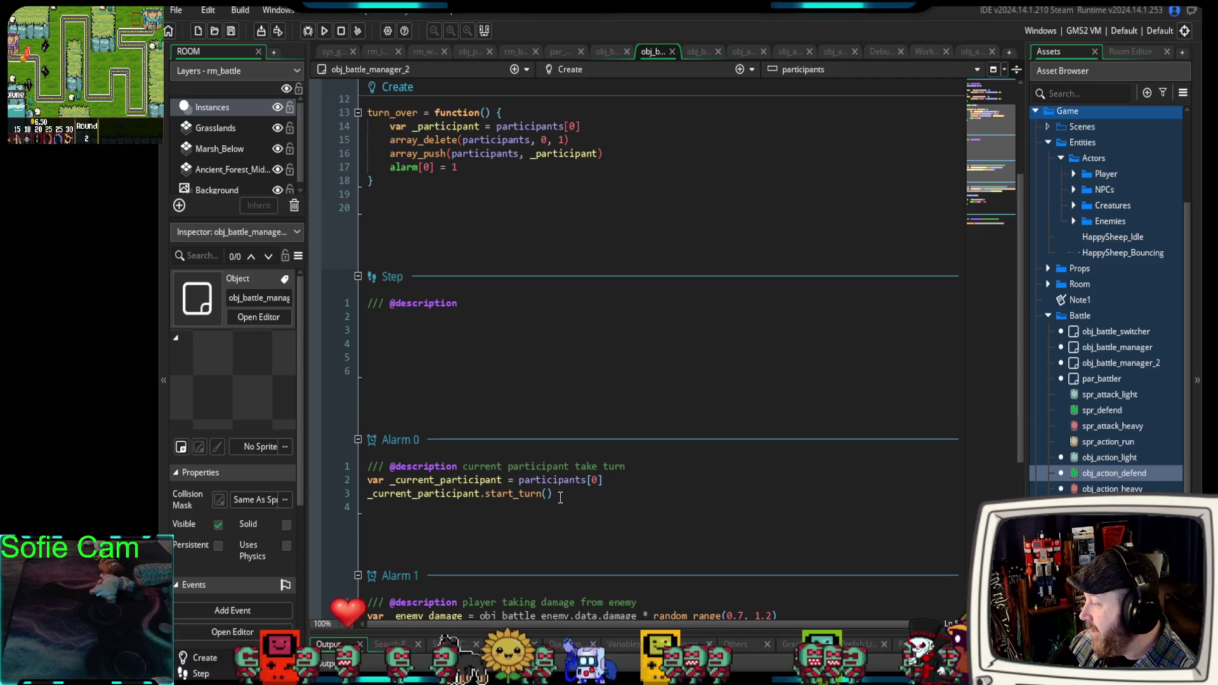
{"action": "scroll", "coordinate": [559, 505], "scroll_direction": "up", "scroll_amount": 2}
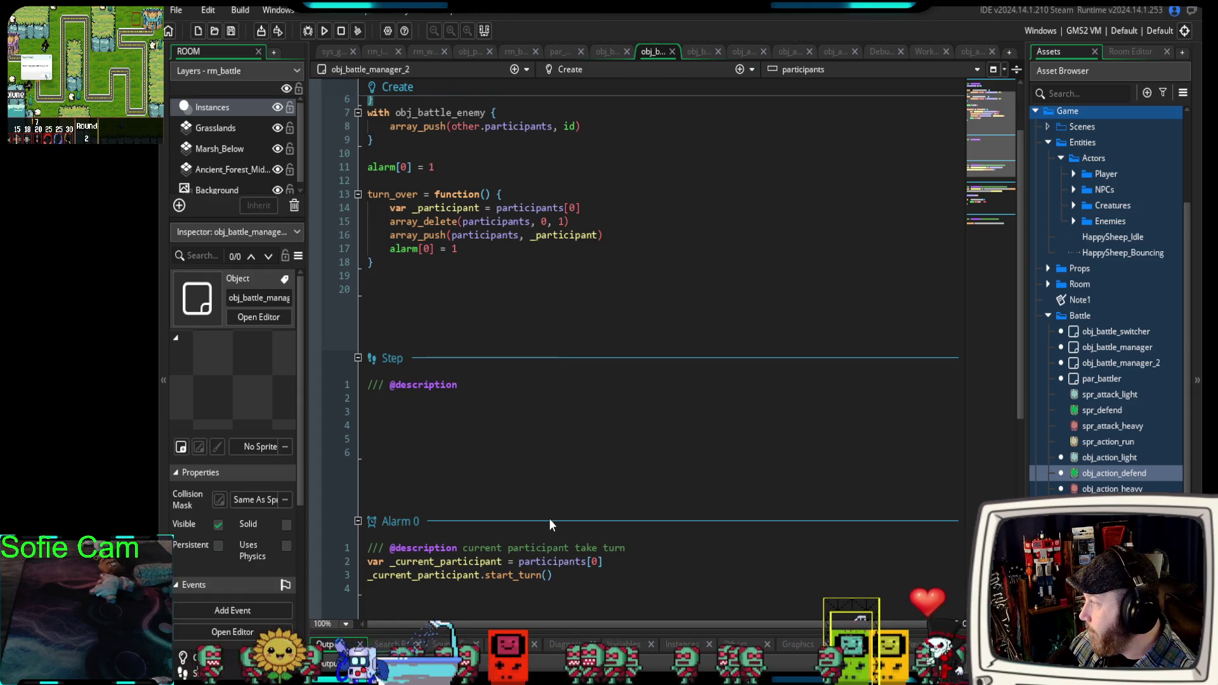
{"action": "scroll", "coordinate": [549, 519], "scroll_direction": "up", "scroll_amount": 2}
{"action": "scroll", "coordinate": [550, 519], "scroll_direction": "down", "scroll_amount": 6}
{"action": "scroll", "coordinate": [550, 519], "scroll_direction": "down", "scroll_amount": 4}
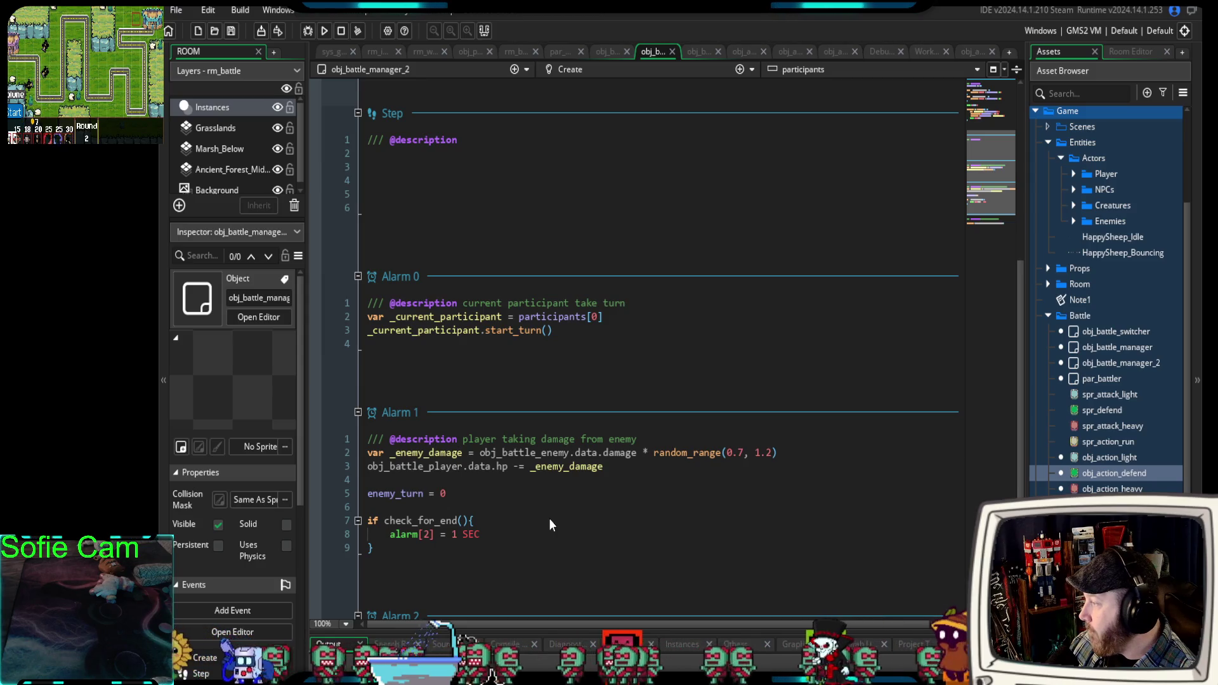
{"action": "scroll", "coordinate": [549, 519], "scroll_direction": "up", "scroll_amount": 8}
{"action": "scroll", "coordinate": [548, 526], "scroll_direction": "up", "scroll_amount": 2}
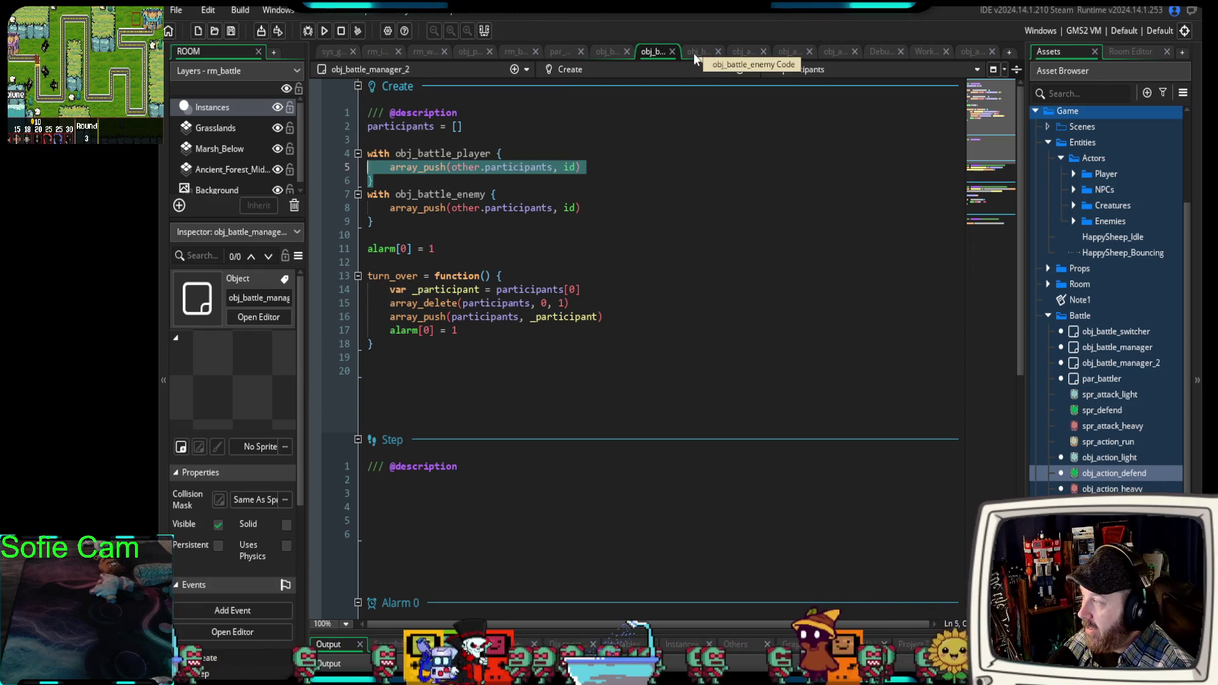
Change line 6 of obj_action_defend from attack to defend() and run the game.
{"action": "left_click", "coordinate": [972, 53]}
{"action": "left_click", "coordinate": [398, 213]}
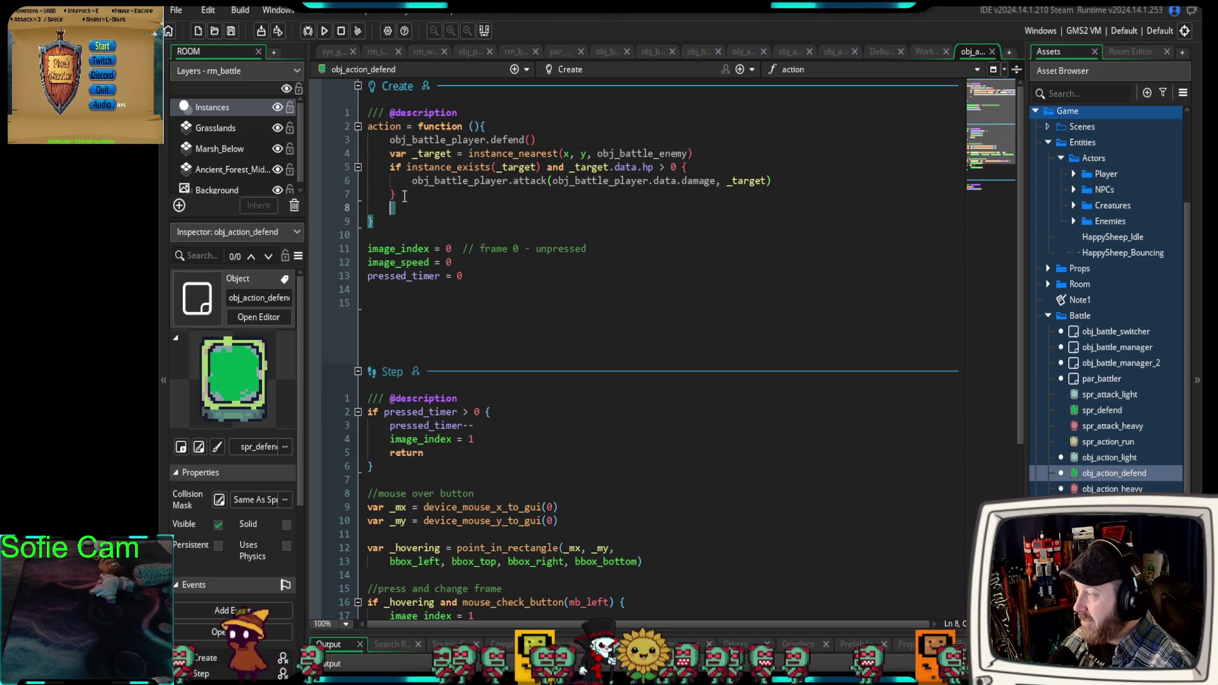
{"action": "left_click_drag", "start_coordinate": [548, 185], "coordinate": [525, 184]}
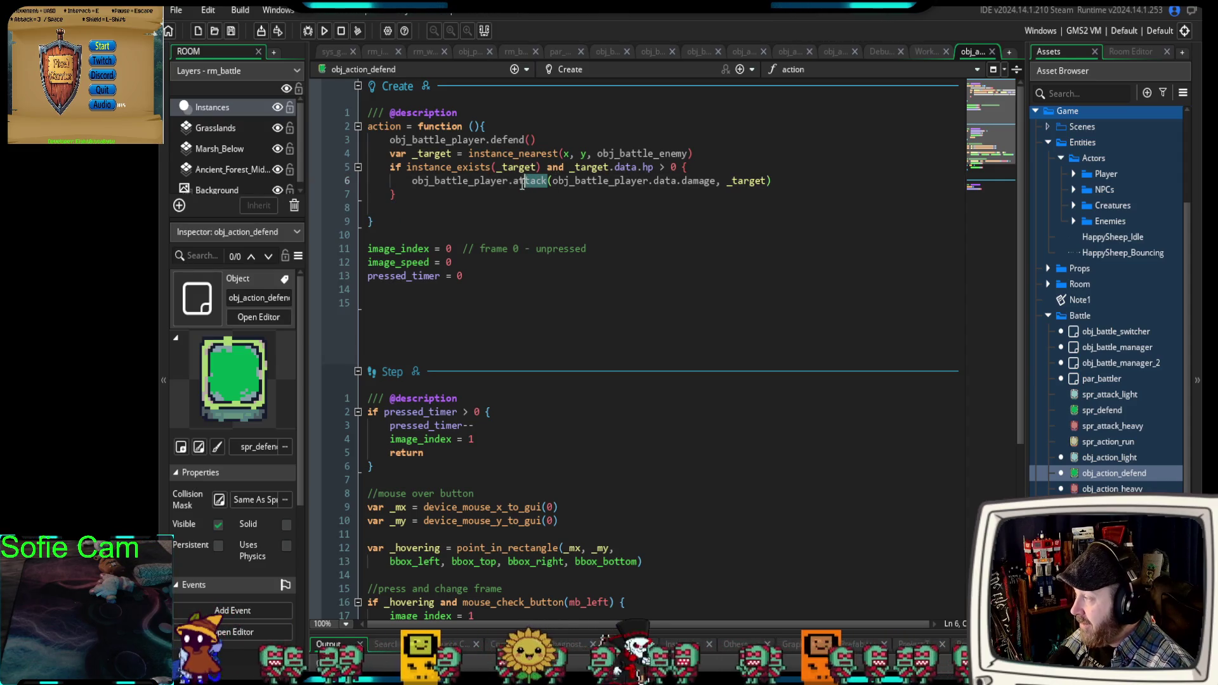
{"action": "type", "text": "defent"}
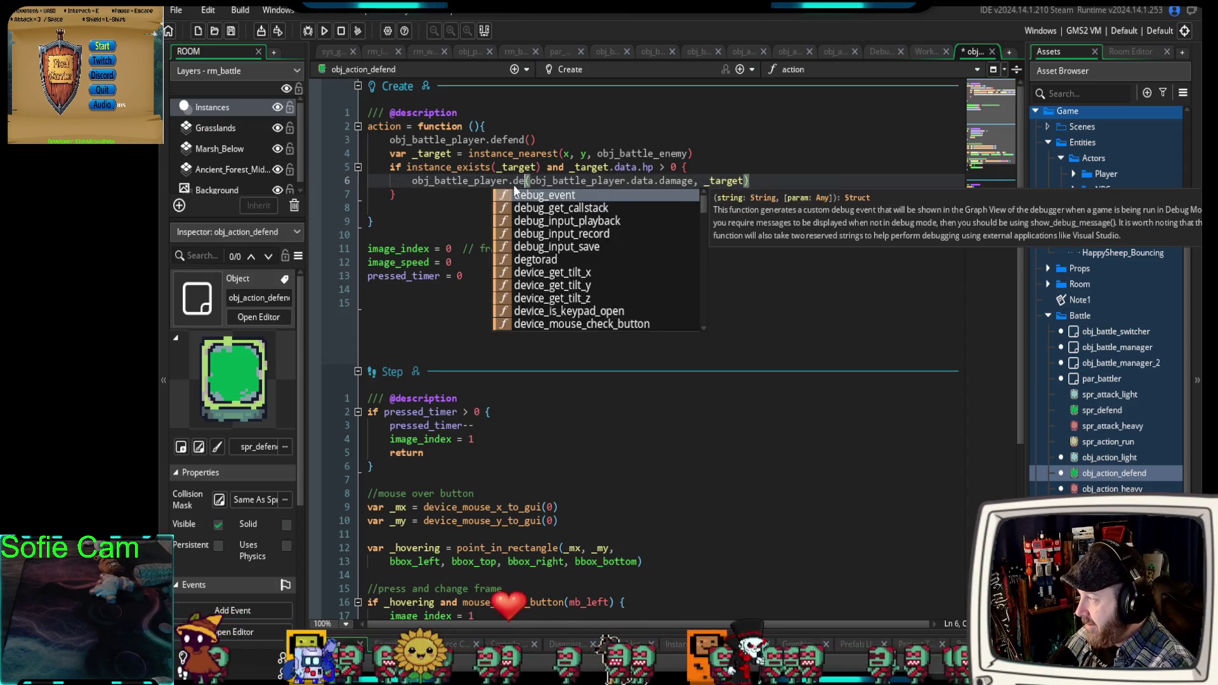
{"action": "key", "text": "BackSpace"}
{"action": "type", "text": "d"}
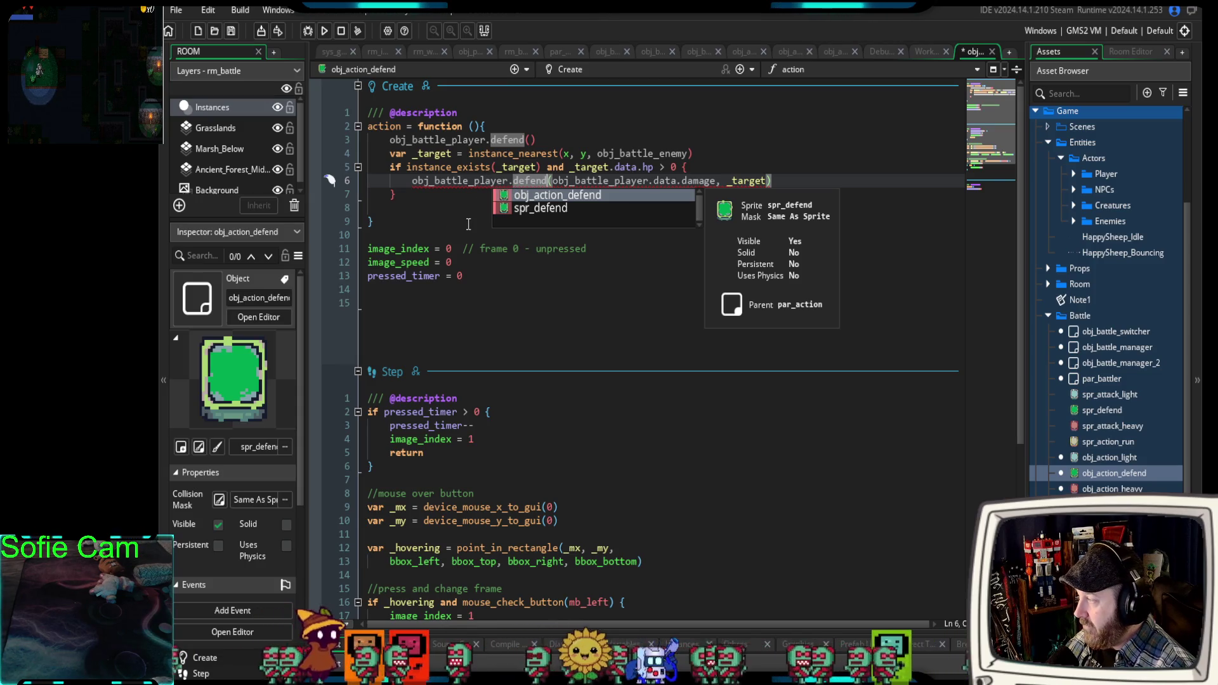
{"action": "type", "text": "()"}
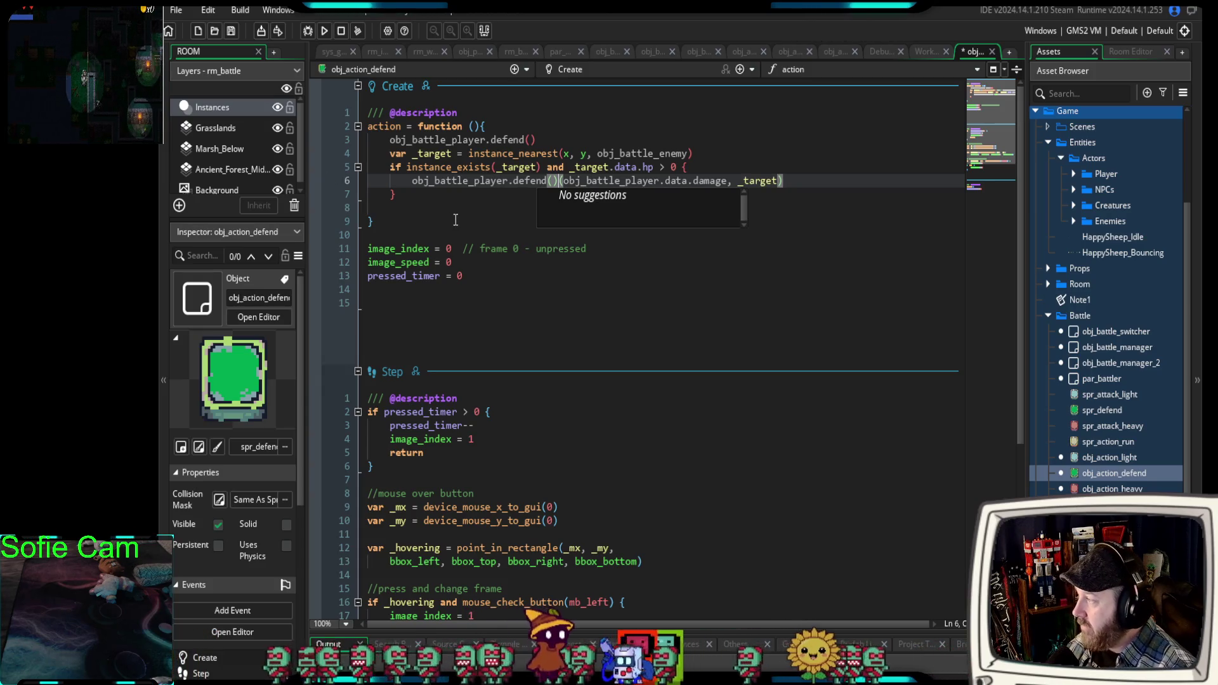
{"action": "left_click", "coordinate": [456, 220]}
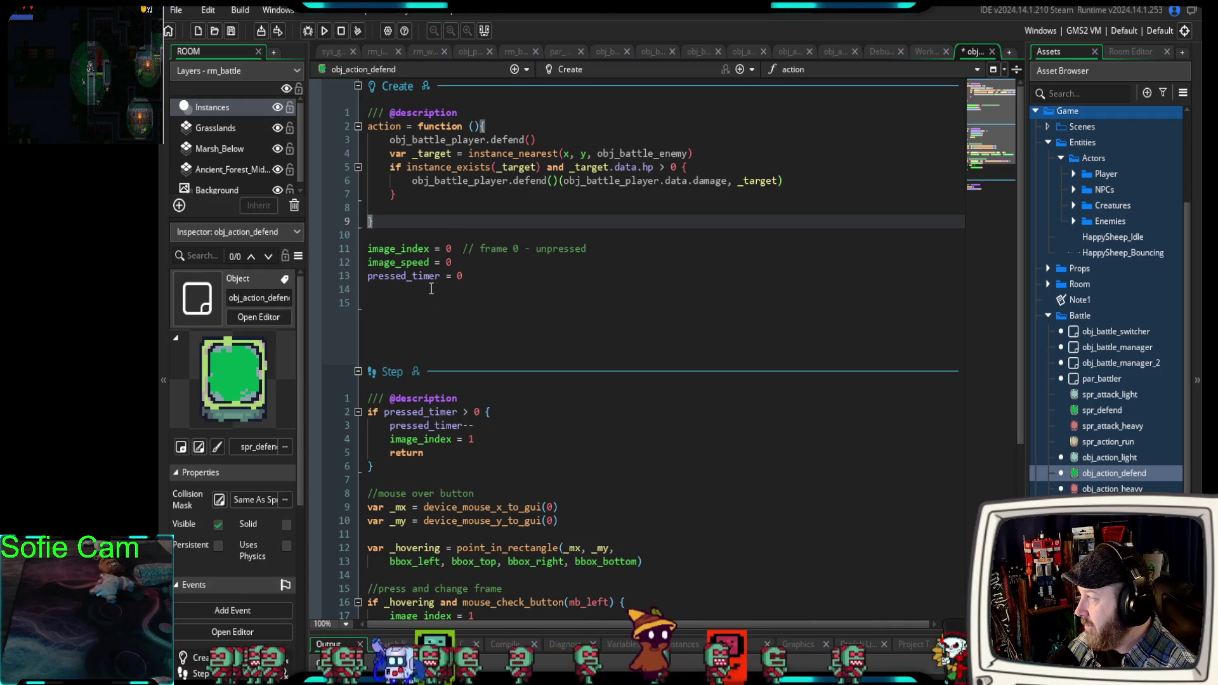
{"action": "left_click", "coordinate": [308, 32]}
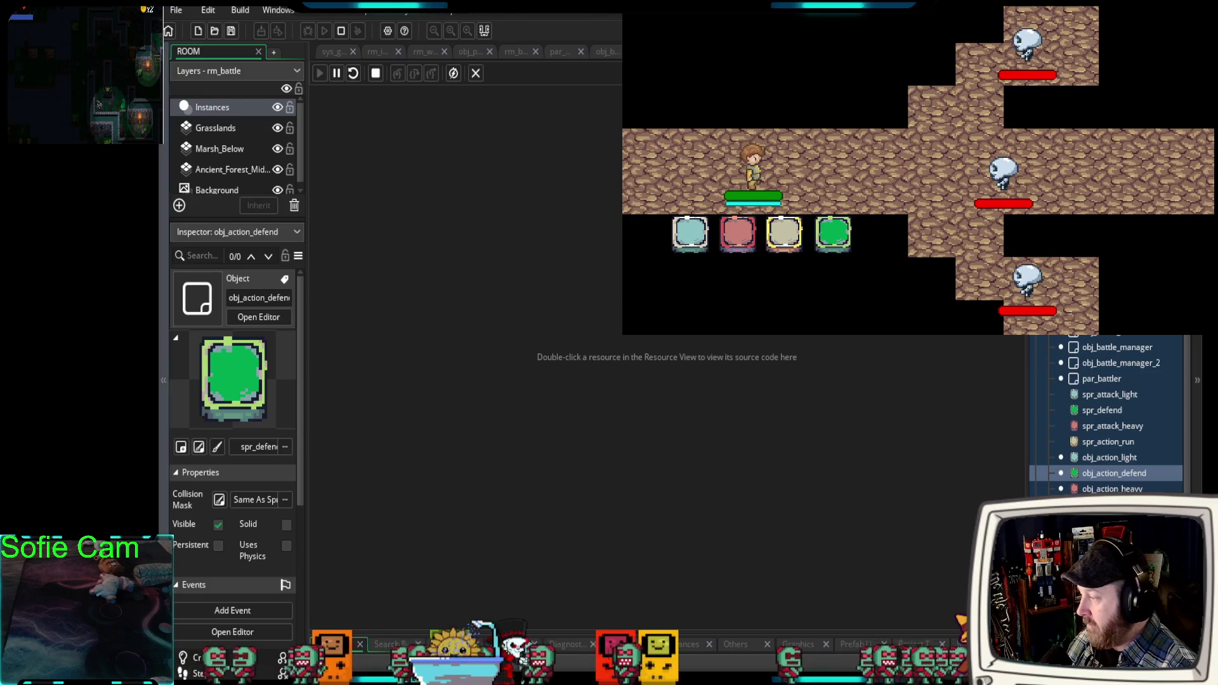
Use two battle actions, then defend, which crashes with a line 6 variable-not-set error.
{"action": "left_click", "coordinate": [694, 230]}
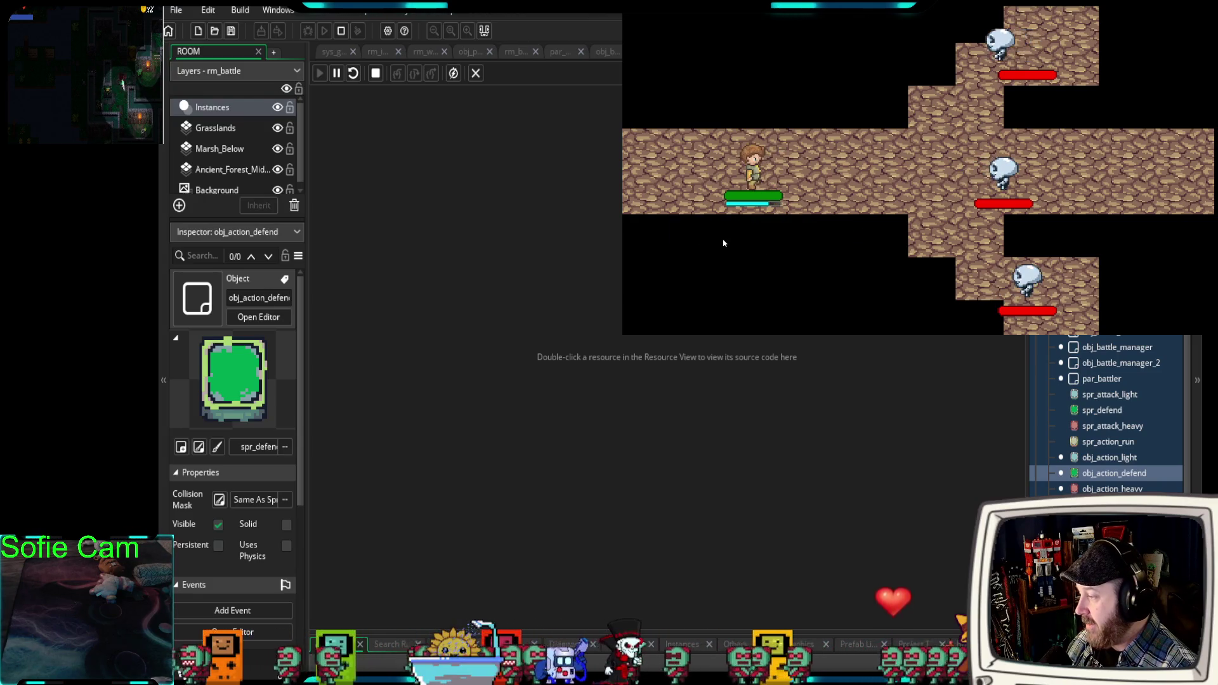
{"action": "left_click", "coordinate": [726, 244]}
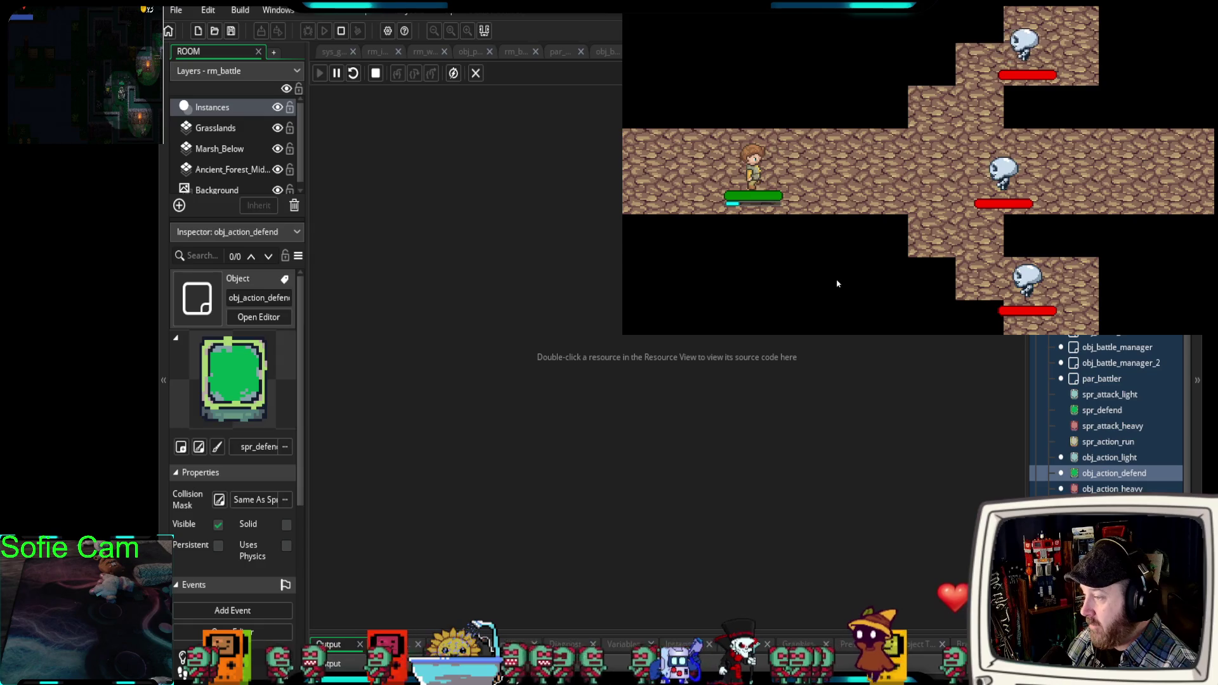
{"action": "left_click", "coordinate": [829, 230]}
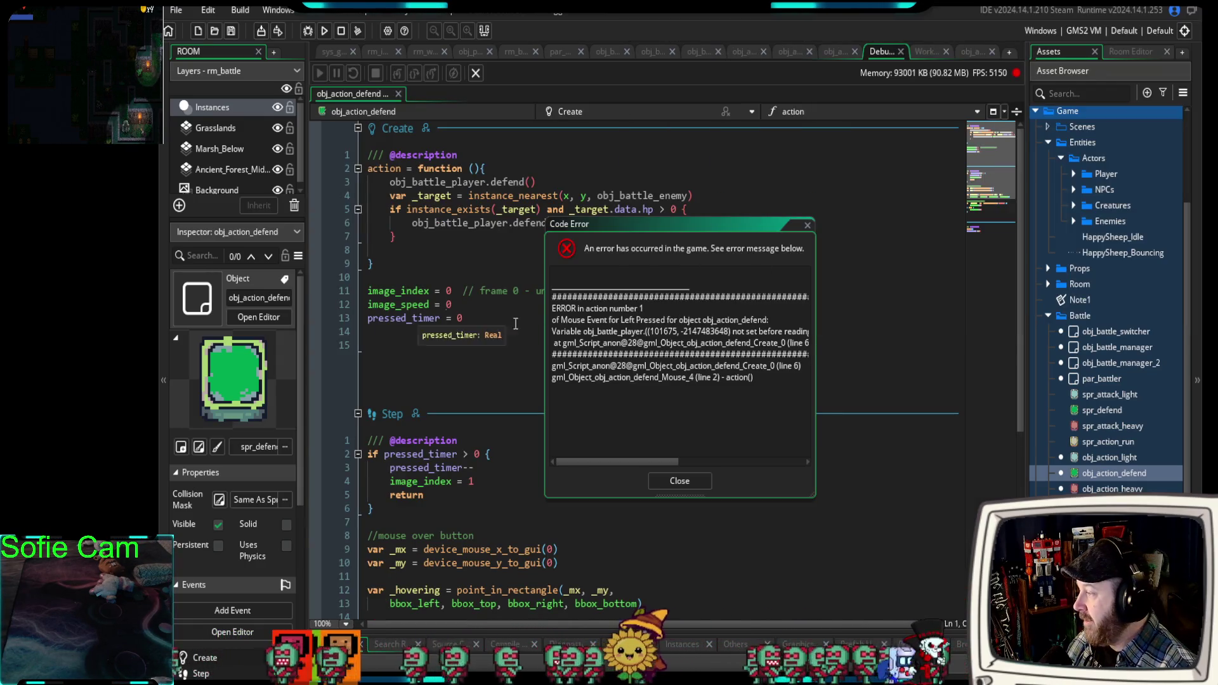
{"action": "left_click", "coordinate": [691, 485]}
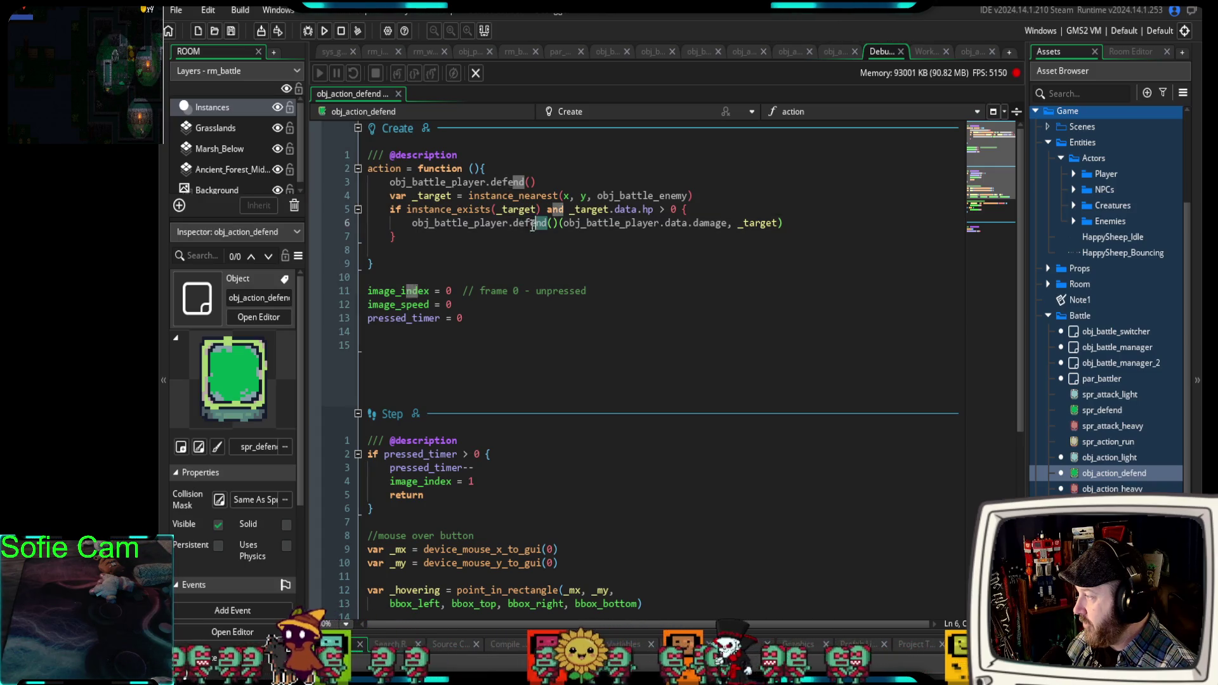
Restore attack on line 6 of obj_action_defend, removing the extra (), and select lines 4–7.
{"action": "left_click_drag", "start_coordinate": [533, 227], "coordinate": [512, 227]}
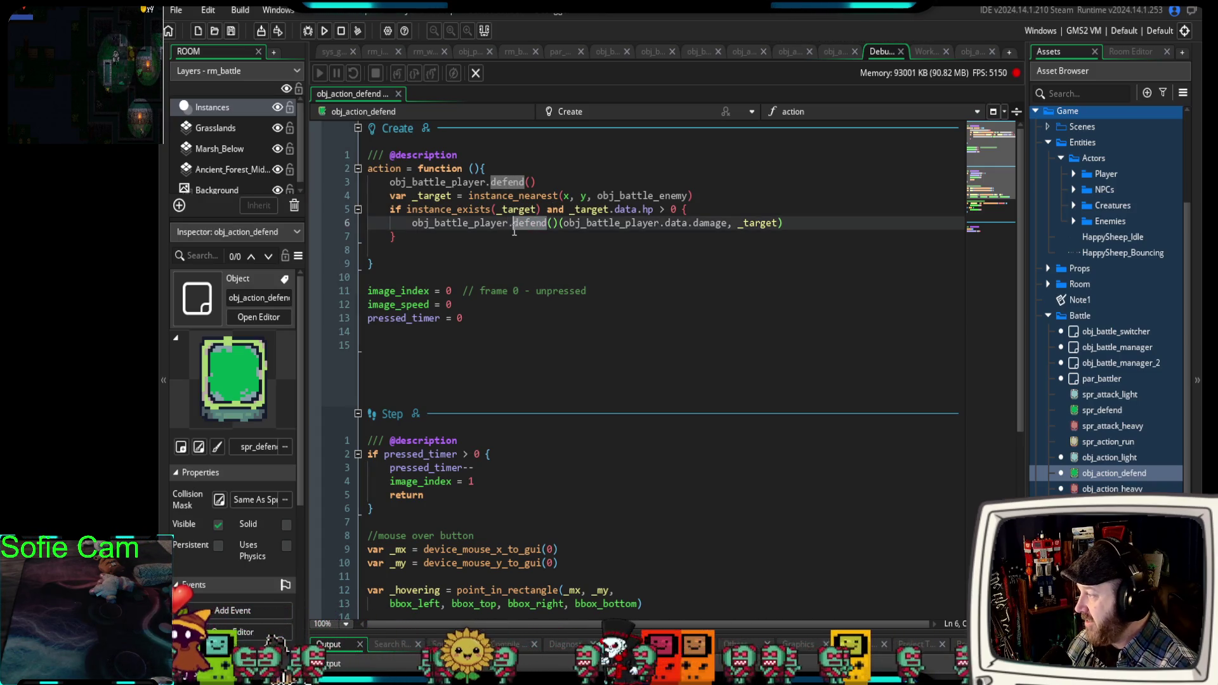
{"action": "double_click", "coordinate": [538, 226]}
{"action": "left_click_drag", "start_coordinate": [547, 225], "coordinate": [525, 227]}
{"action": "type", "text": "attack"}
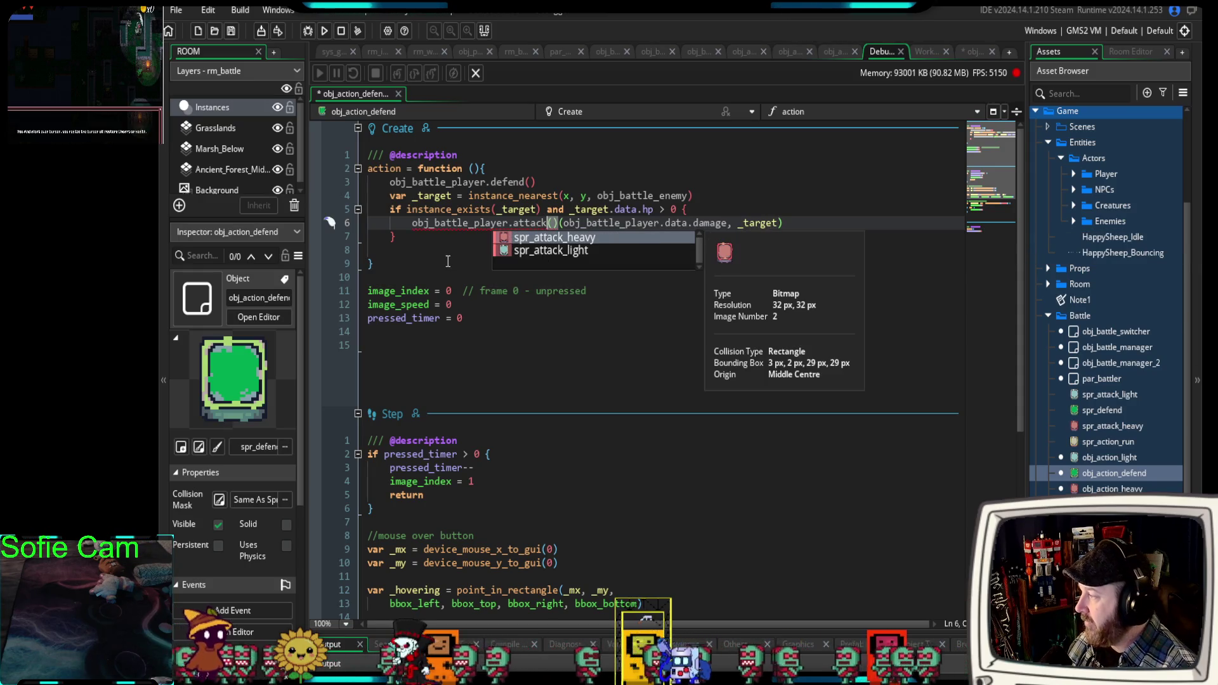
{"action": "left_click", "coordinate": [448, 261]}
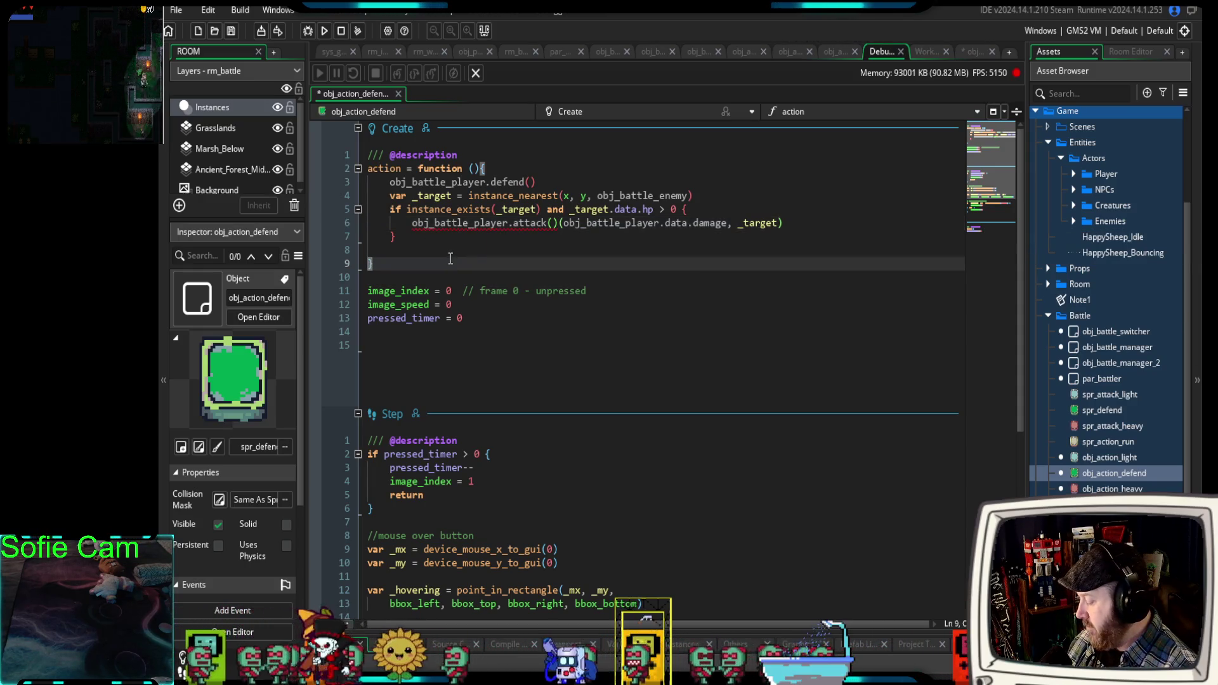
{"action": "left_click", "coordinate": [559, 224]}
{"action": "key", "text": "BackSpace"}
{"action": "key", "text": "BackSpace"}
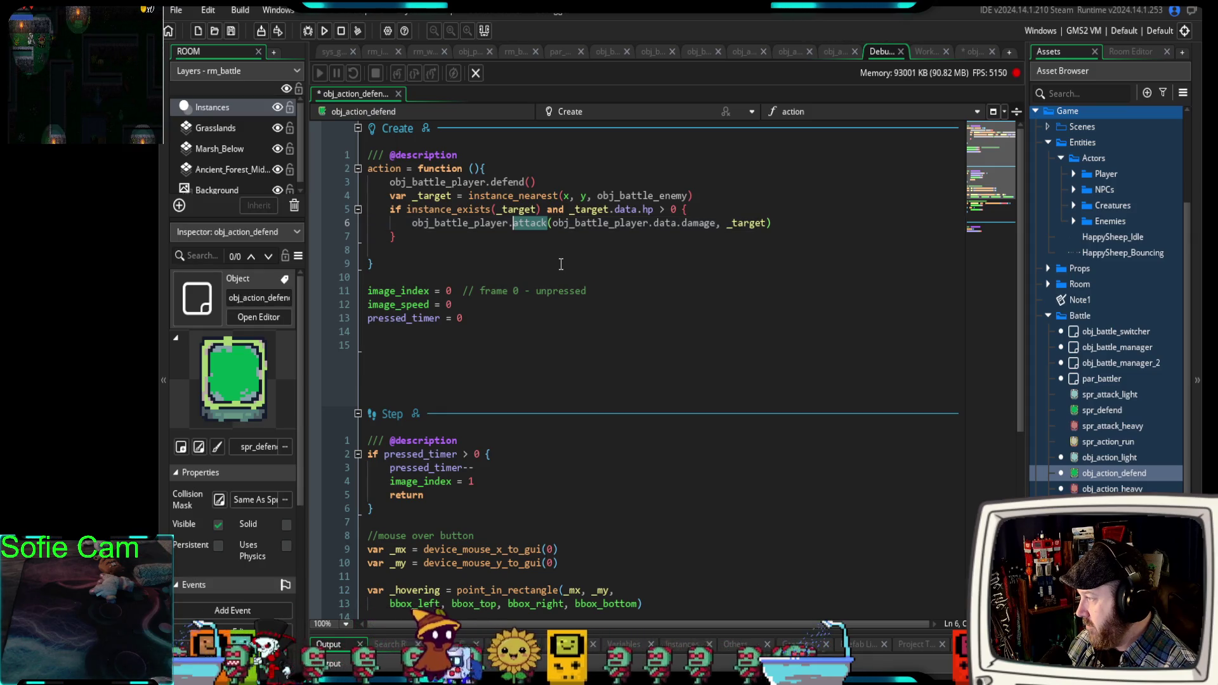
{"action": "left_click", "coordinate": [515, 250]}
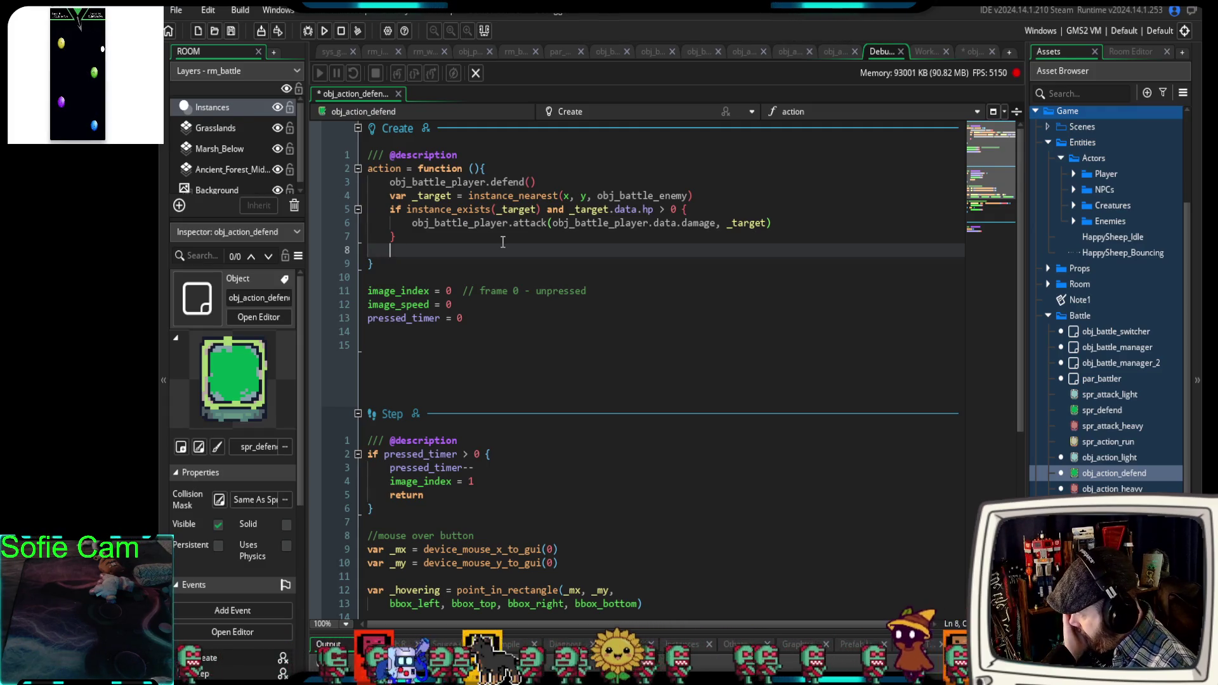
{"action": "left_click_drag", "start_coordinate": [403, 241], "coordinate": [341, 200]}
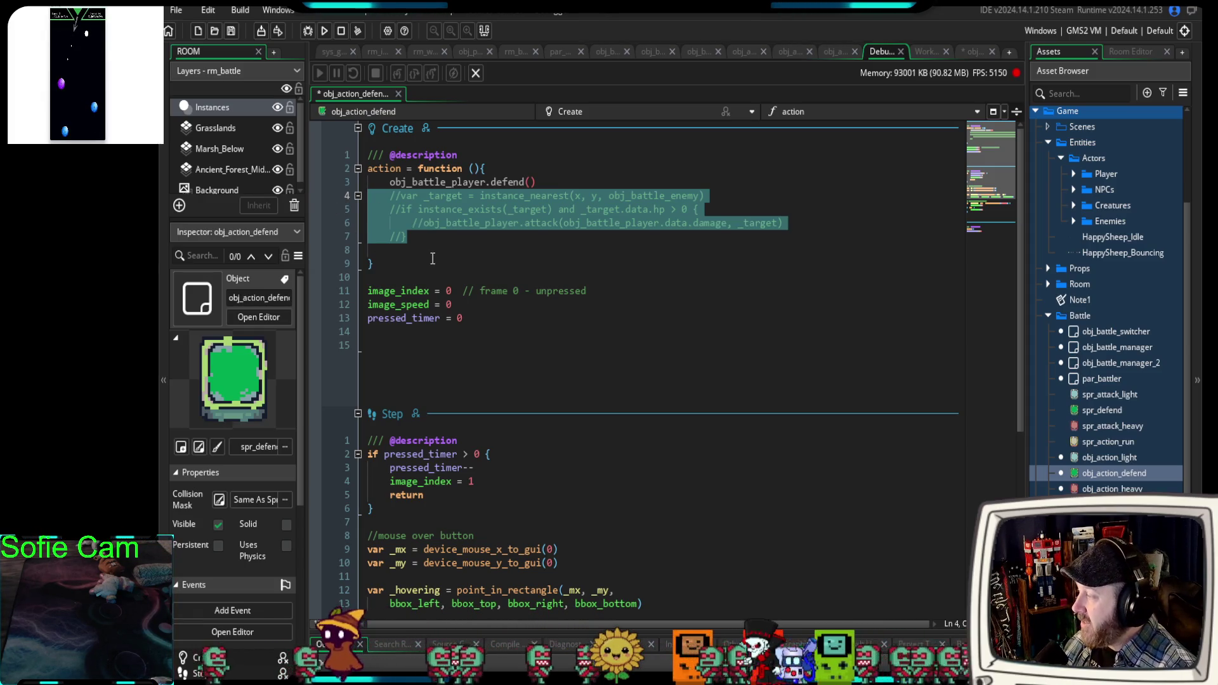
Comment out the target lookup and attack lines, keeping the defend call, then view obj_battle_player.
{"action": "left_click", "coordinate": [412, 260]}
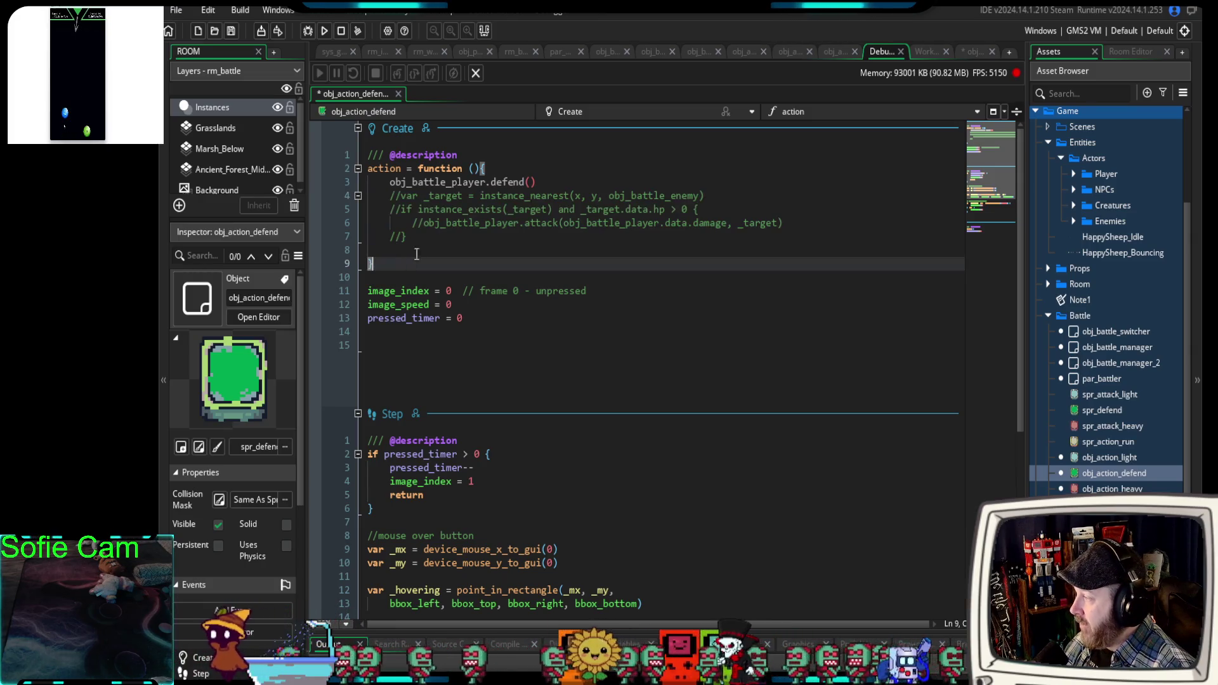
{"action": "left_click_drag", "start_coordinate": [542, 182], "coordinate": [384, 183]}
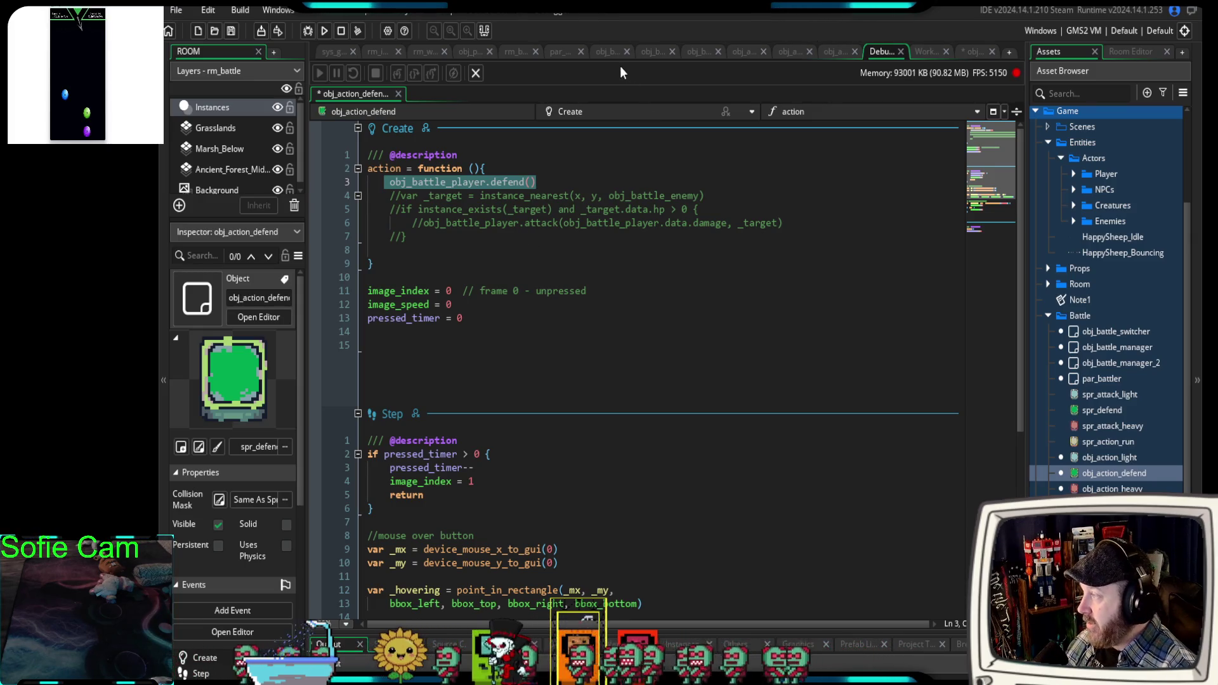
{"action": "left_click", "coordinate": [606, 54]}
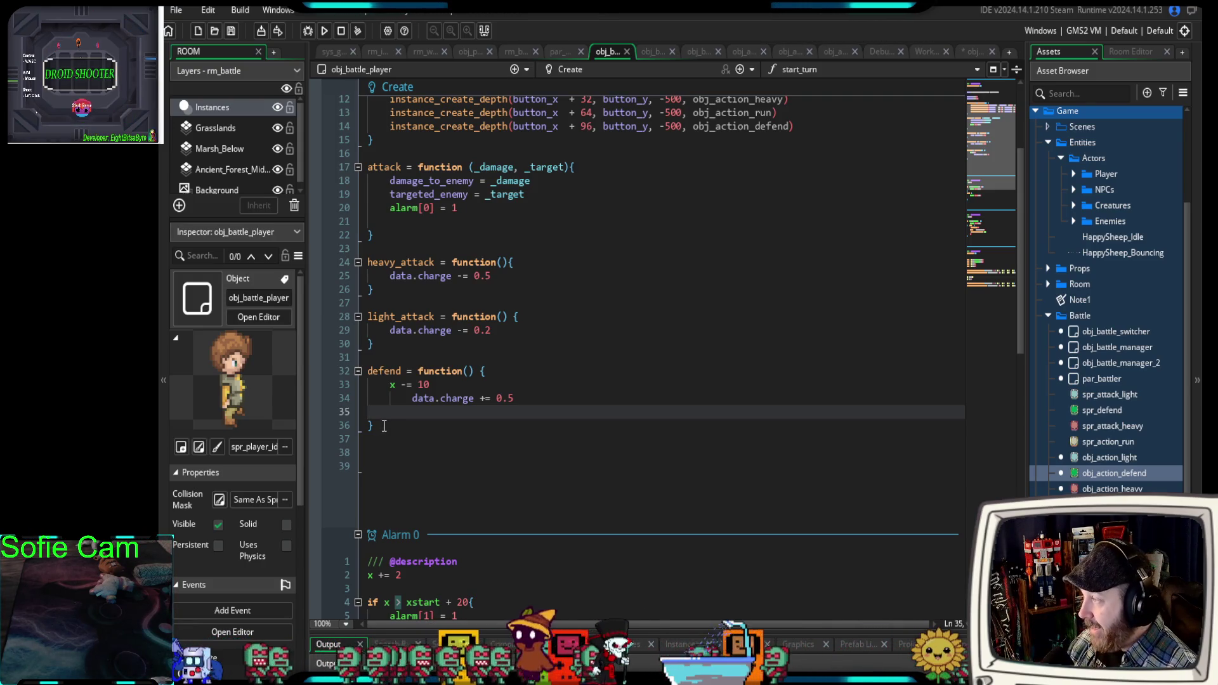
Review obj_battle_player's Create, Alarm and Draw events, then switch to obj_battle_enemy's code.
{"action": "scroll", "coordinate": [571, 394], "scroll_direction": "up", "scroll_amount": 4}
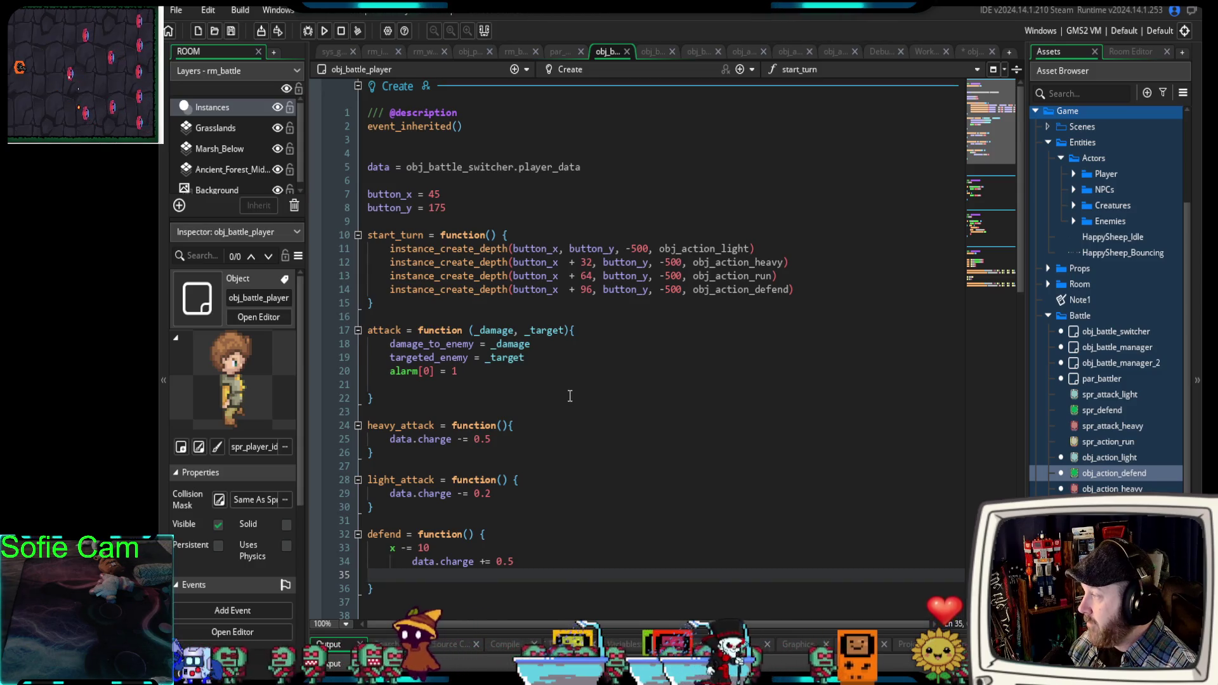
{"action": "scroll", "coordinate": [558, 401], "scroll_direction": "down", "scroll_amount": 13}
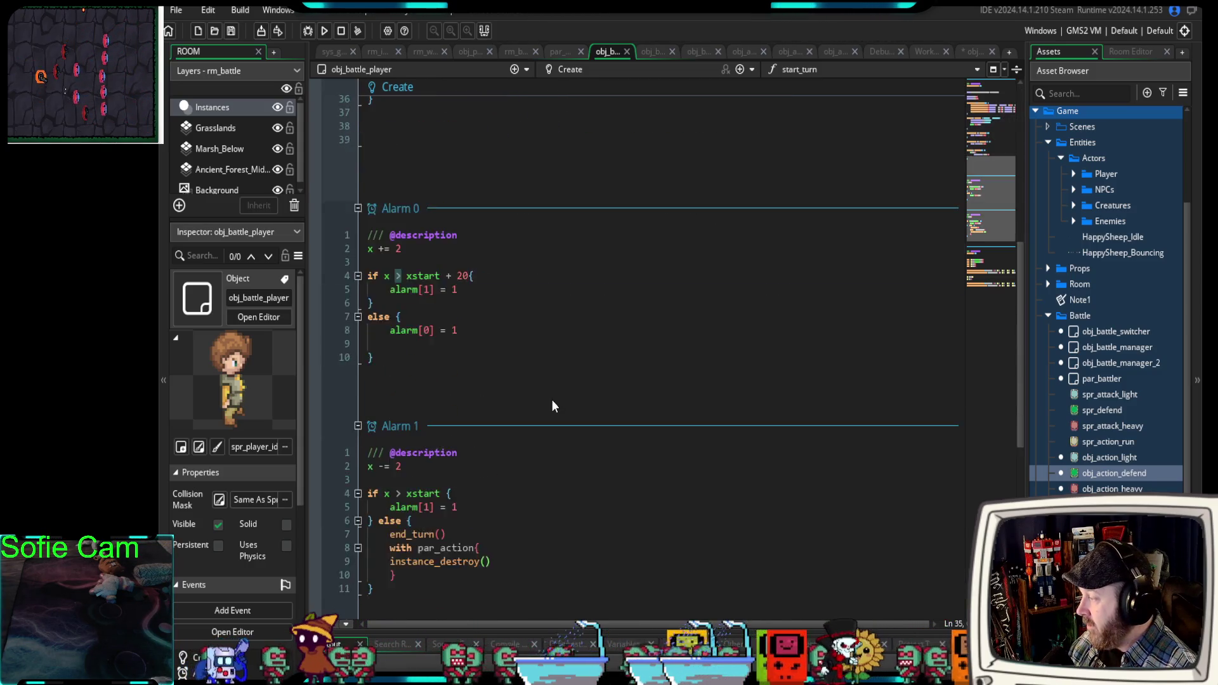
{"action": "scroll", "coordinate": [552, 400], "scroll_direction": "down", "scroll_amount": 4}
{"action": "scroll", "coordinate": [551, 398], "scroll_direction": "down", "scroll_amount": 2}
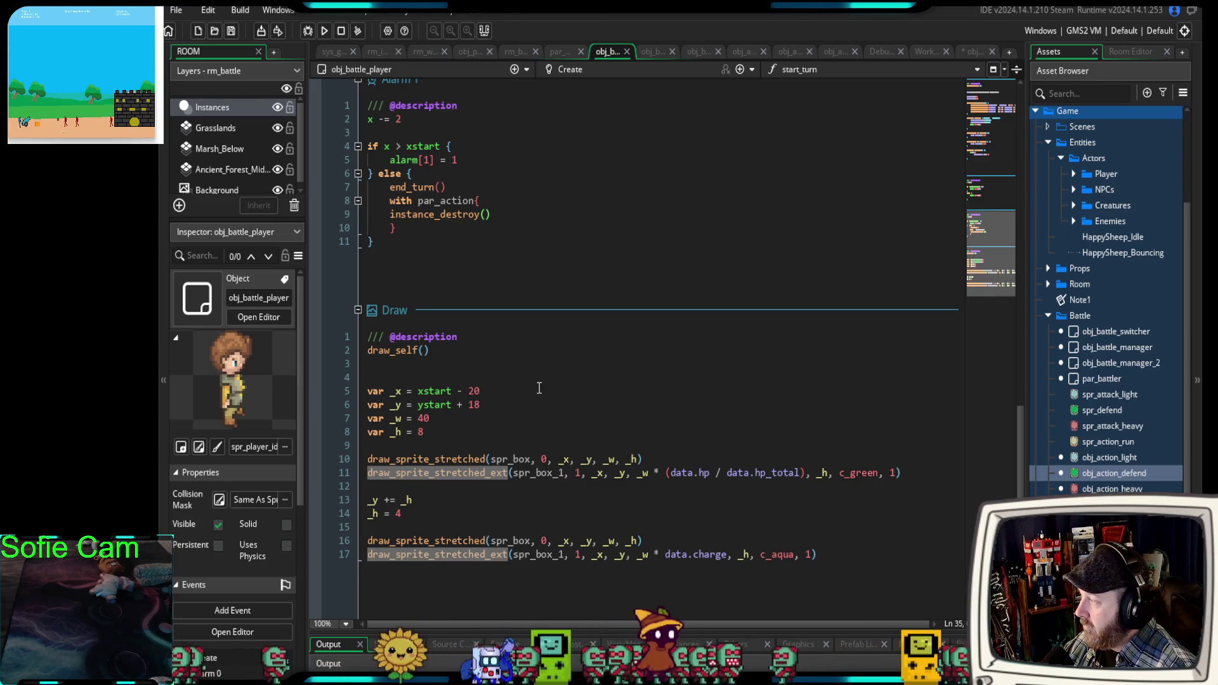
{"action": "scroll", "coordinate": [536, 381], "scroll_direction": "up", "scroll_amount": 2}
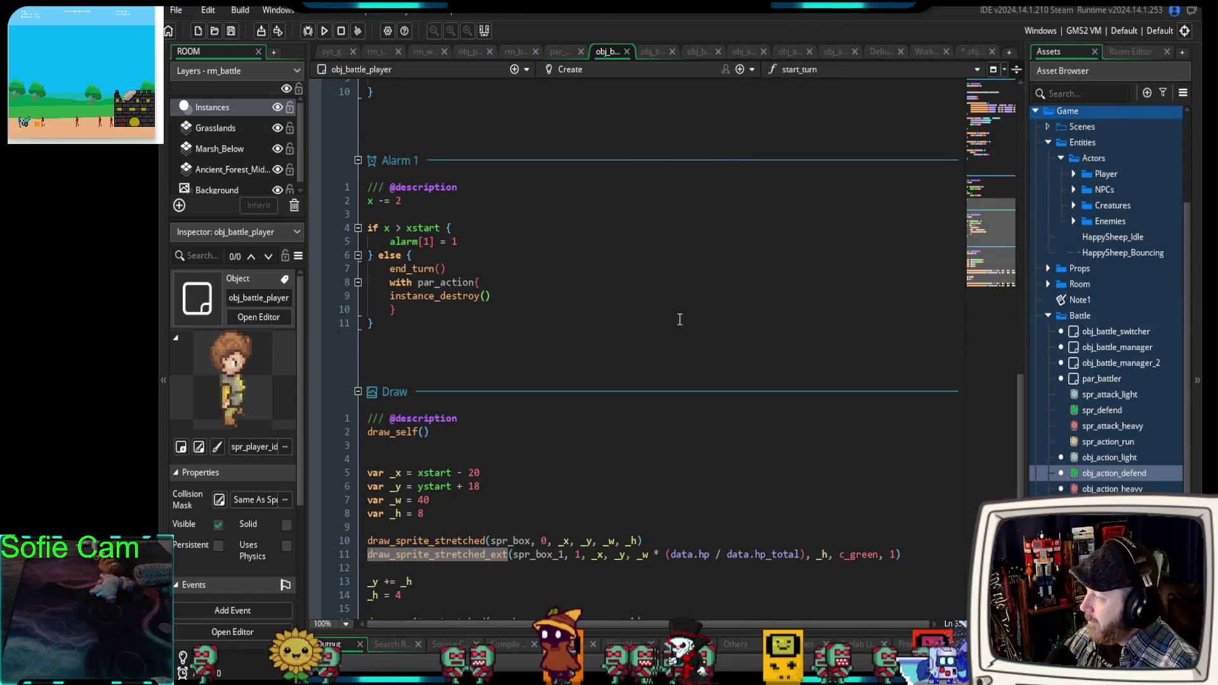
{"action": "scroll", "coordinate": [664, 347], "scroll_direction": "up", "scroll_amount": 5}
{"action": "scroll", "coordinate": [507, 400], "scroll_direction": "up", "scroll_amount": 5}
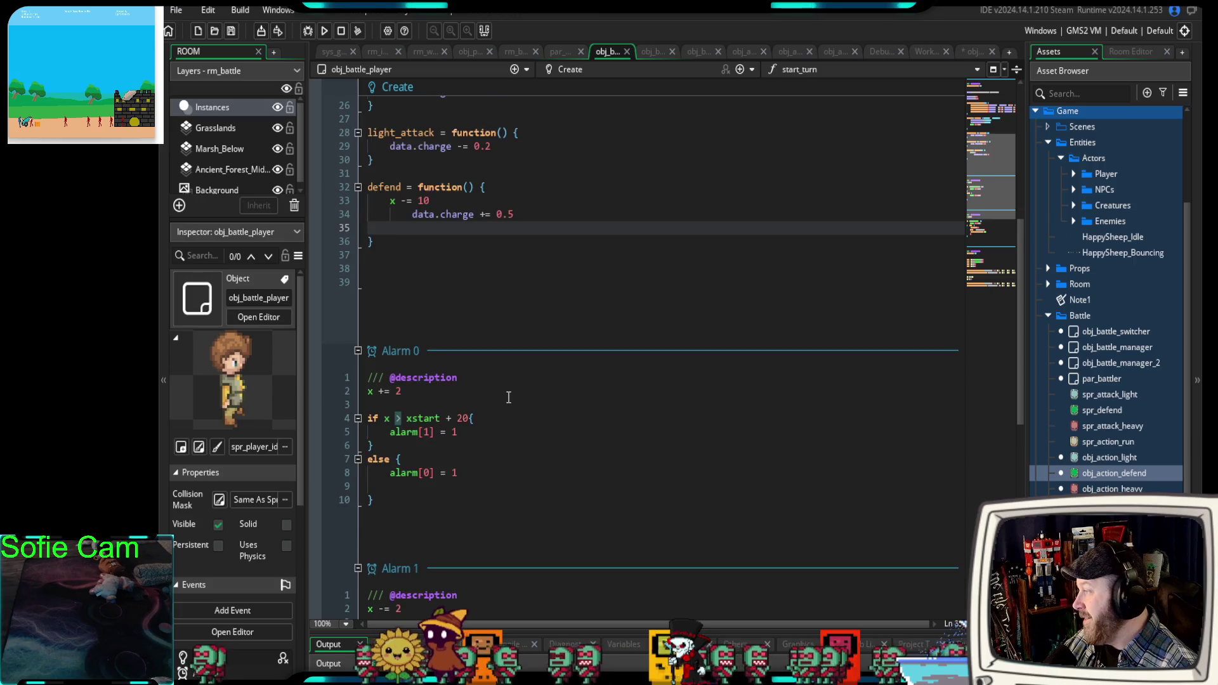
{"action": "left_click", "coordinate": [428, 377]}
{"action": "scroll", "coordinate": [450, 383], "scroll_direction": "up", "scroll_amount": 5}
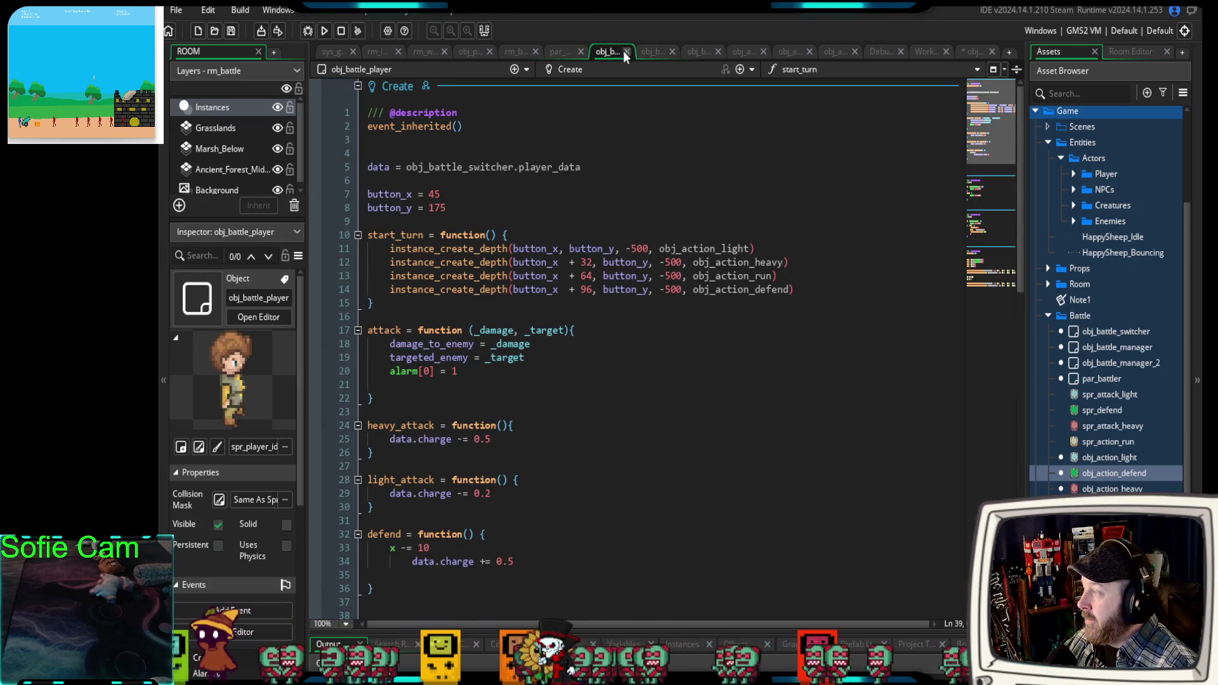
{"action": "left_click", "coordinate": [694, 52]}
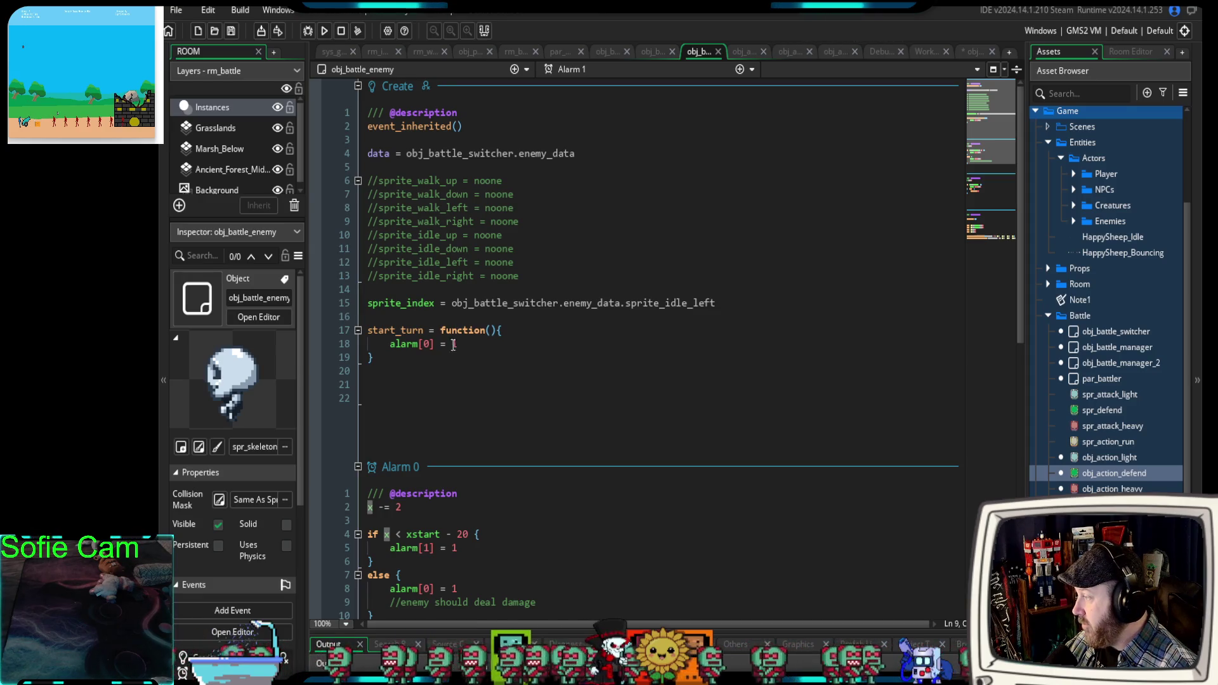
Look over obj_battle_enemy's start_turn code, then return to obj_battle_player's defend function.
{"action": "scroll", "coordinate": [400, 356], "scroll_direction": "down", "scroll_amount": 4}
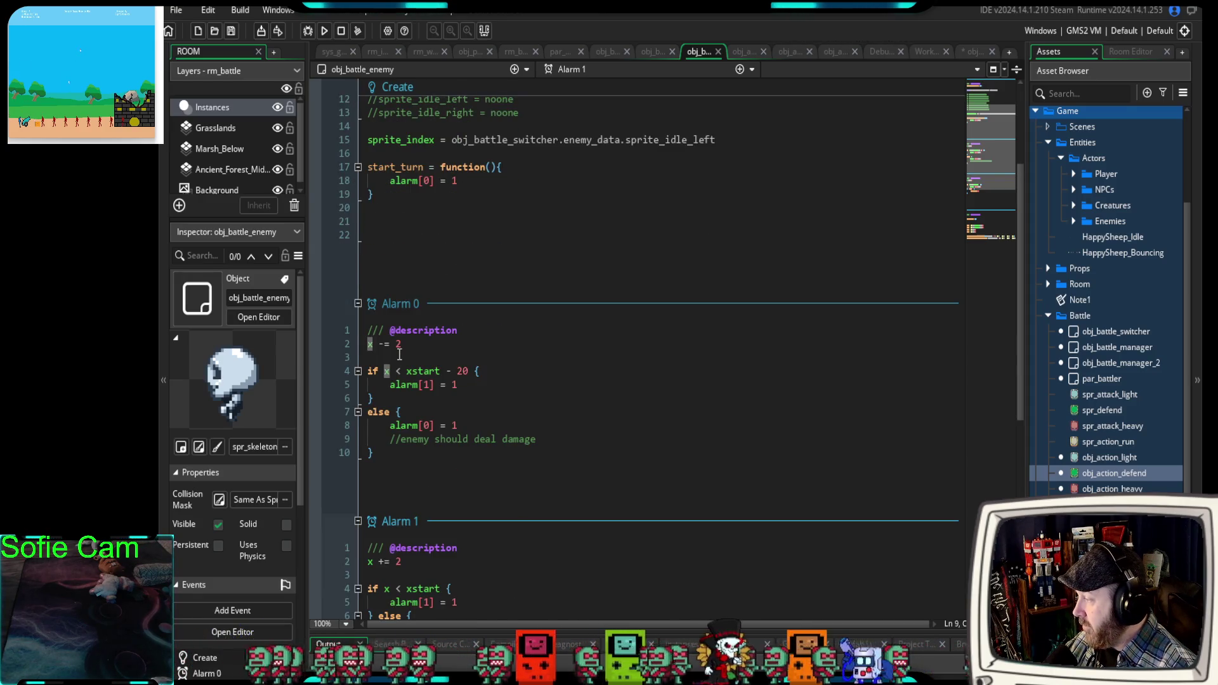
{"action": "scroll", "coordinate": [403, 353], "scroll_direction": "up", "scroll_amount": 2}
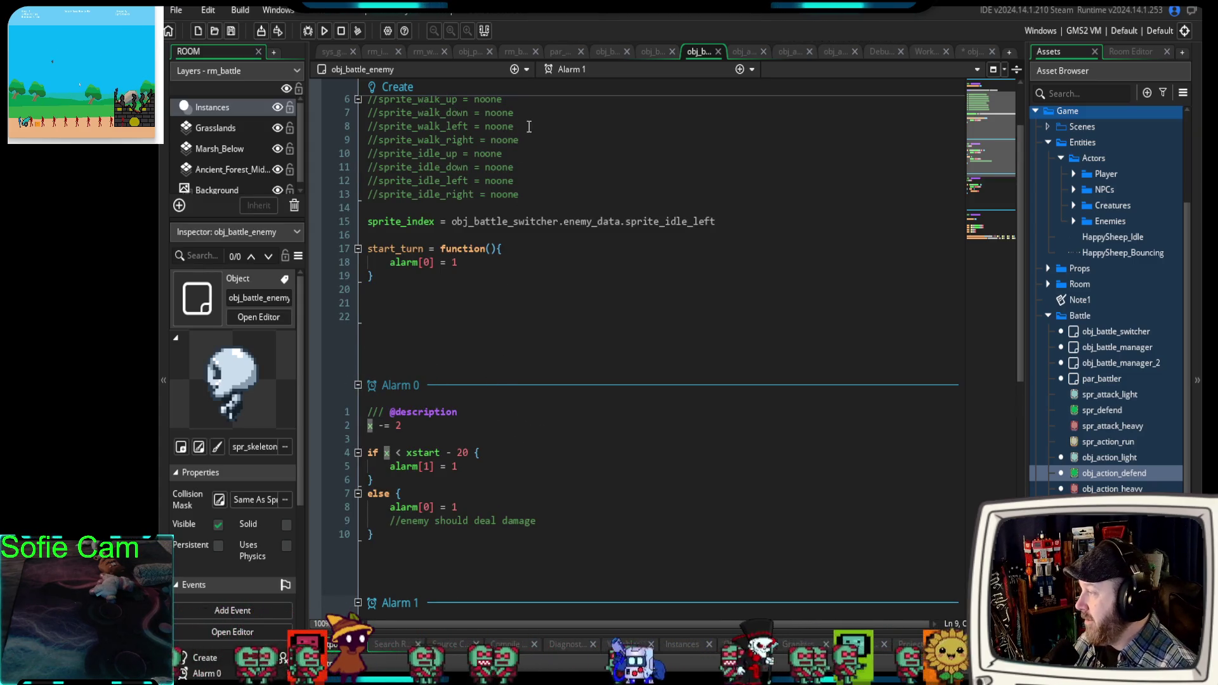
{"action": "left_click", "coordinate": [607, 52]}
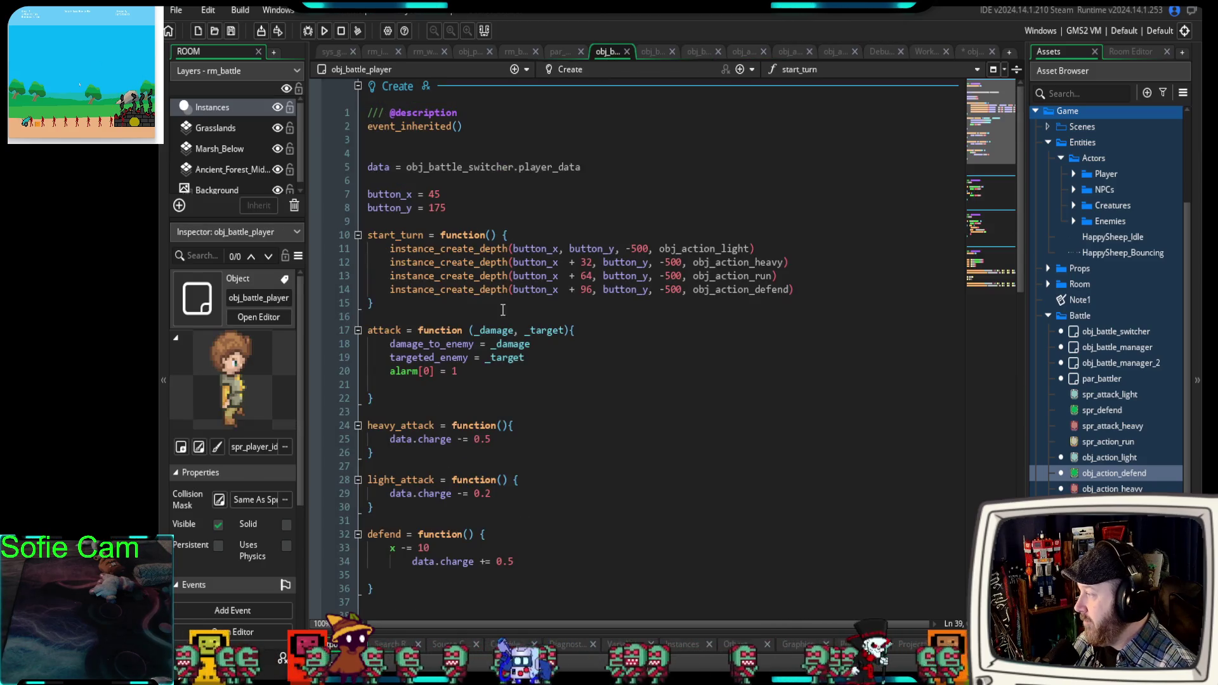
{"action": "scroll", "coordinate": [492, 312], "scroll_direction": "down", "scroll_amount": 4}
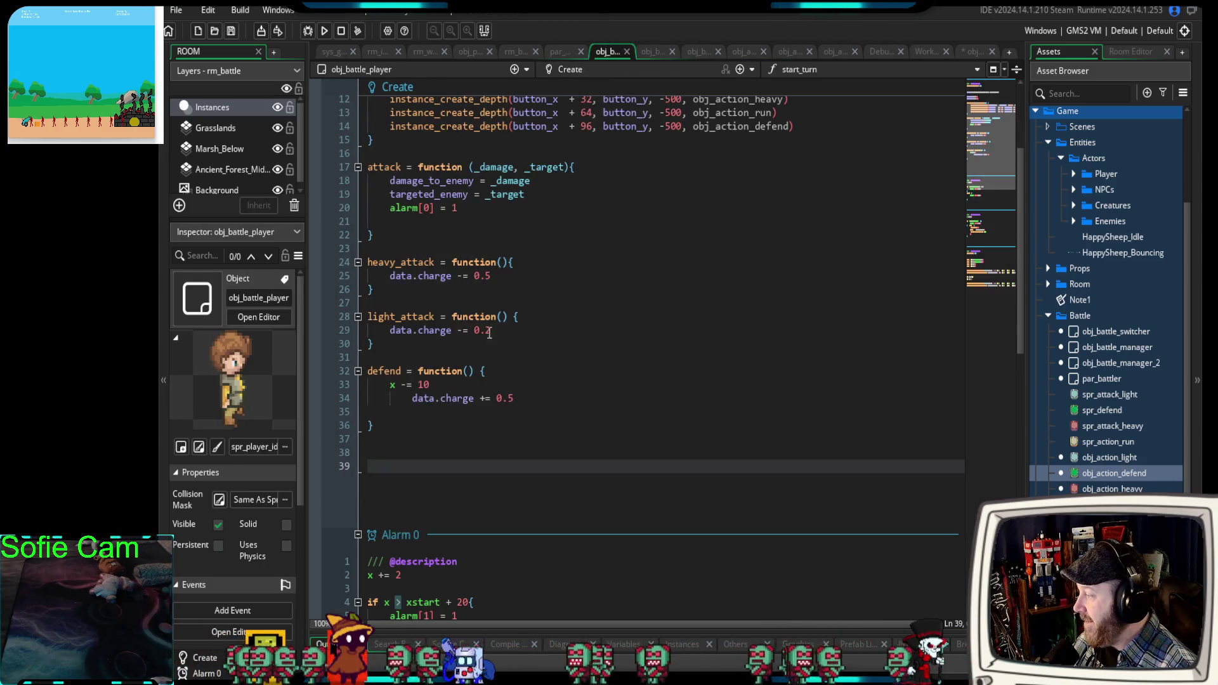
End the defend function with obj_battle_enemy.start_turn() and launch a debug build.
{"action": "left_click", "coordinate": [392, 413]}
{"action": "key", "text": "Tab"}
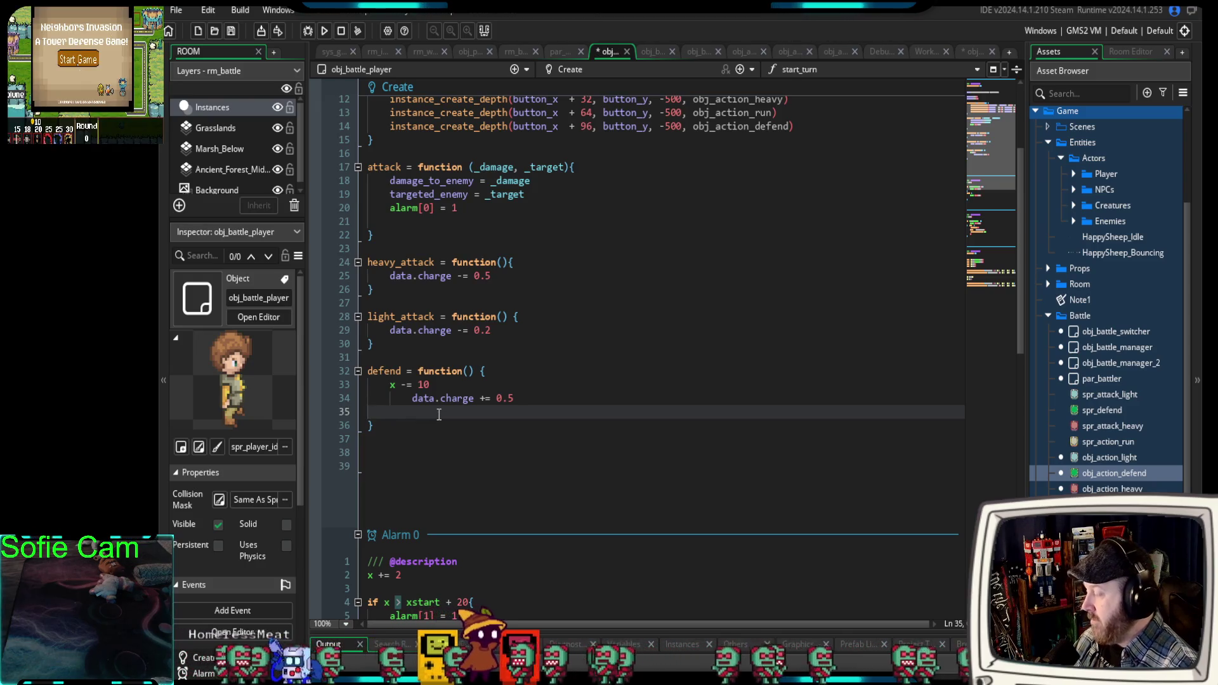
{"action": "type", "text": "obj_battl"}
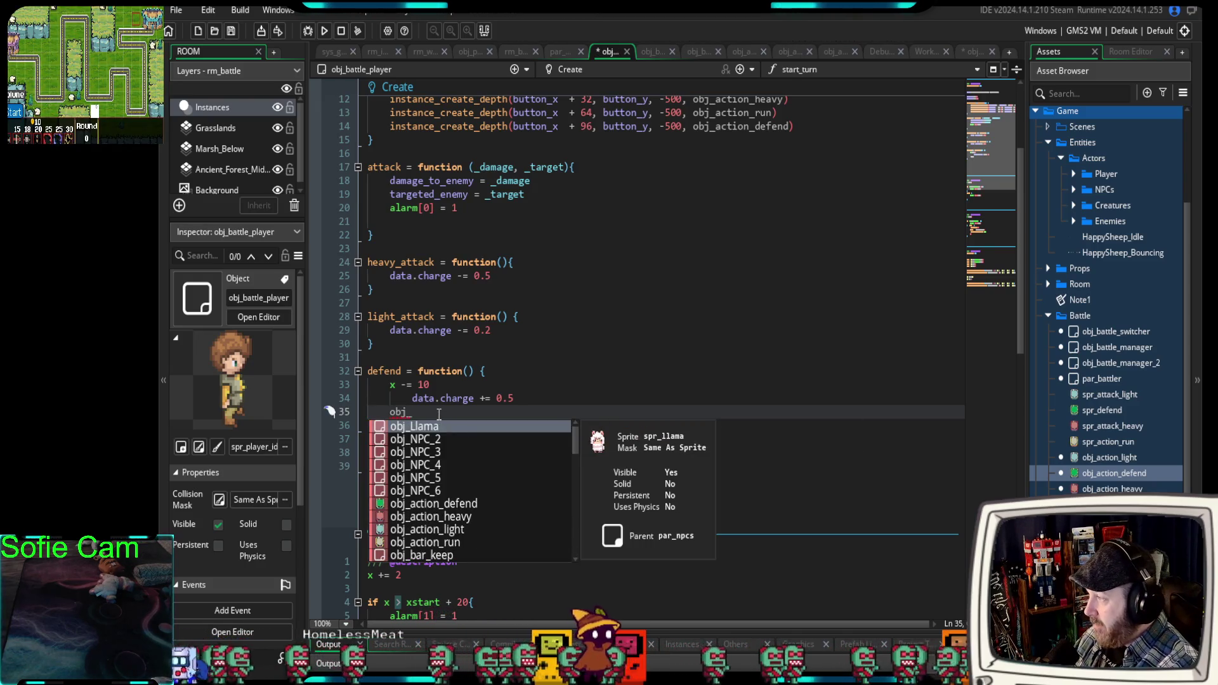
{"action": "type", "text": "e_"}
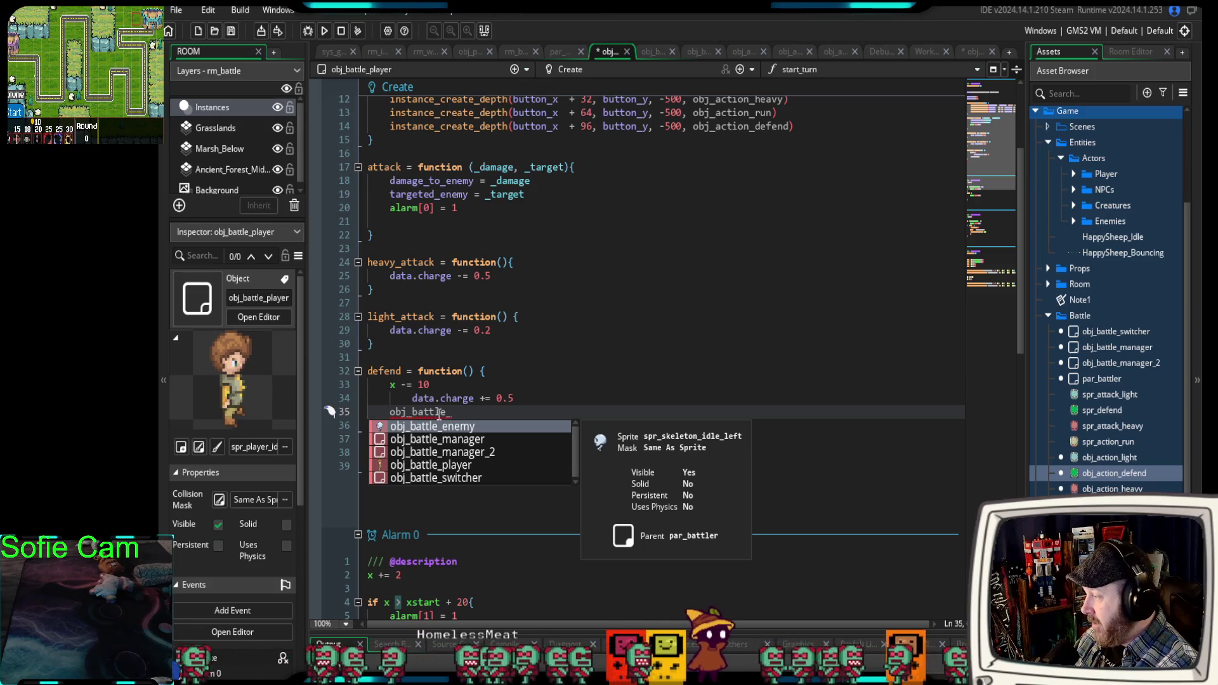
{"action": "key", "text": "Return"}
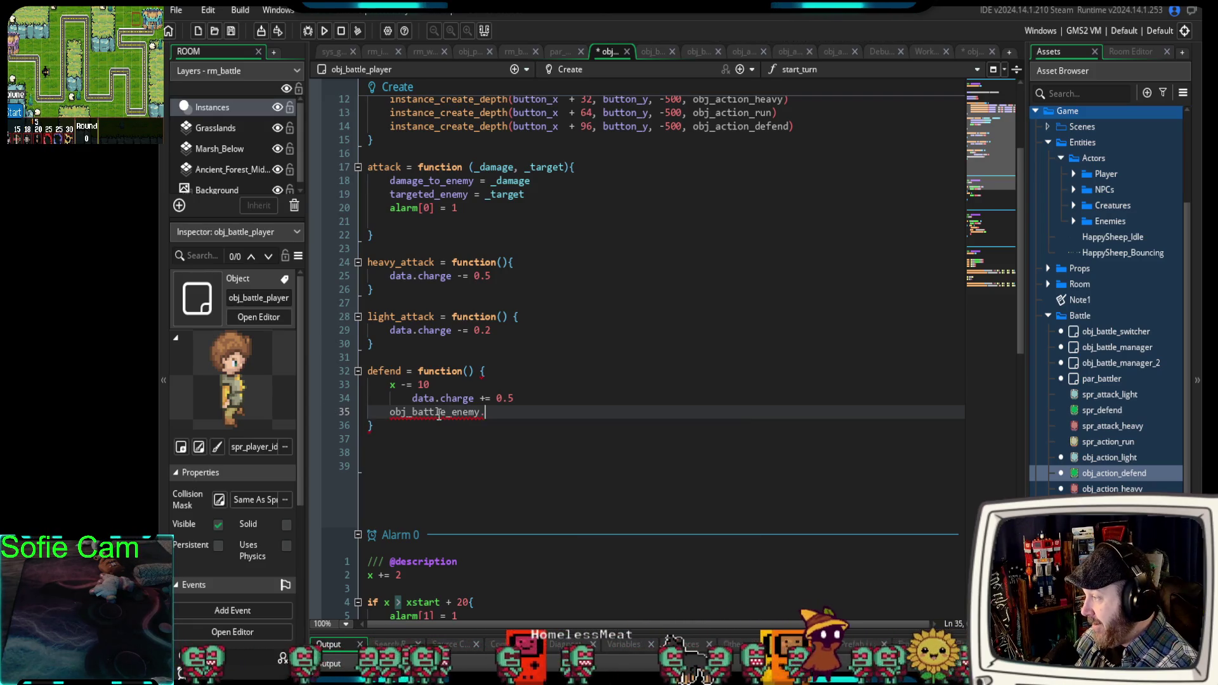
{"action": "type", "text": "start"}
{"action": "key", "text": "Return"}
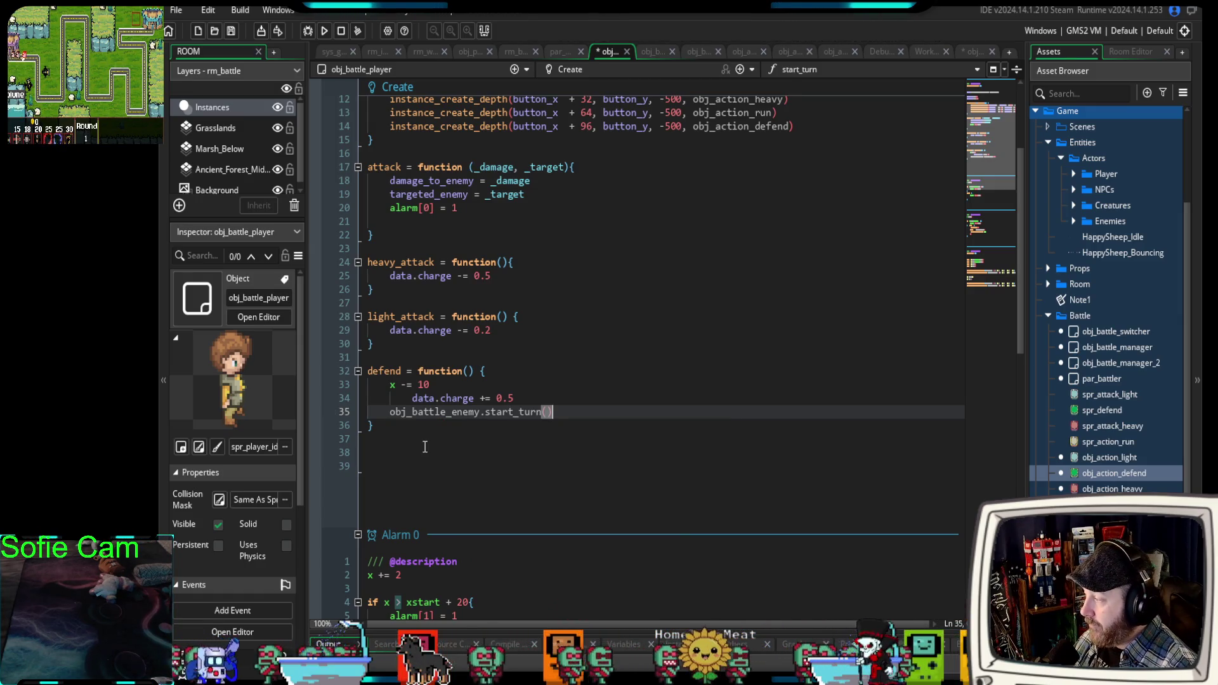
{"action": "key", "text": "Down"}
{"action": "key", "text": "Down"}
{"action": "left_click", "coordinate": [308, 31]}
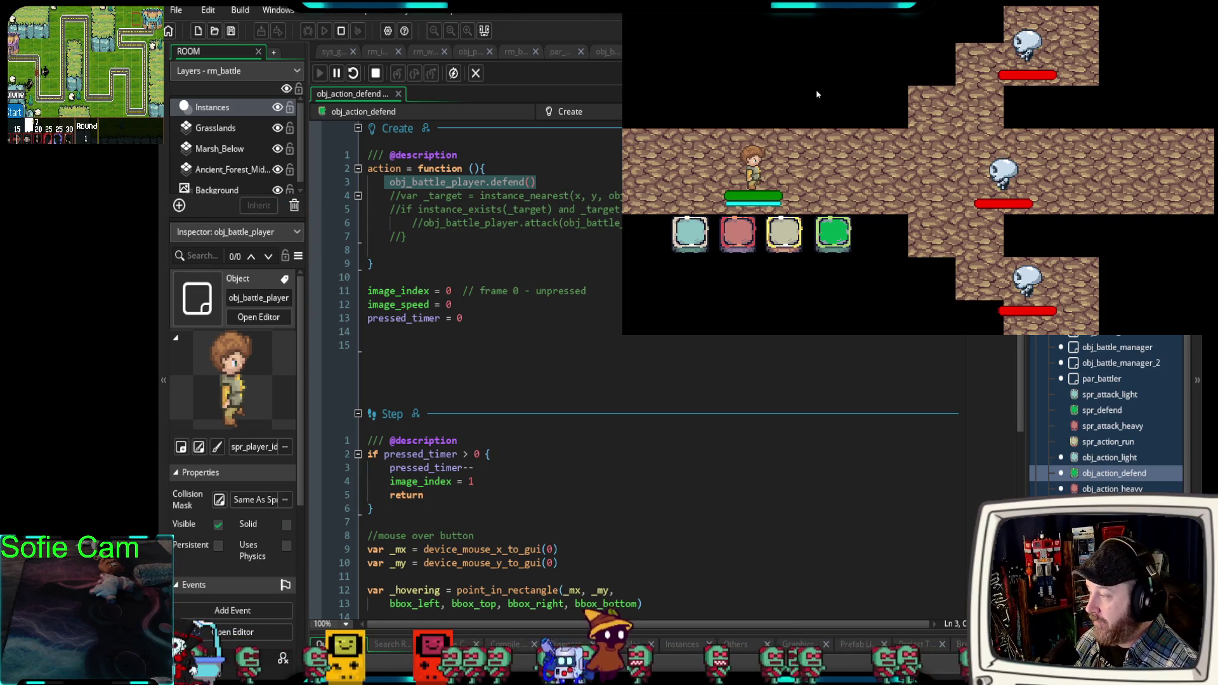
{"action": "left_click", "coordinate": [694, 235]}
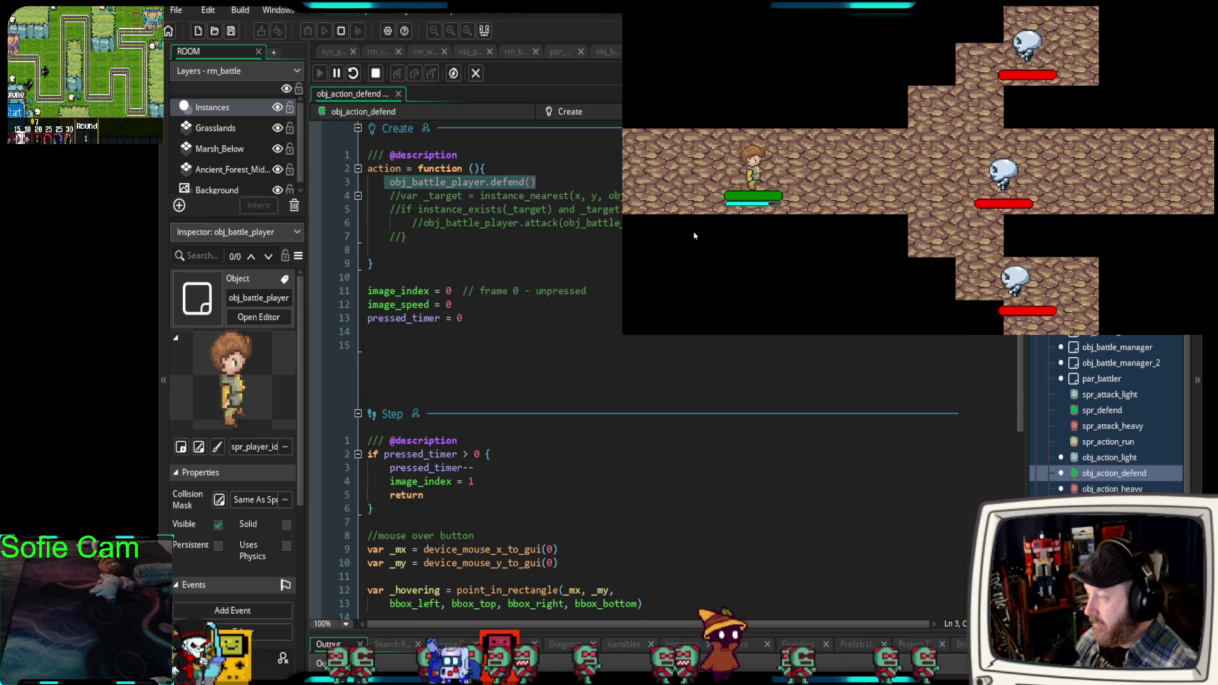
{"action": "left_click", "coordinate": [693, 236]}
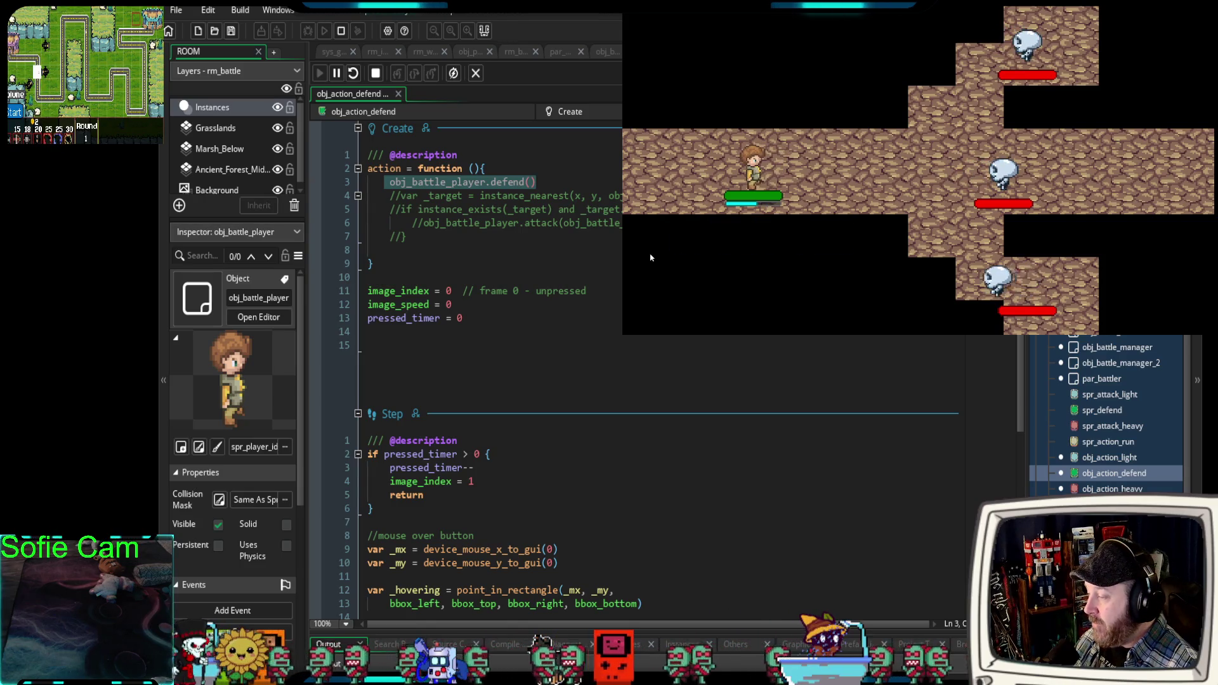
{"action": "left_click", "coordinate": [841, 239]}
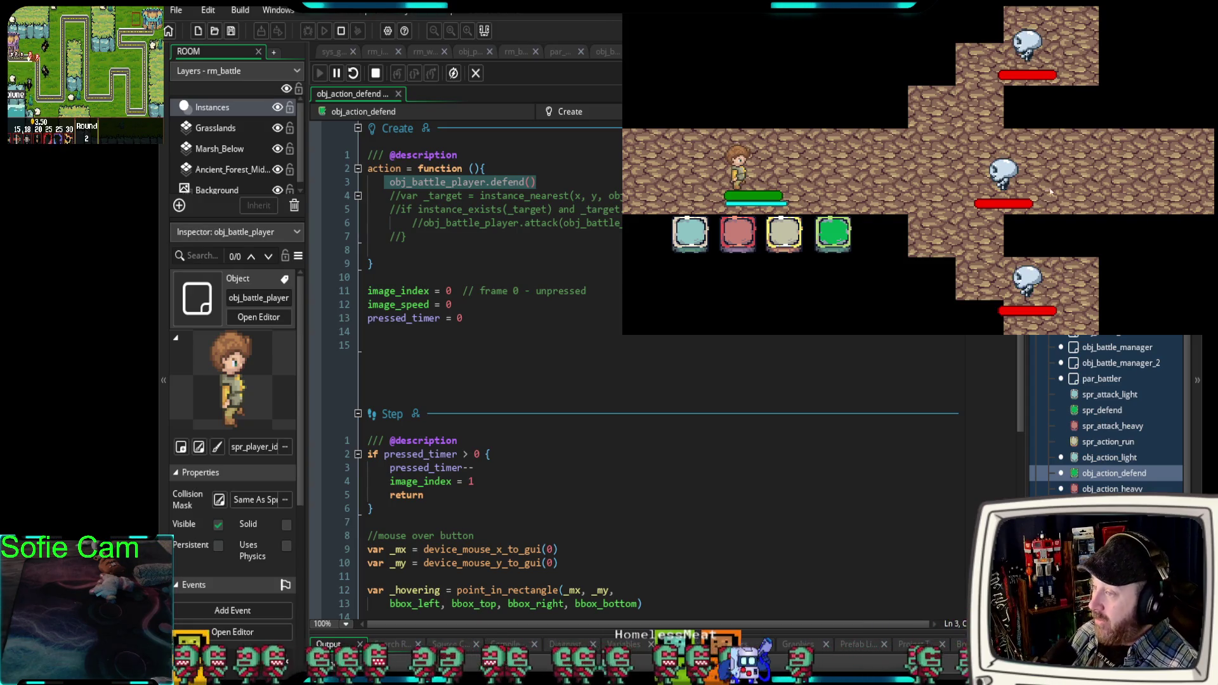
{"action": "key", "text": "Escape"}
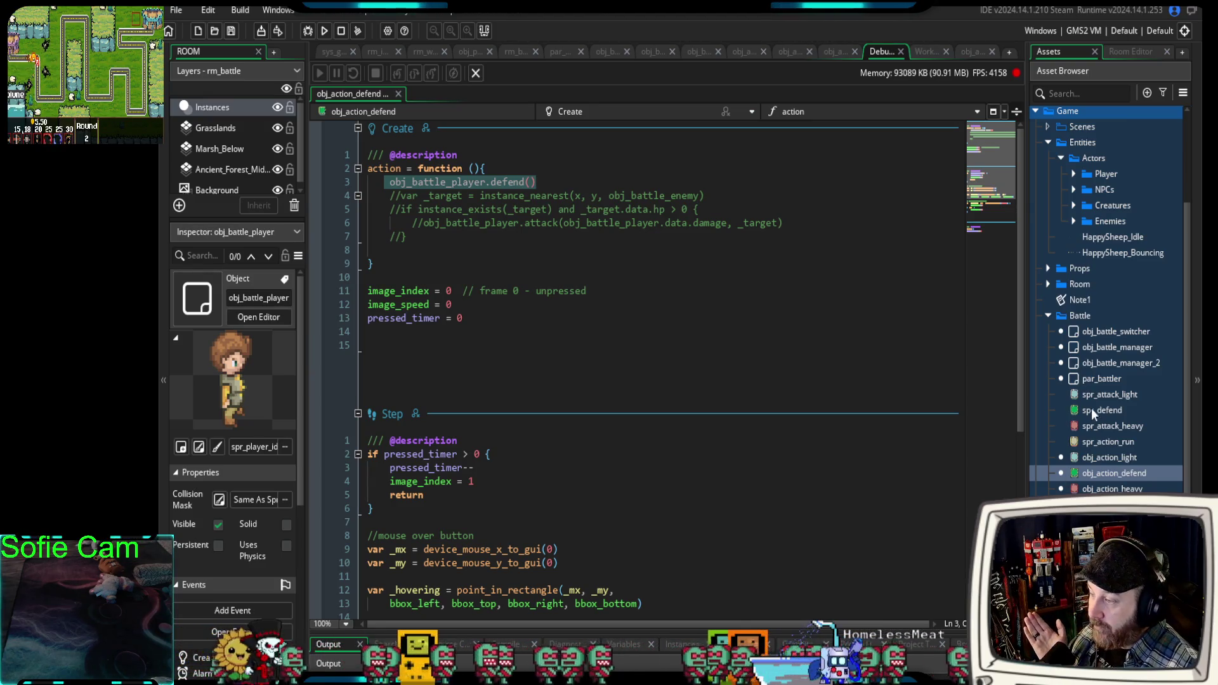
Browse the new asset types, then collapse the Battle folder in the Asset Browser.
{"action": "left_click", "coordinate": [1148, 90]}
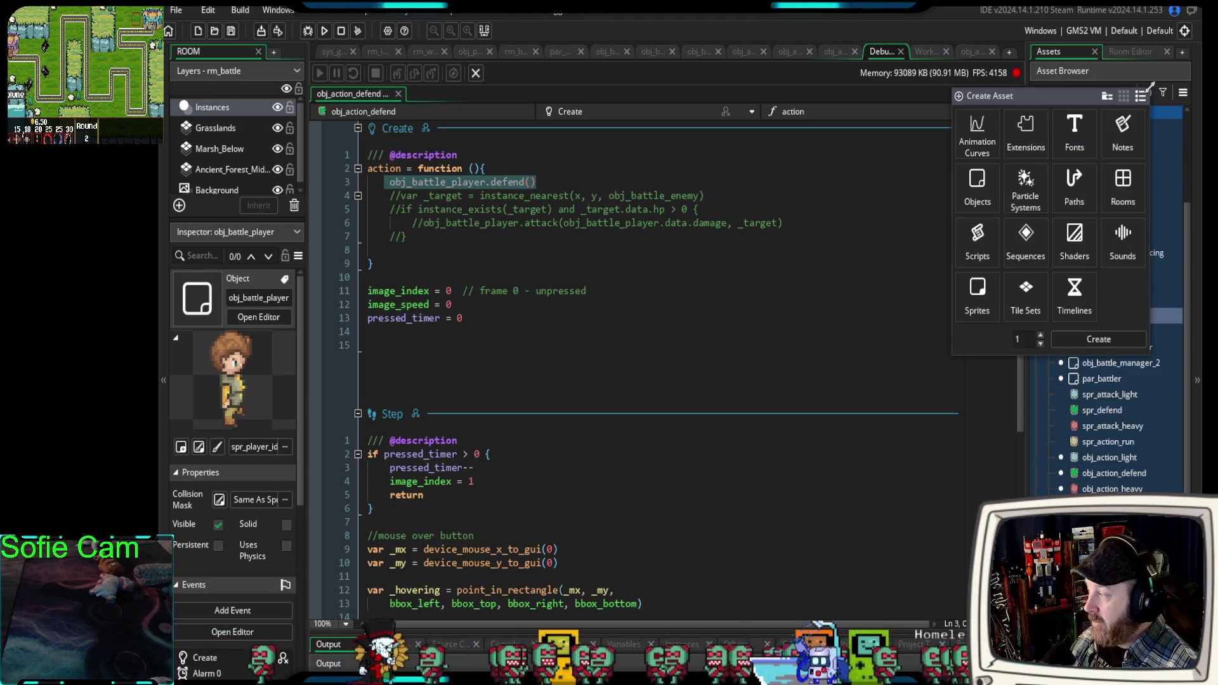
{"action": "left_click", "coordinate": [983, 295]}
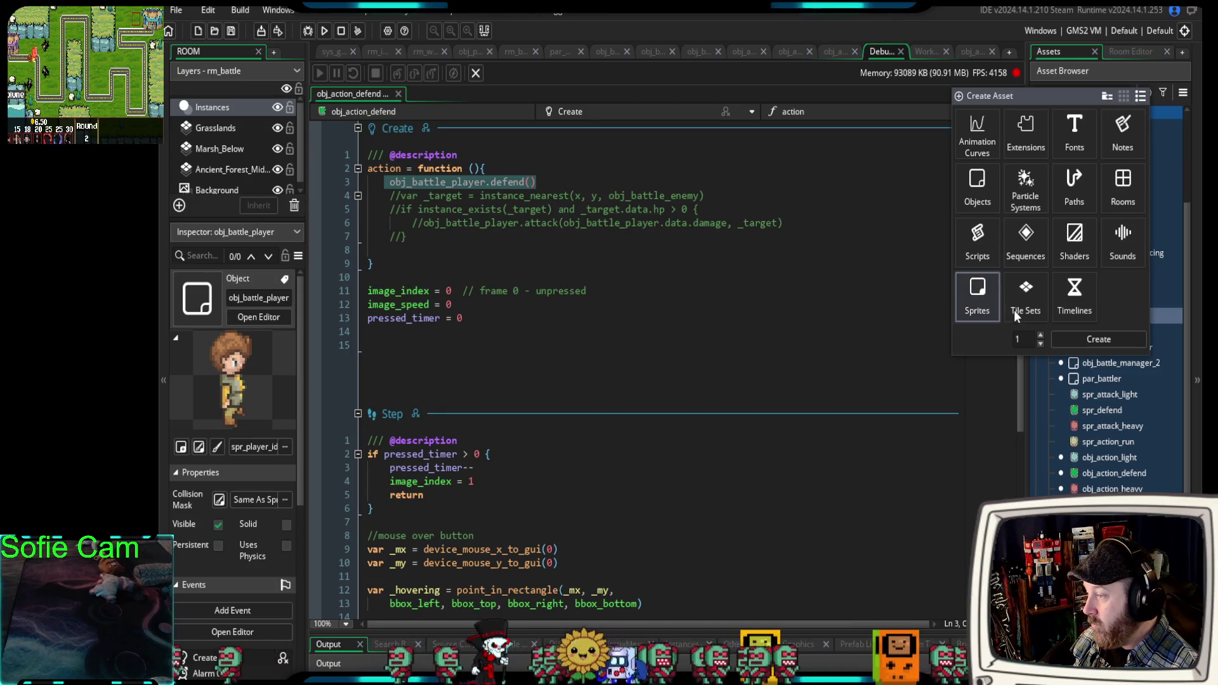
{"action": "left_click", "coordinate": [1170, 168]}
{"action": "scroll", "coordinate": [1155, 475], "scroll_direction": "down", "scroll_amount": 1}
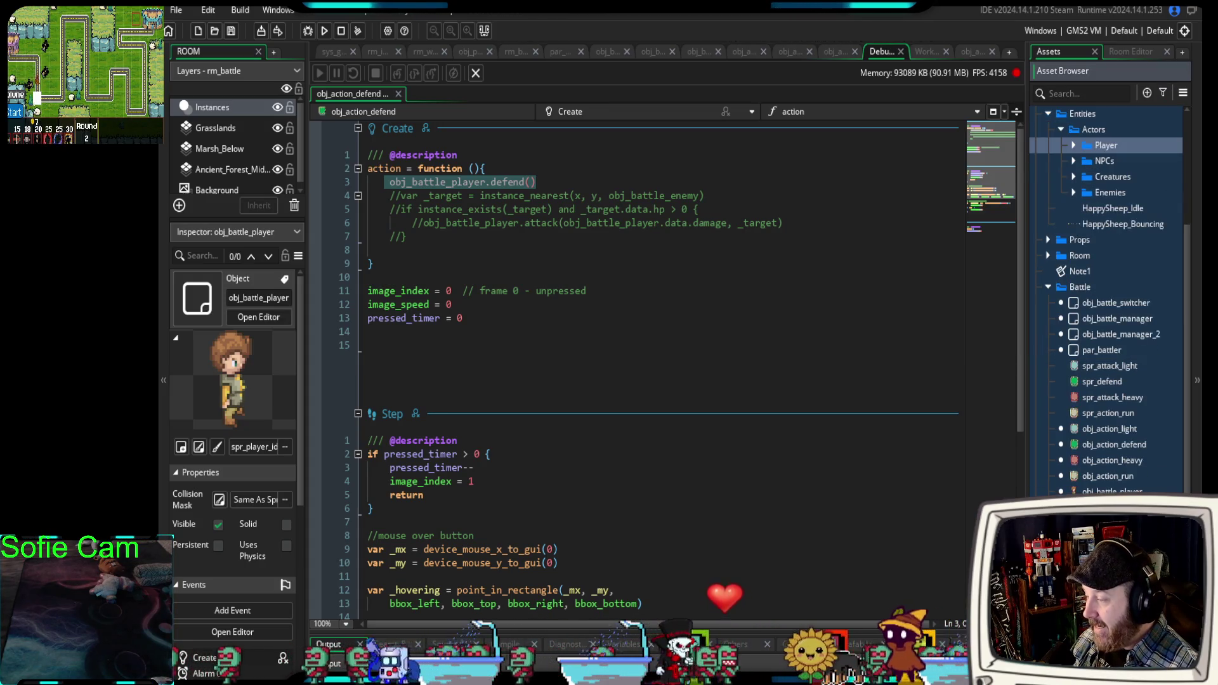
{"action": "scroll", "coordinate": [1107, 301], "scroll_direction": "down", "scroll_amount": 1}
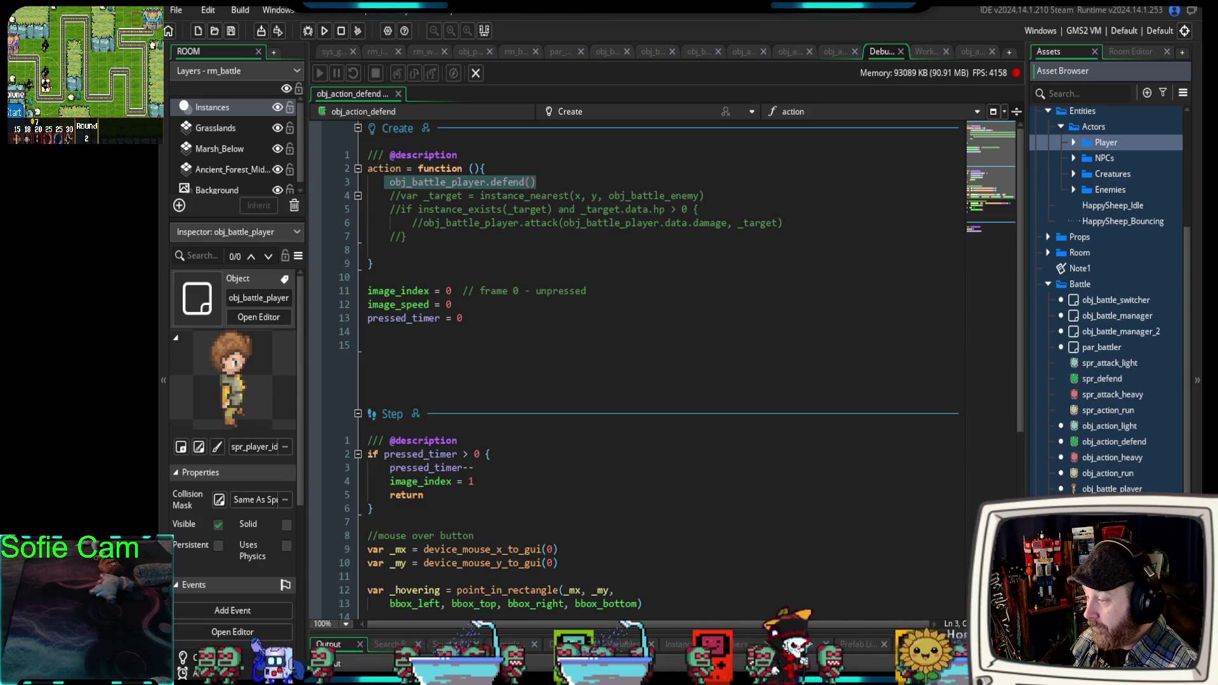
{"action": "left_click", "coordinate": [1047, 284]}
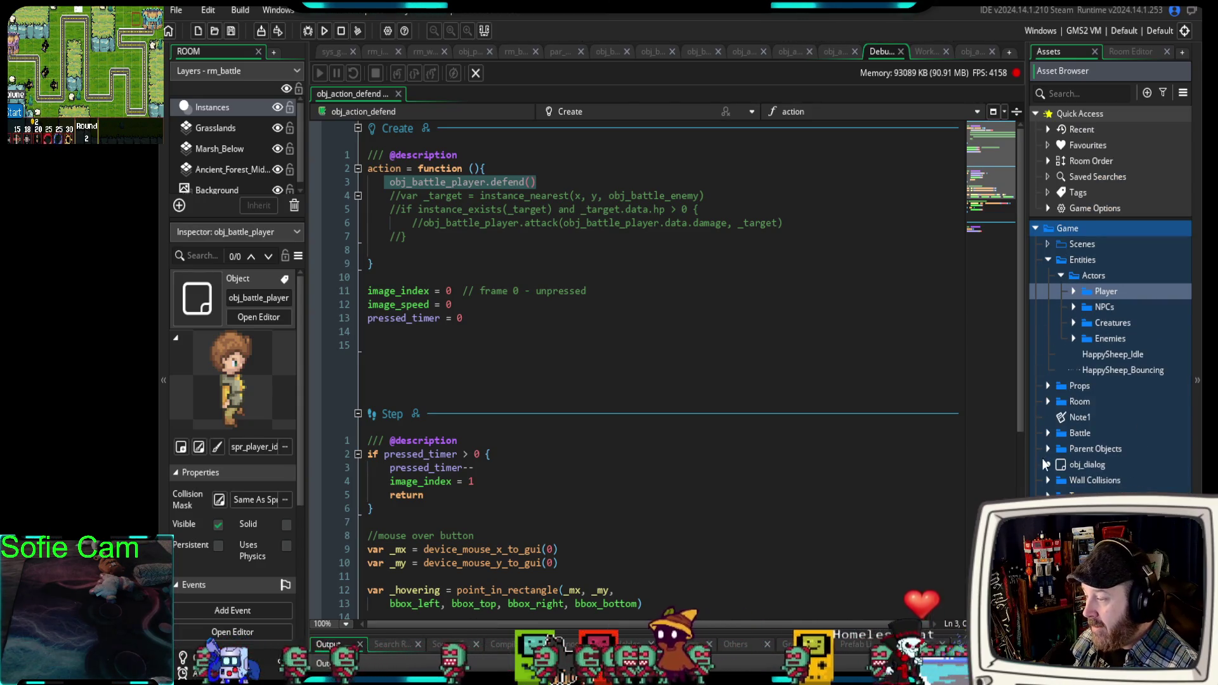
{"action": "scroll", "coordinate": [1106, 301], "scroll_direction": "down", "scroll_amount": 1}
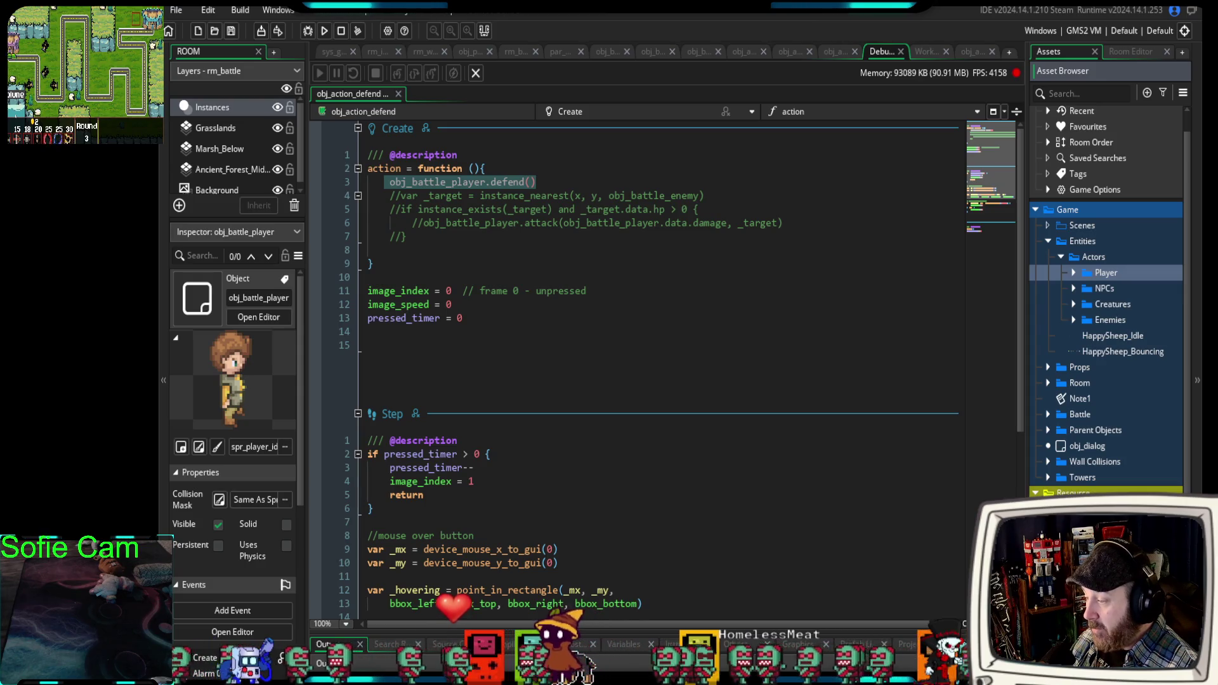
{"action": "scroll", "coordinate": [1107, 301], "scroll_direction": "down", "scroll_amount": 5}
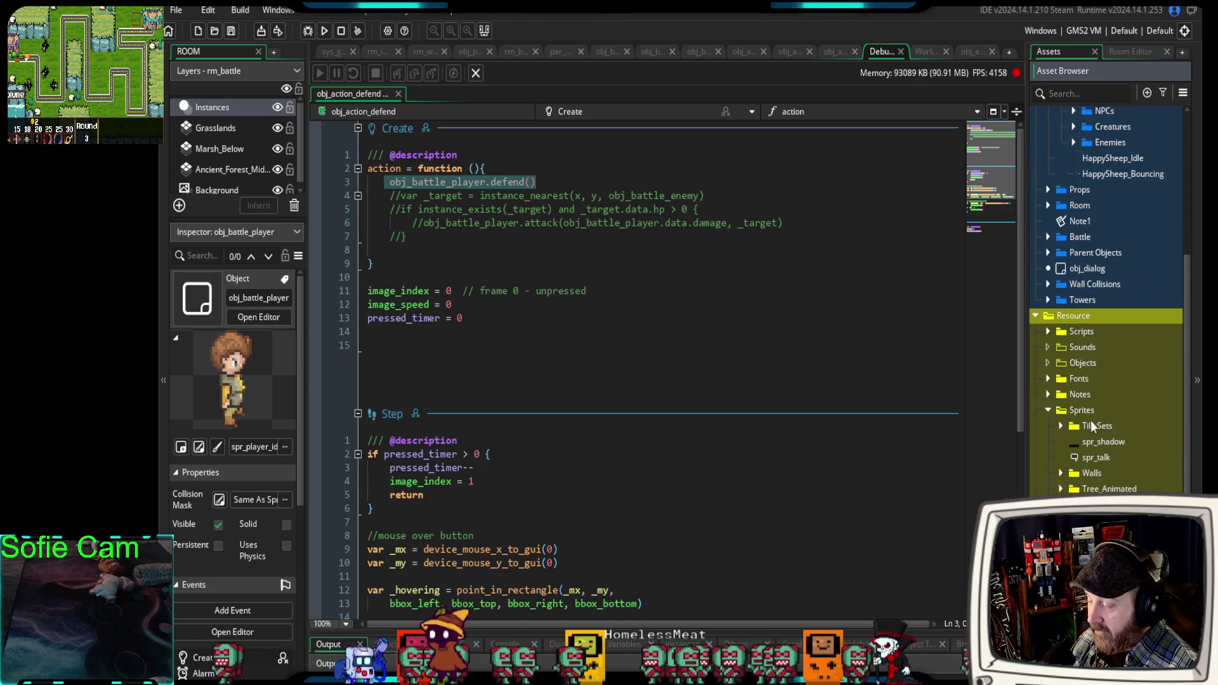
Create the blank 32×32 sprite Sprite218, open its image editor, and choose the Curve tool.
{"action": "left_click", "coordinate": [1146, 94]}
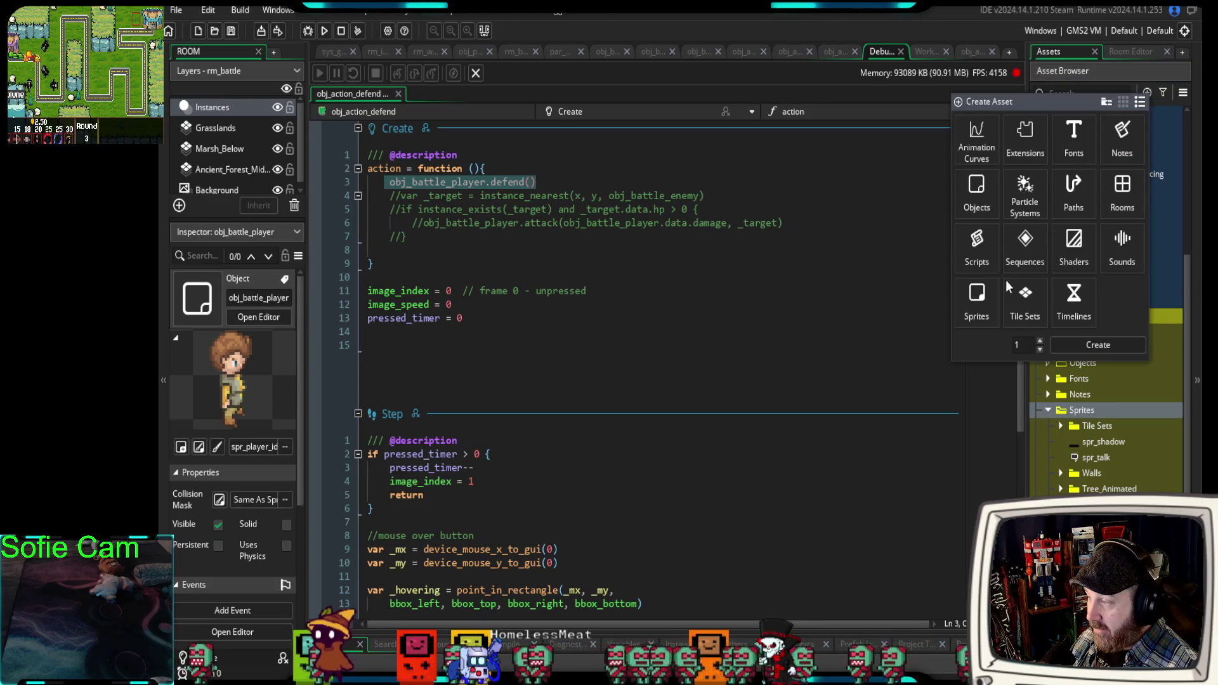
{"action": "left_click", "coordinate": [983, 304]}
{"action": "left_click", "coordinate": [1068, 343]}
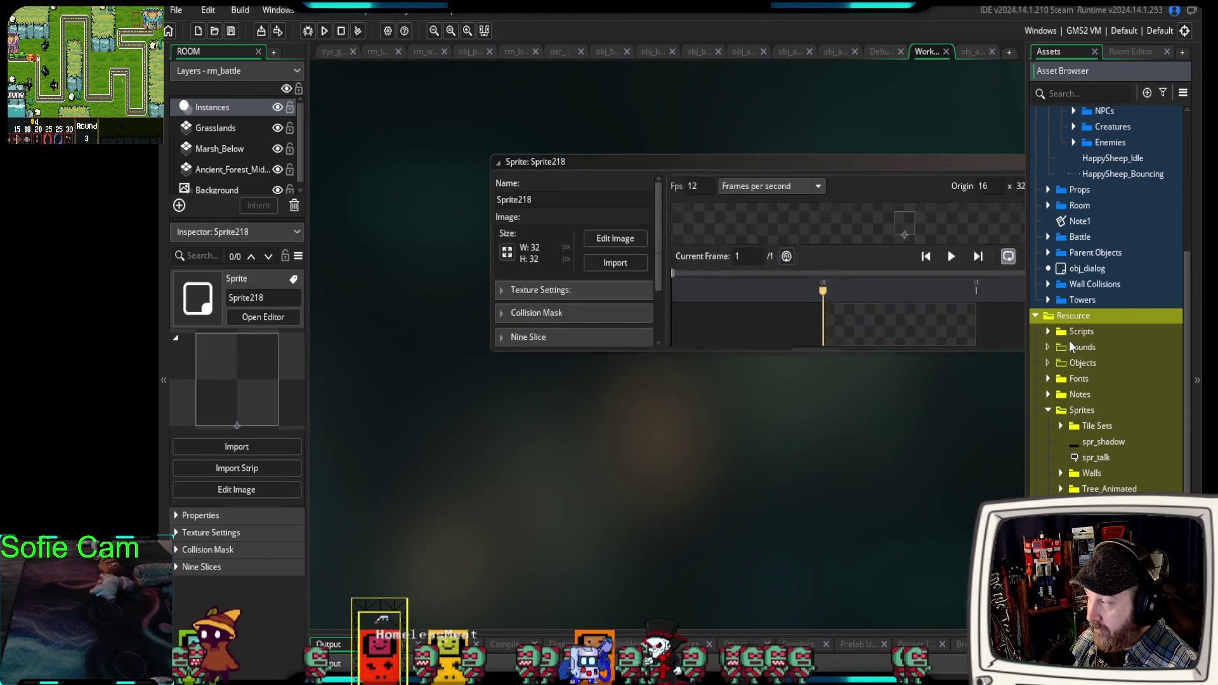
{"action": "left_click", "coordinate": [480, 239]}
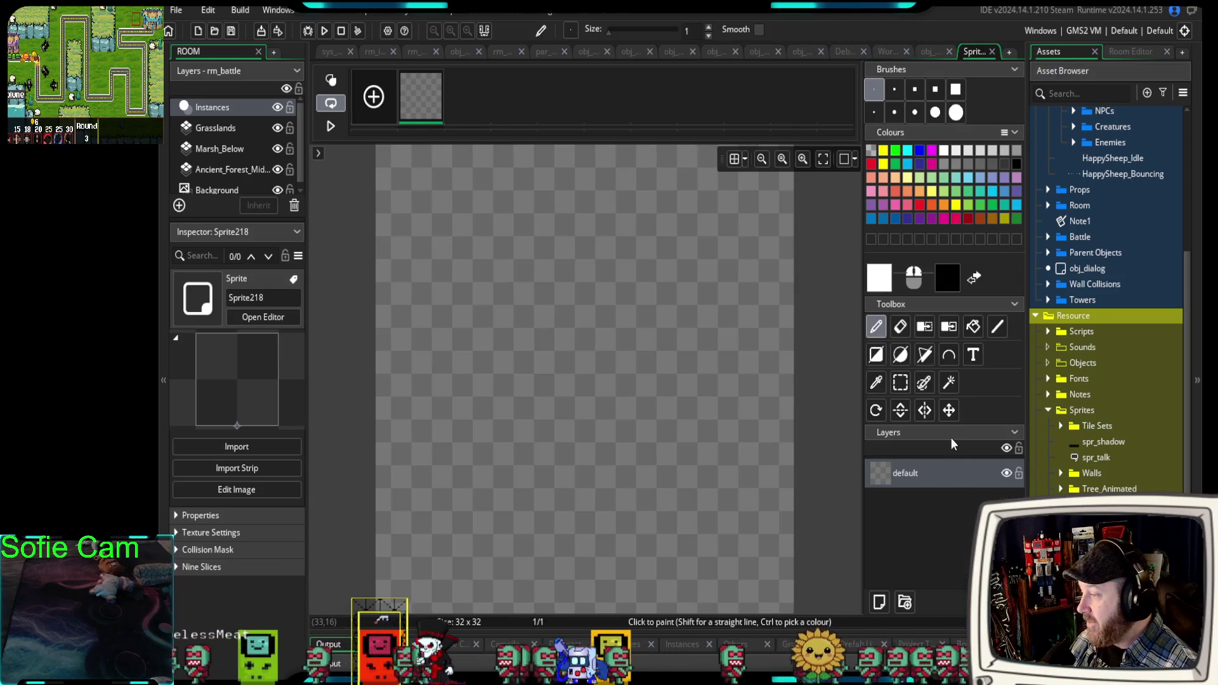
{"action": "left_click", "coordinate": [949, 354]}
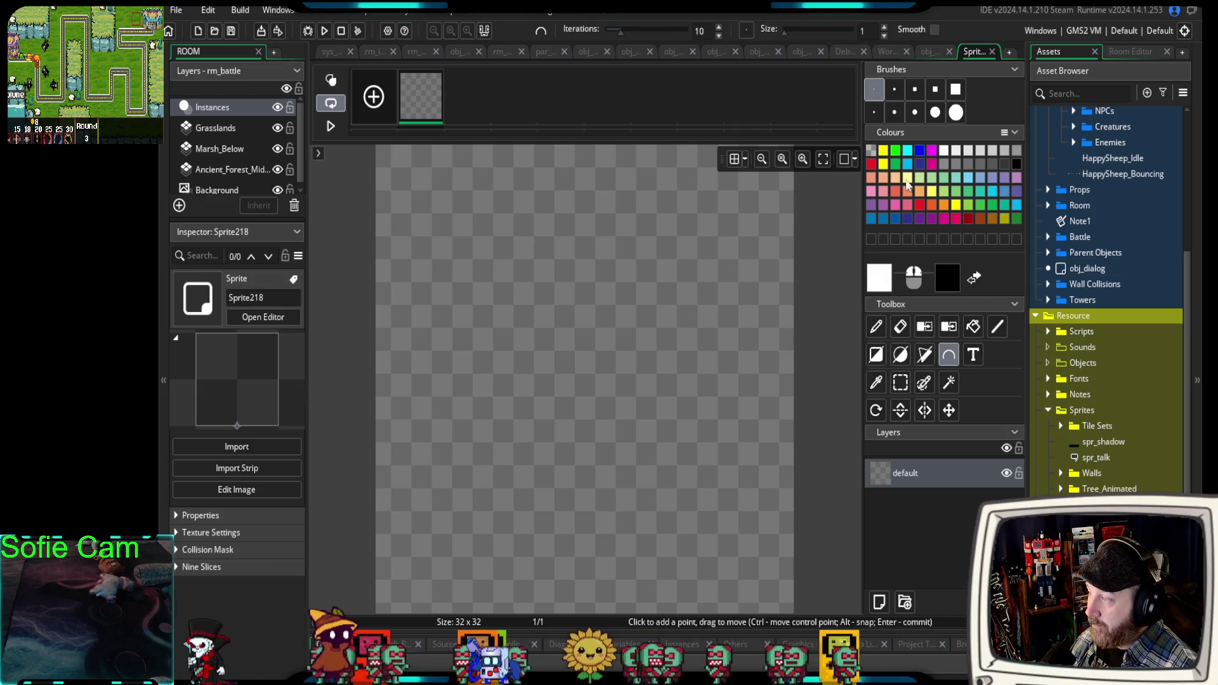
Draw a cyan curve from the canvas's top-left corner downward, bending it rightward midway.
{"action": "left_click", "coordinate": [907, 150]}
{"action": "left_click", "coordinate": [381, 152]}
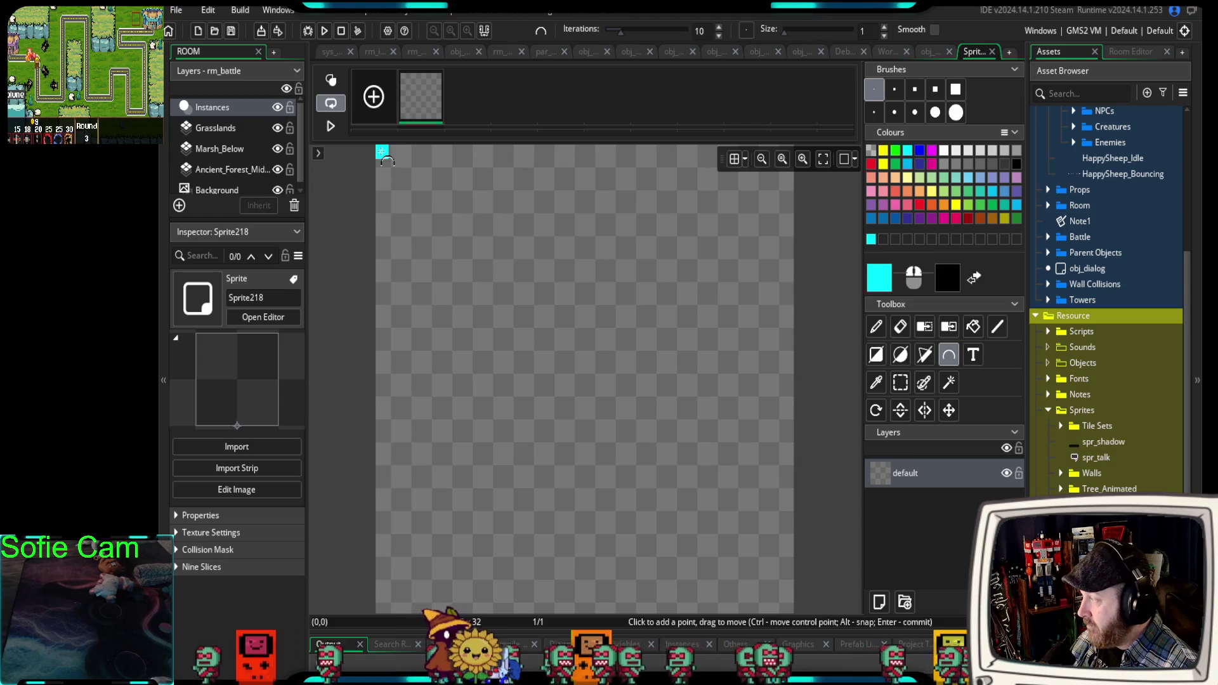
{"action": "left_click", "coordinate": [473, 225]}
{"action": "mouse_move", "coordinate": [490, 228]}
{"action": "left_mouse_down"}
{"action": "mouse_move", "coordinate": [641, 442]}
{"action": "mouse_move", "coordinate": [565, 356]}
{"action": "mouse_move", "coordinate": [590, 373]}
{"action": "mouse_move", "coordinate": [383, 607]}
{"action": "left_mouse_up"}
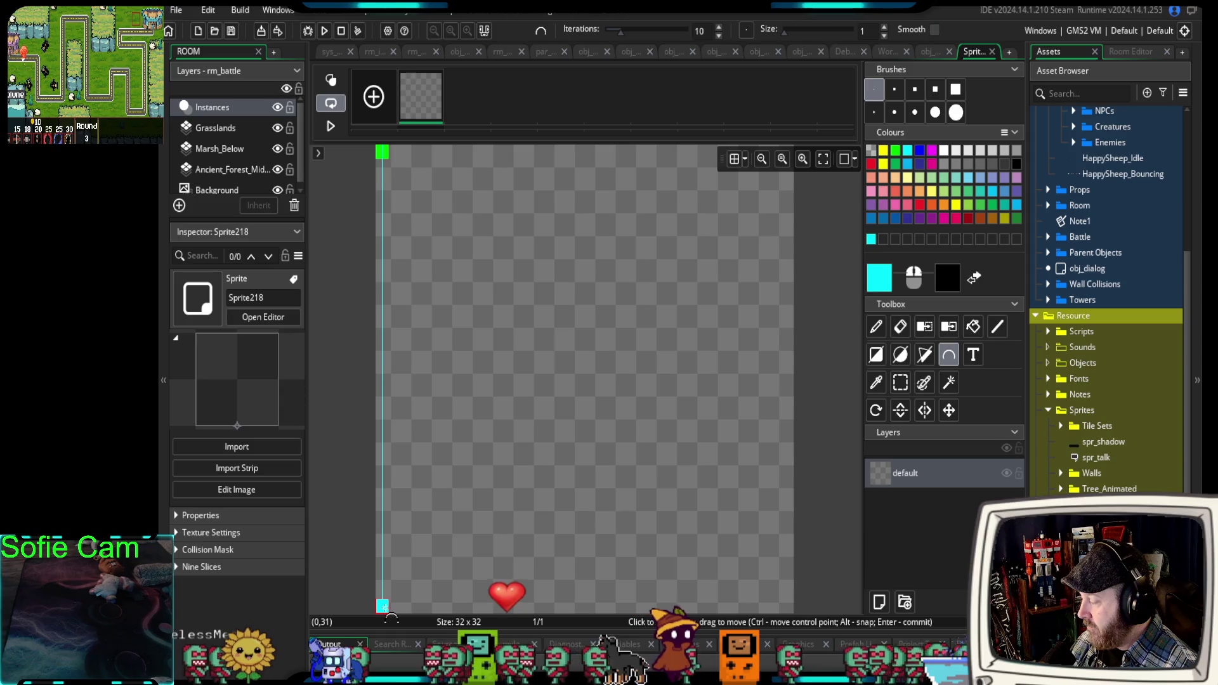
{"action": "left_click", "coordinate": [382, 400]}
{"action": "mouse_move", "coordinate": [382, 400]}
{"action": "left_mouse_down"}
{"action": "mouse_move", "coordinate": [630, 386]}
{"action": "mouse_move", "coordinate": [709, 400]}
{"action": "left_mouse_up"}
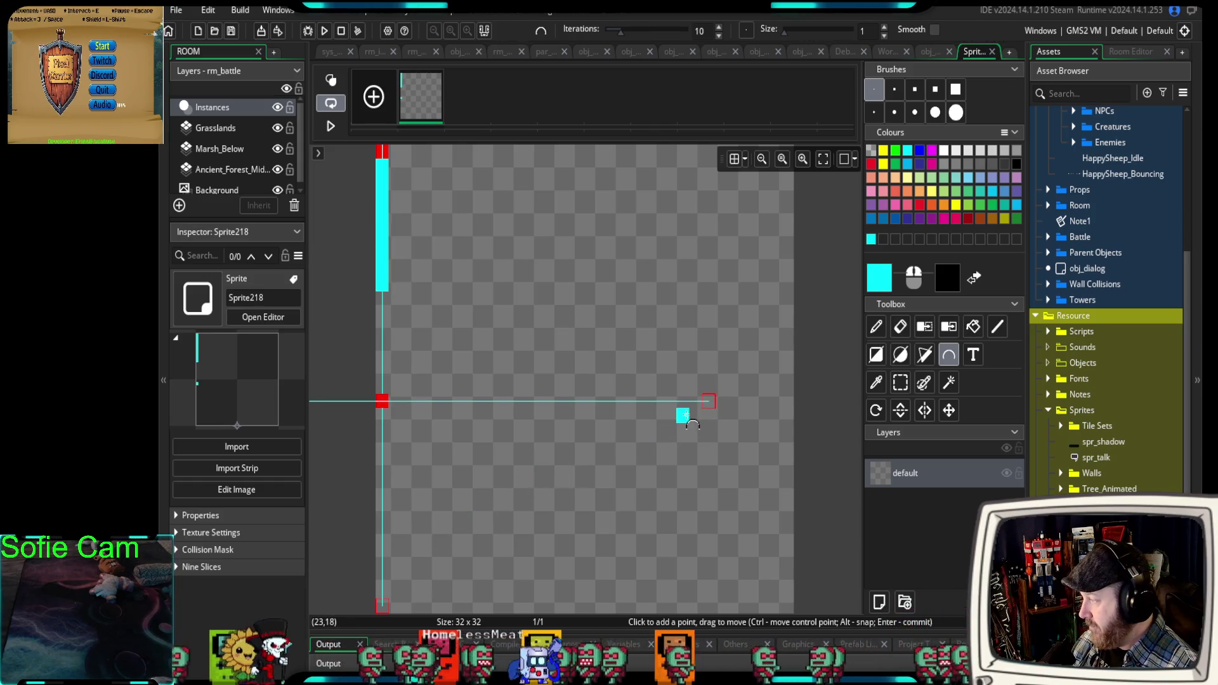
Undo that curve, redraw a diagonal cyan line from the top-left, then undo its bend.
{"action": "key", "text": "ctrl+z"}
{"action": "key", "text": "ctrl+z"}
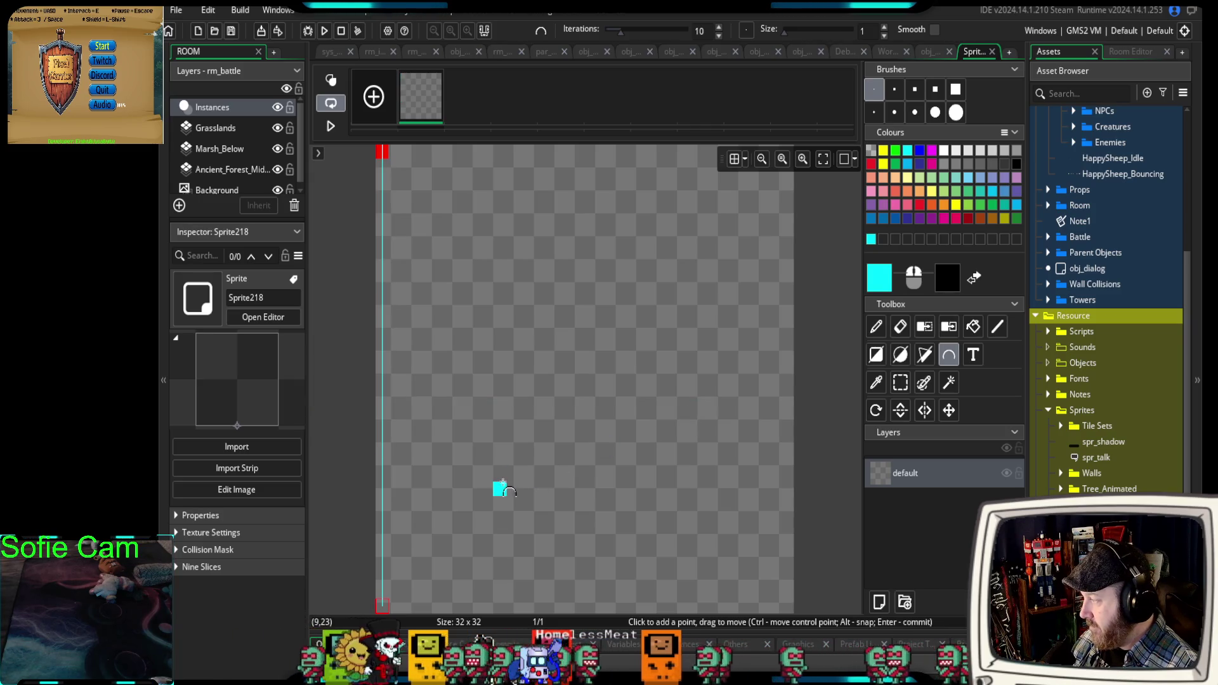
{"action": "mouse_move", "coordinate": [382, 603]}
{"action": "left_mouse_down"}
{"action": "mouse_move", "coordinate": [407, 584]}
{"action": "mouse_move", "coordinate": [471, 588]}
{"action": "mouse_move", "coordinate": [382, 604]}
{"action": "left_mouse_up"}
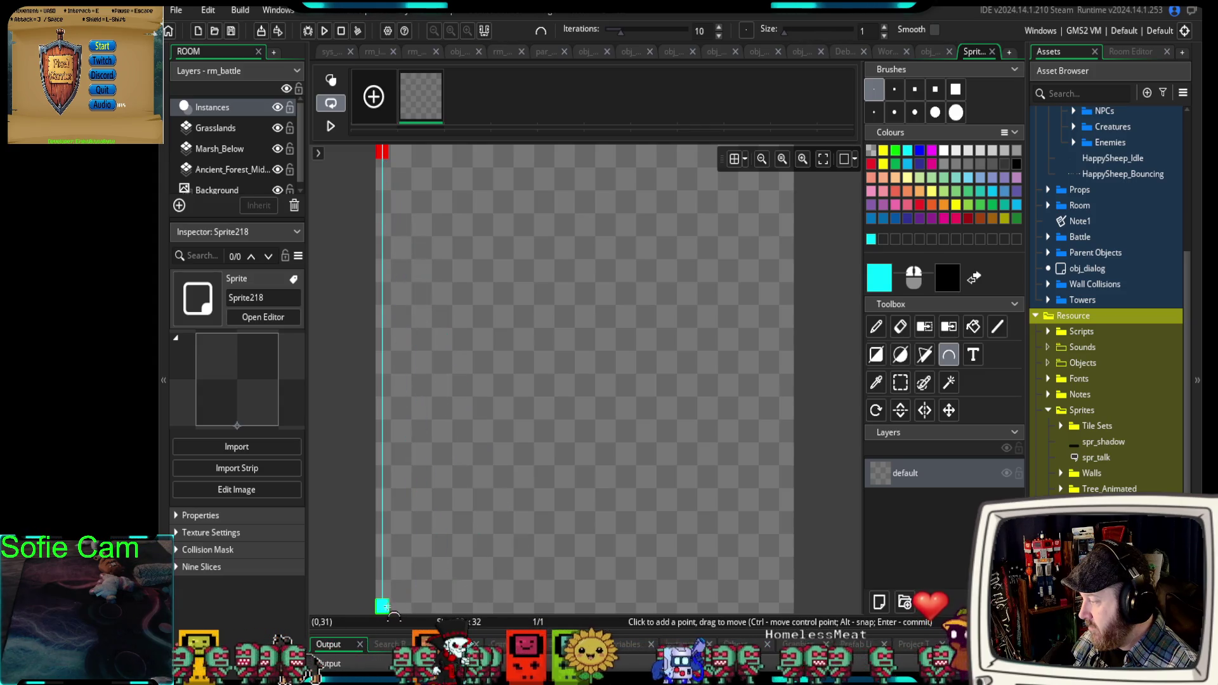
{"action": "key", "text": "ctrl+z"}
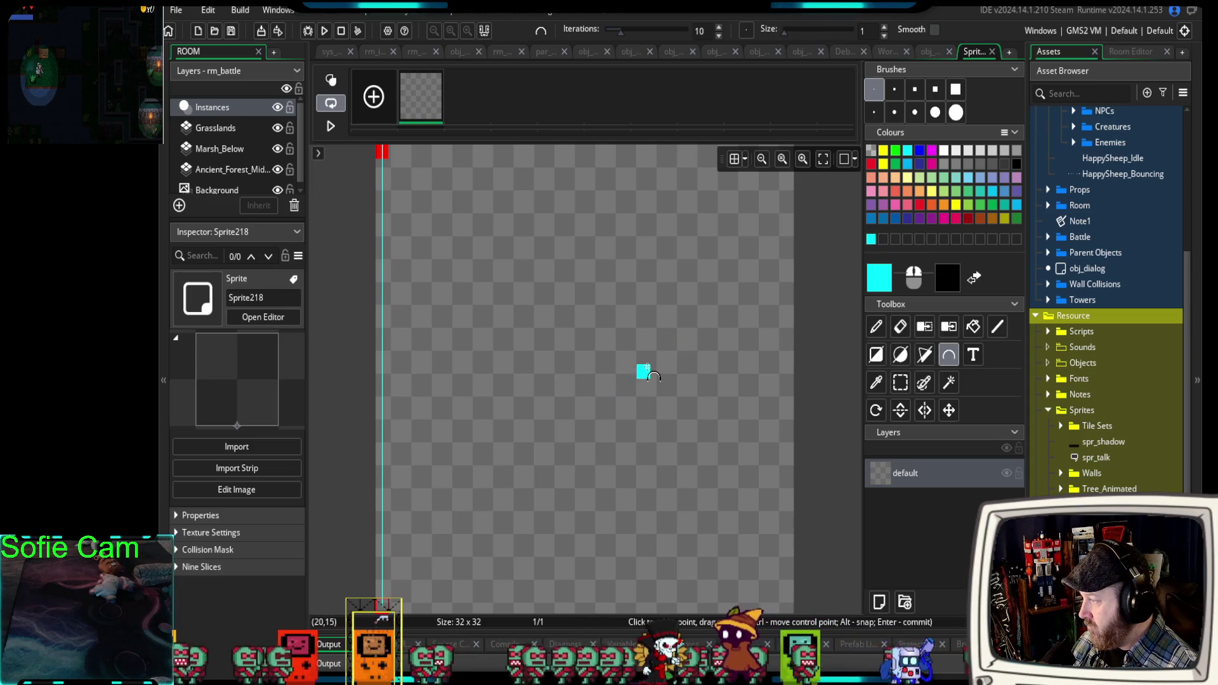
{"action": "key", "text": "ctrl+z"}
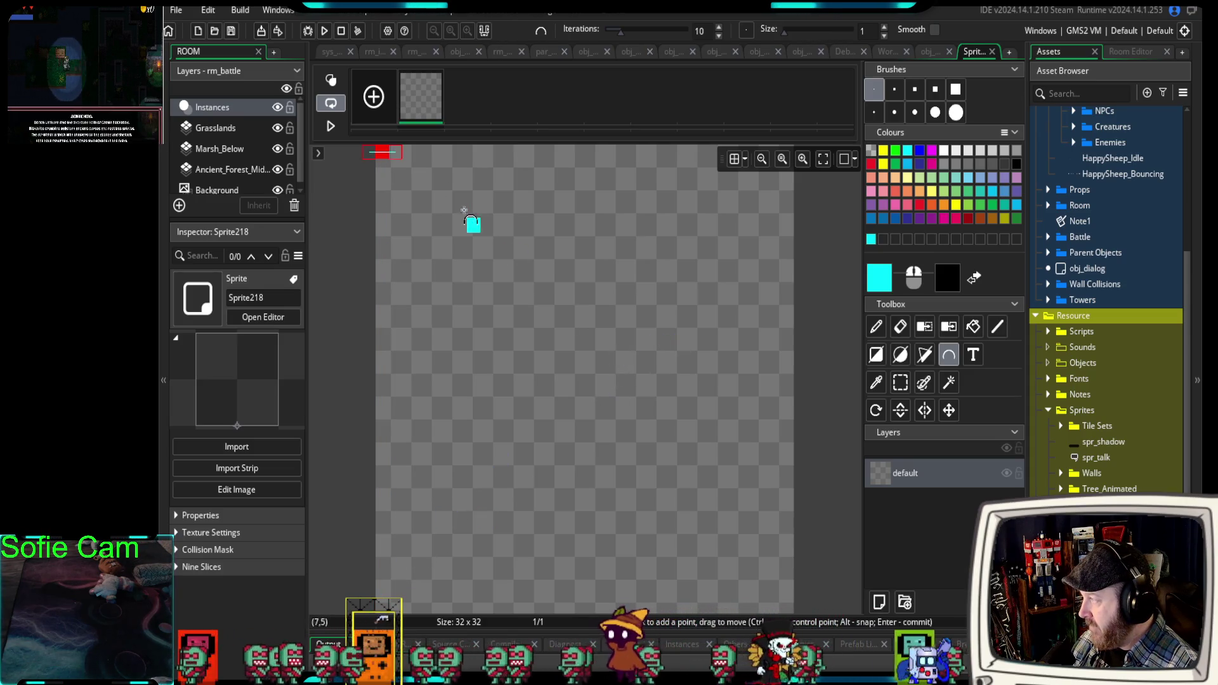
{"action": "key", "text": "ctrl+z"}
{"action": "mouse_move", "coordinate": [381, 151]}
{"action": "left_mouse_down"}
{"action": "mouse_move", "coordinate": [448, 182]}
{"action": "mouse_move", "coordinate": [658, 353]}
{"action": "mouse_move", "coordinate": [538, 462]}
{"action": "mouse_move", "coordinate": [632, 382]}
{"action": "mouse_move", "coordinate": [580, 333]}
{"action": "mouse_move", "coordinate": [631, 375]}
{"action": "mouse_move", "coordinate": [593, 333]}
{"action": "mouse_move", "coordinate": [661, 272]}
{"action": "mouse_move", "coordinate": [508, 502]}
{"action": "mouse_move", "coordinate": [381, 598]}
{"action": "mouse_move", "coordinate": [683, 475]}
{"action": "mouse_move", "coordinate": [709, 503]}
{"action": "left_mouse_up"}
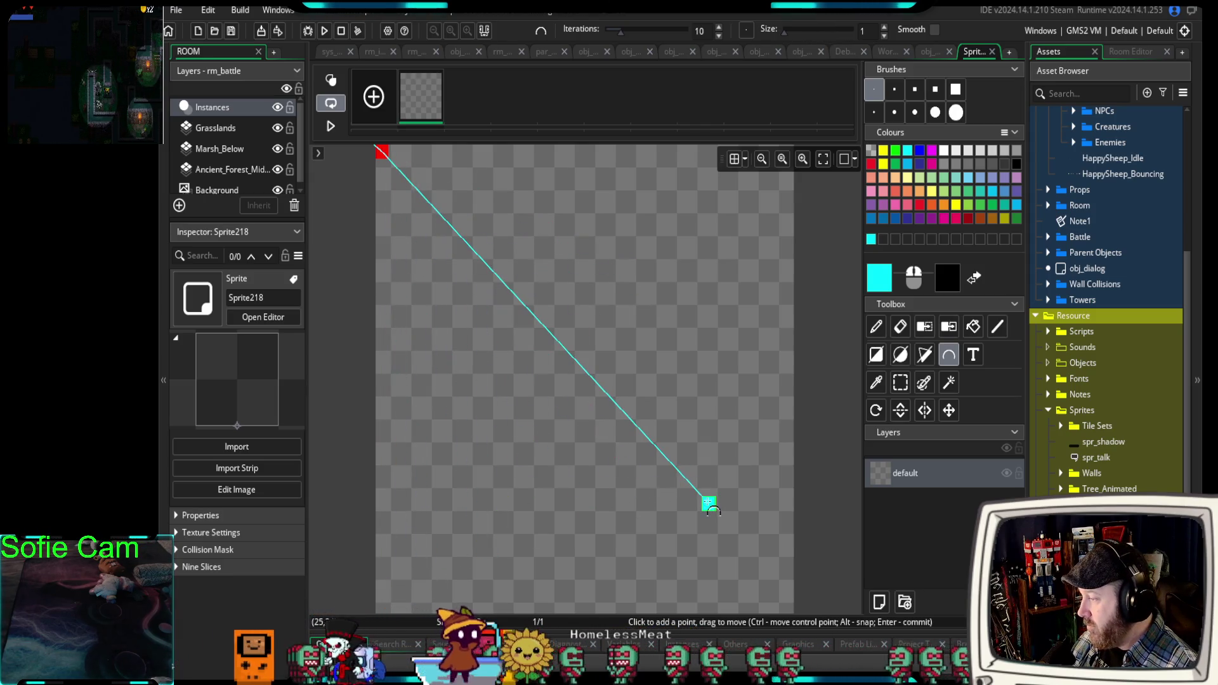
{"action": "mouse_move", "coordinate": [653, 443]}
{"action": "left_mouse_down"}
{"action": "mouse_move", "coordinate": [645, 422]}
{"action": "mouse_move", "coordinate": [720, 359]}
{"action": "mouse_move", "coordinate": [761, 279]}
{"action": "mouse_move", "coordinate": [783, 190]}
{"action": "mouse_move", "coordinate": [574, 203]}
{"action": "mouse_move", "coordinate": [477, 260]}
{"action": "mouse_move", "coordinate": [380, 367]}
{"action": "mouse_move", "coordinate": [353, 494]}
{"action": "mouse_move", "coordinate": [793, 380]}
{"action": "mouse_move", "coordinate": [852, 225]}
{"action": "left_mouse_up"}
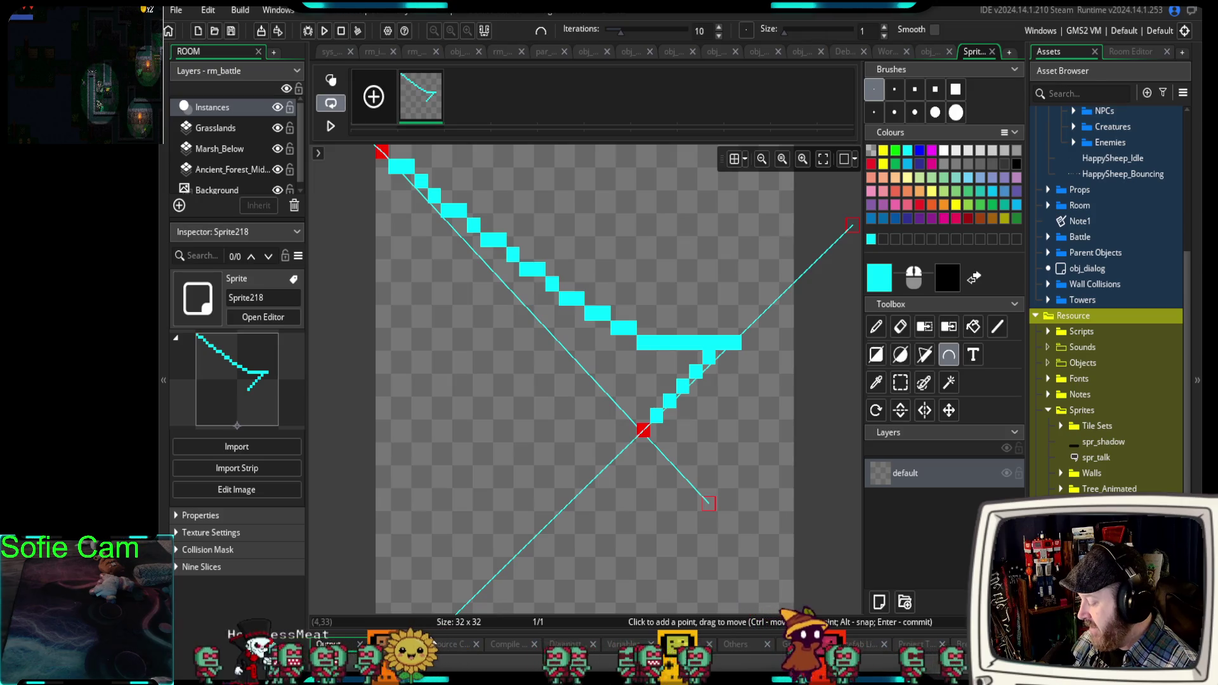
{"action": "key", "text": "ctrl+z"}
{"action": "key", "text": "ctrl+z"}
{"action": "key", "text": "ctrl+z"}
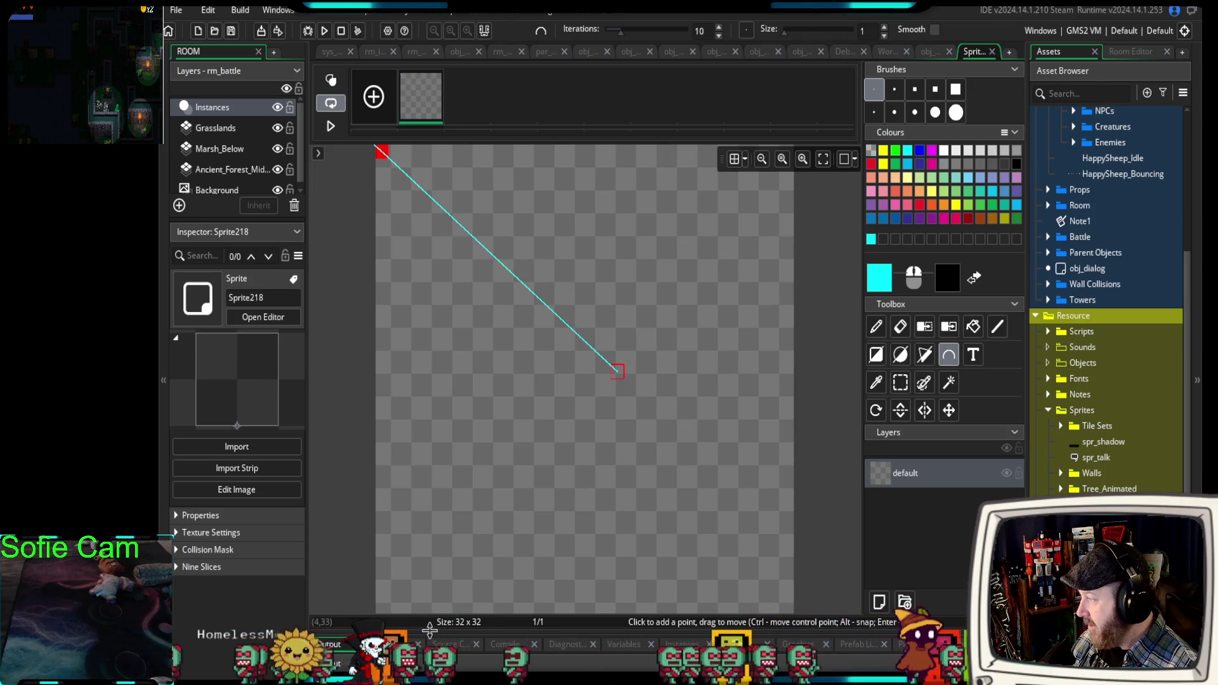
Draw a cyan curve down the canvas's left edge, reshape it, then discard the attempts.
{"action": "key", "text": "ctrl+z"}
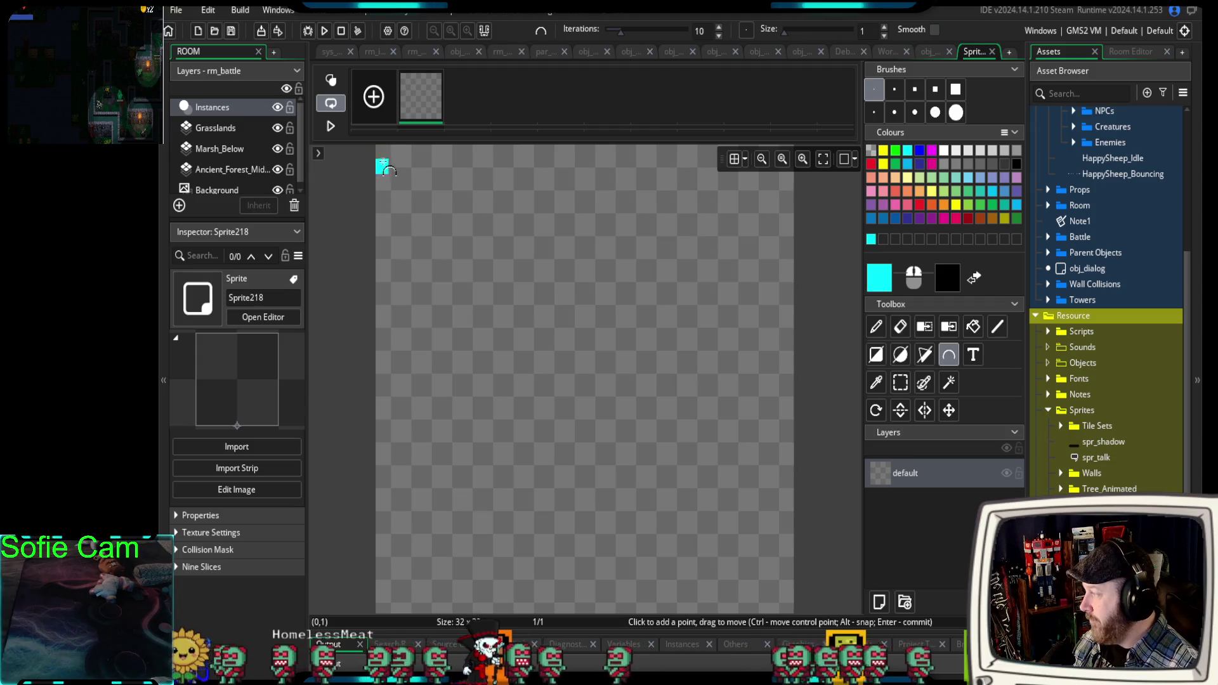
{"action": "left_click_drag", "start_coordinate": [383, 155], "coordinate": [383, 609]}
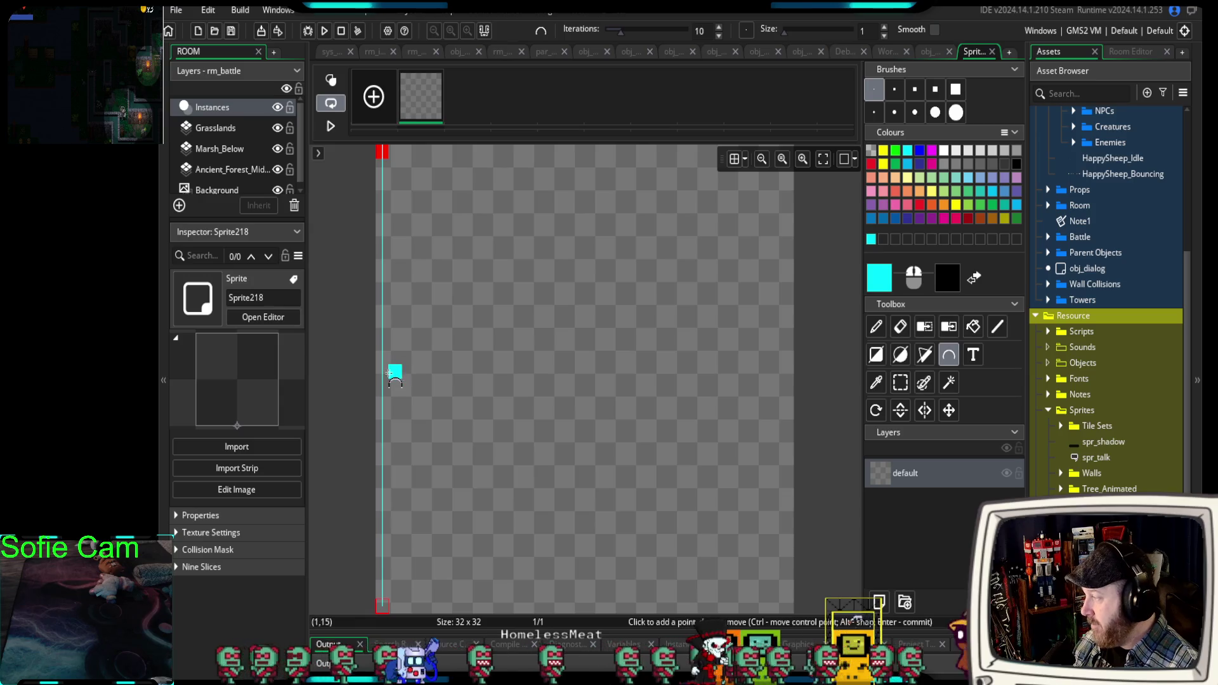
{"action": "mouse_move", "coordinate": [382, 386]}
{"action": "left_mouse_down"}
{"action": "mouse_move", "coordinate": [444, 374]}
{"action": "mouse_move", "coordinate": [593, 388]}
{"action": "left_mouse_up"}
{"action": "mouse_move", "coordinate": [552, 403]}
{"action": "left_mouse_down"}
{"action": "mouse_move", "coordinate": [336, 353]}
{"action": "mouse_move", "coordinate": [265, 443]}
{"action": "mouse_move", "coordinate": [261, 496]}
{"action": "left_mouse_up"}
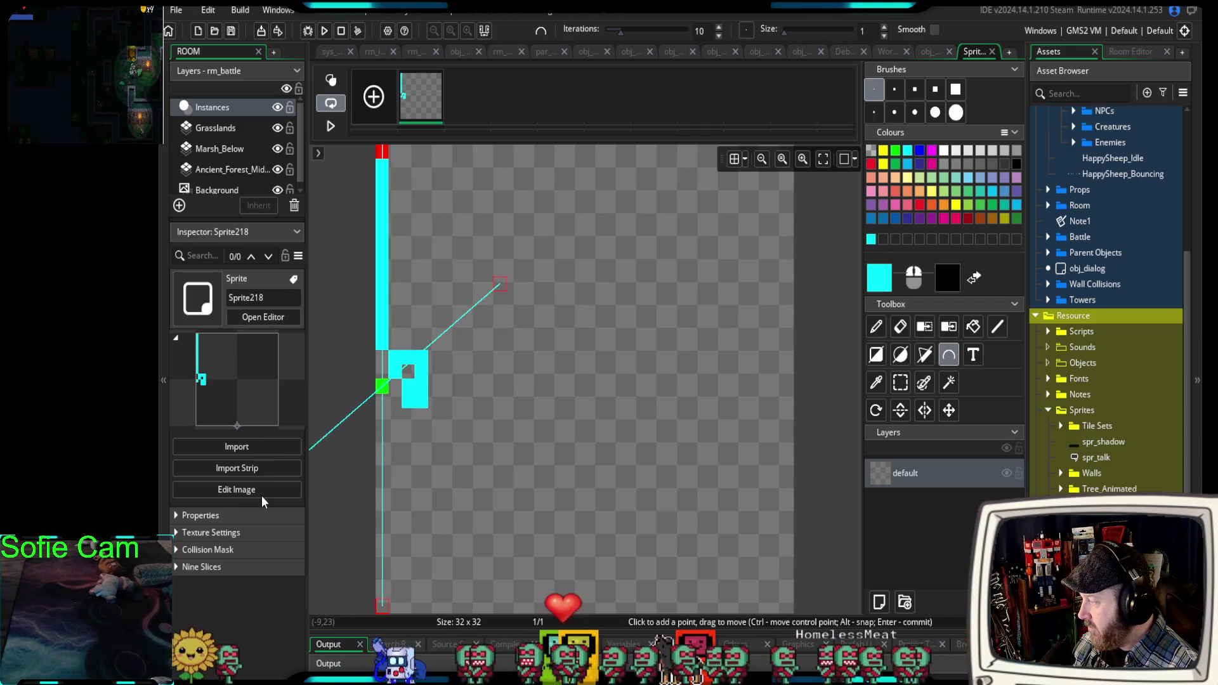
{"action": "key", "text": "Escape"}
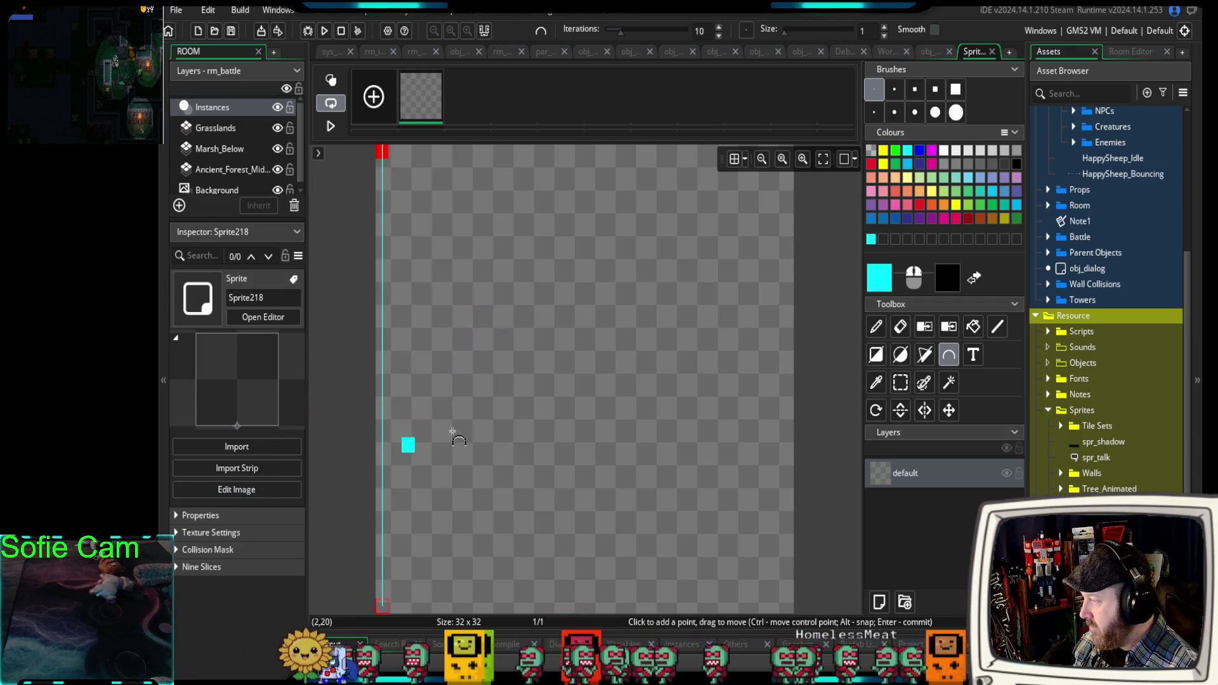
{"action": "left_click", "coordinate": [629, 386]}
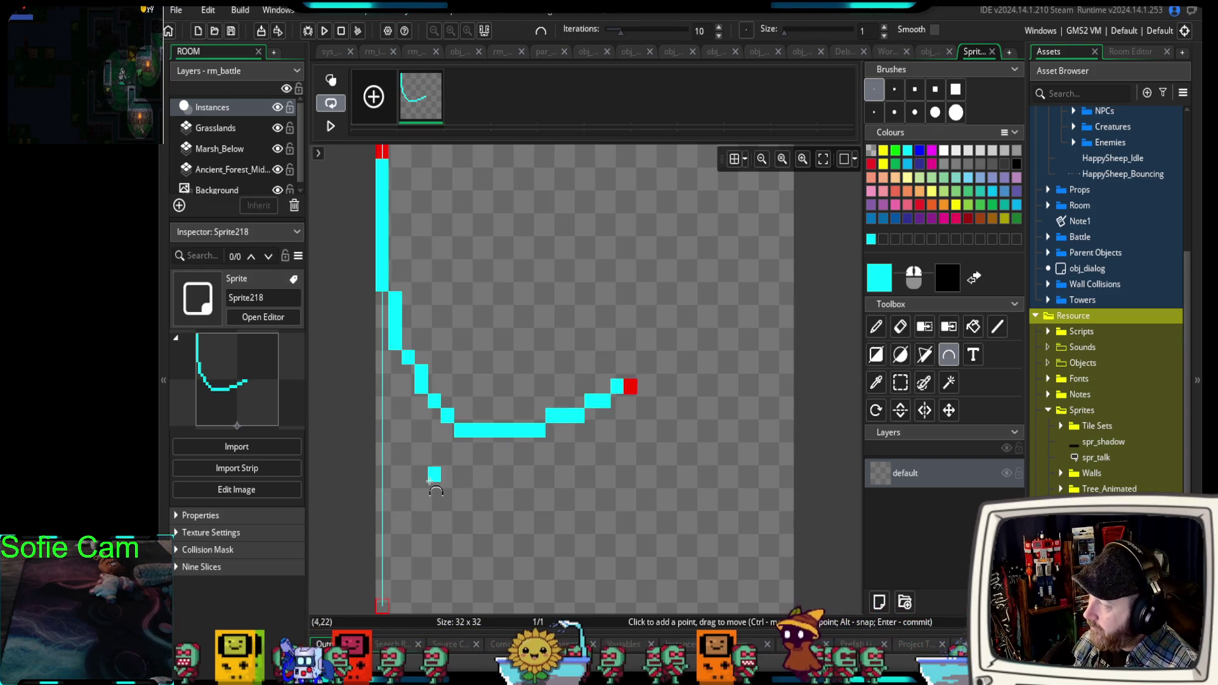
{"action": "key", "text": "Escape"}
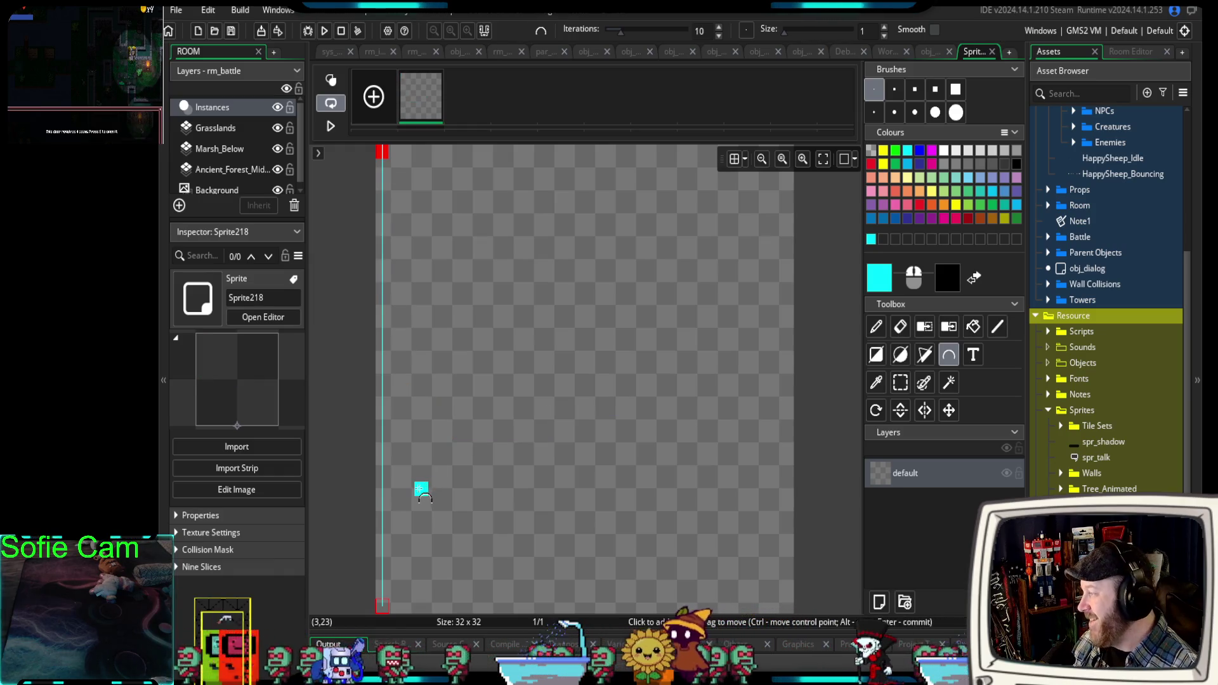
{"action": "key", "text": "Escape"}
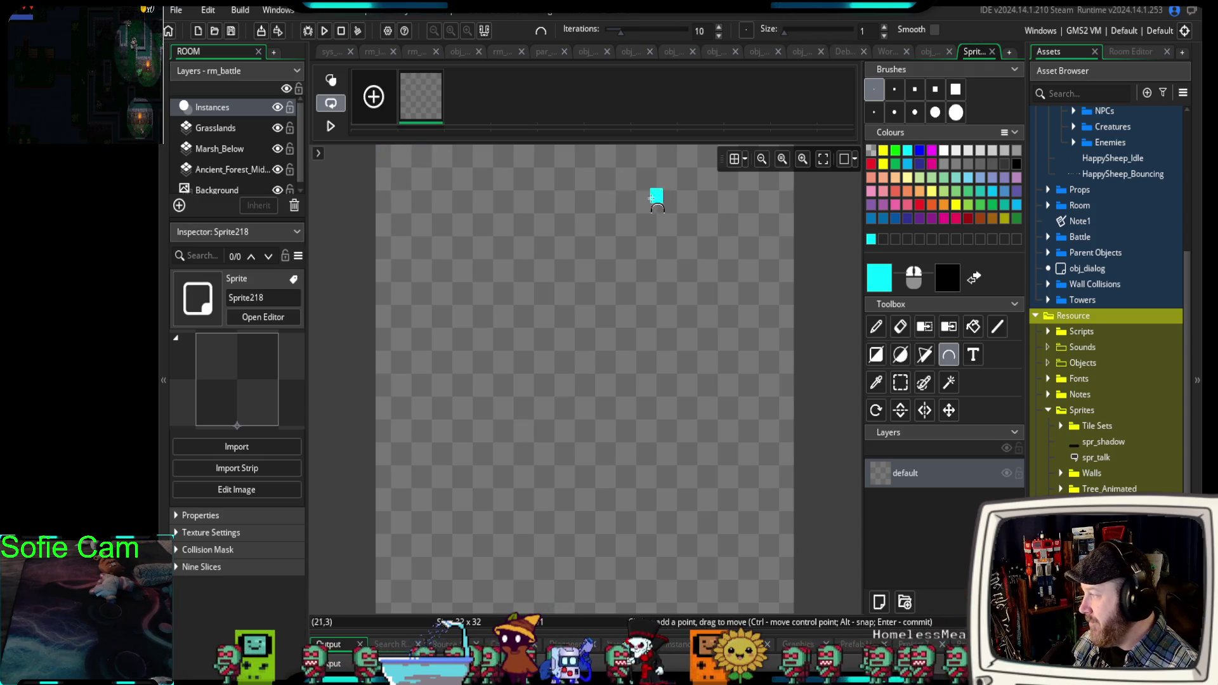
Draw a new bending curve near the canvas top, then undo it back to a blank canvas.
{"action": "mouse_move", "coordinate": [539, 211]}
{"action": "left_mouse_down"}
{"action": "mouse_move", "coordinate": [553, 357]}
{"action": "mouse_move", "coordinate": [576, 239]}
{"action": "mouse_move", "coordinate": [617, 326]}
{"action": "mouse_move", "coordinate": [696, 387]}
{"action": "mouse_move", "coordinate": [538, 489]}
{"action": "mouse_move", "coordinate": [540, 502]}
{"action": "mouse_move", "coordinate": [551, 493]}
{"action": "mouse_move", "coordinate": [538, 503]}
{"action": "mouse_move", "coordinate": [630, 476]}
{"action": "mouse_move", "coordinate": [539, 503]}
{"action": "mouse_move", "coordinate": [682, 427]}
{"action": "mouse_move", "coordinate": [695, 266]}
{"action": "mouse_move", "coordinate": [538, 340]}
{"action": "mouse_move", "coordinate": [485, 402]}
{"action": "mouse_move", "coordinate": [511, 402]}
{"action": "mouse_move", "coordinate": [500, 459]}
{"action": "left_mouse_up"}
{"action": "mouse_move", "coordinate": [541, 356]}
{"action": "left_mouse_down"}
{"action": "mouse_move", "coordinate": [512, 326]}
{"action": "mouse_move", "coordinate": [605, 360]}
{"action": "mouse_move", "coordinate": [671, 435]}
{"action": "mouse_move", "coordinate": [353, 206]}
{"action": "mouse_move", "coordinate": [535, 163]}
{"action": "mouse_move", "coordinate": [260, 356]}
{"action": "mouse_move", "coordinate": [288, 456]}
{"action": "left_mouse_up"}
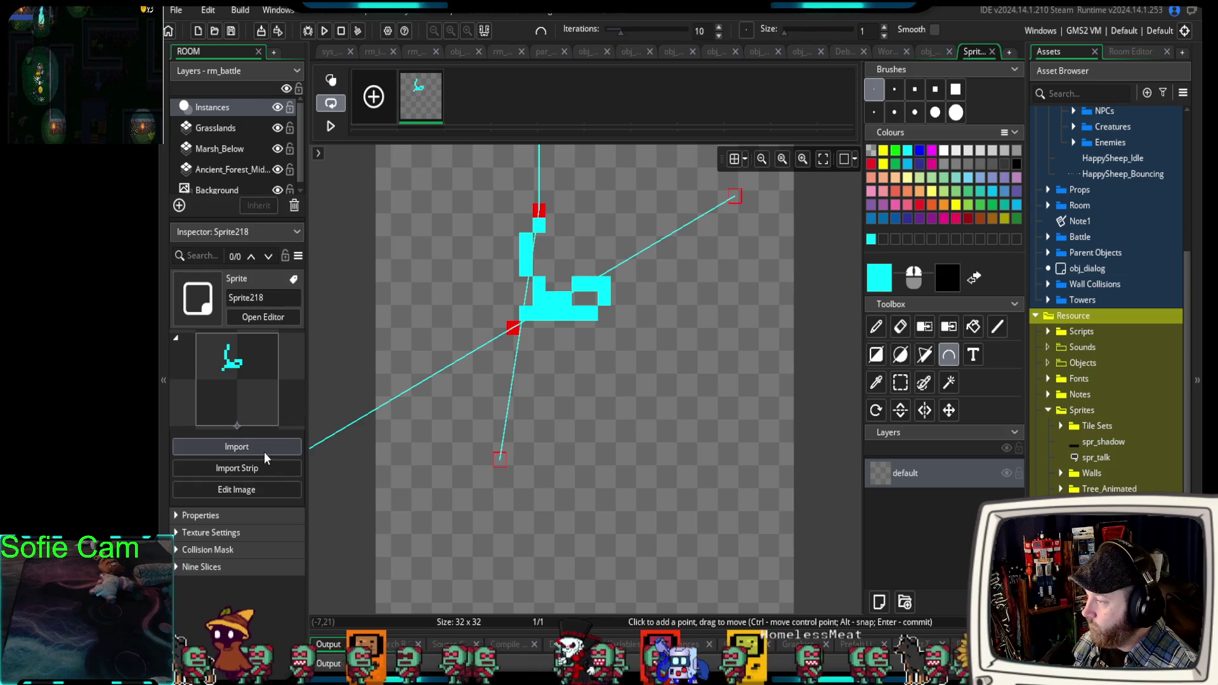
{"action": "key", "text": "ctrl+z"}
{"action": "key", "text": "ctrl+z"}
{"action": "key", "text": "ctrl+z"}
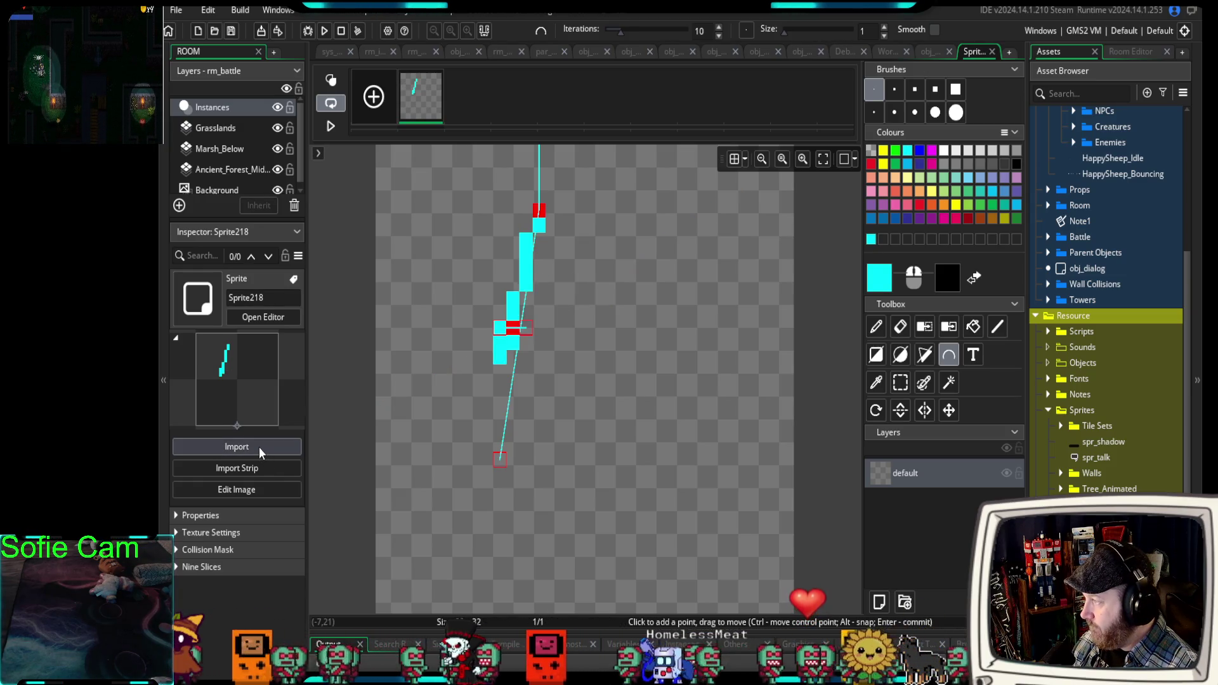
{"action": "key", "text": "ctrl+z"}
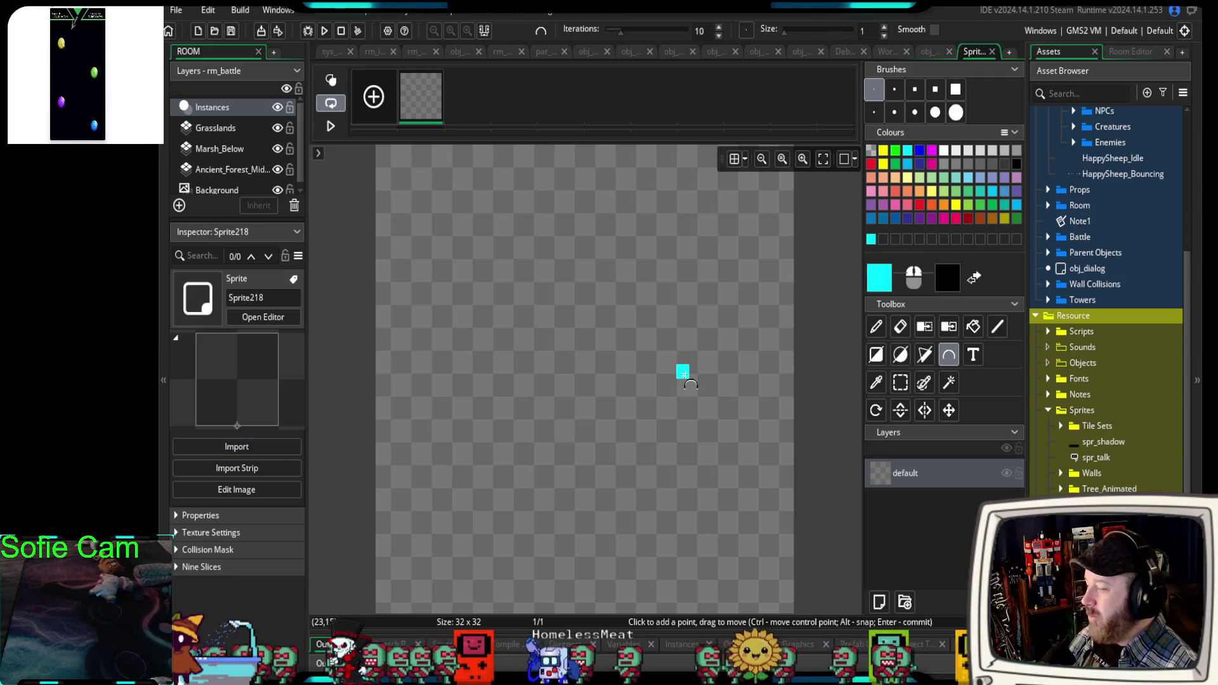
{"action": "left_click", "coordinate": [896, 357]}
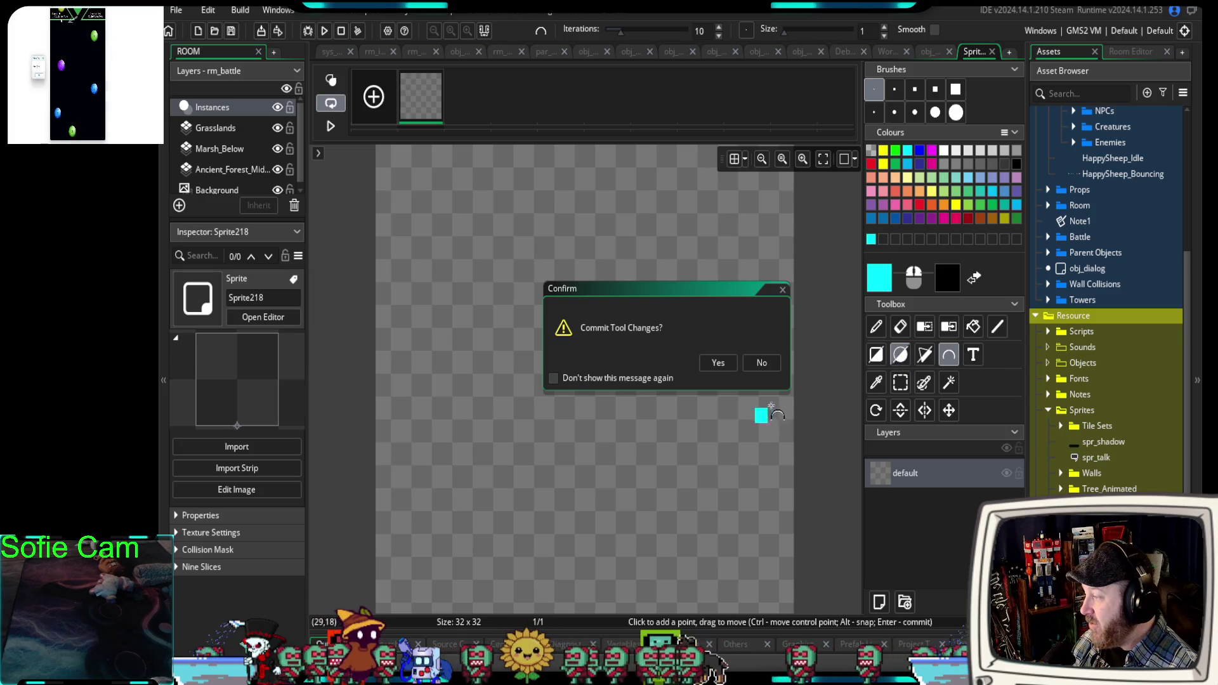
Commit the tool changes, draw a cyan ellipse filling the 32×32 canvas, and nudge it right.
{"action": "left_click", "coordinate": [782, 289]}
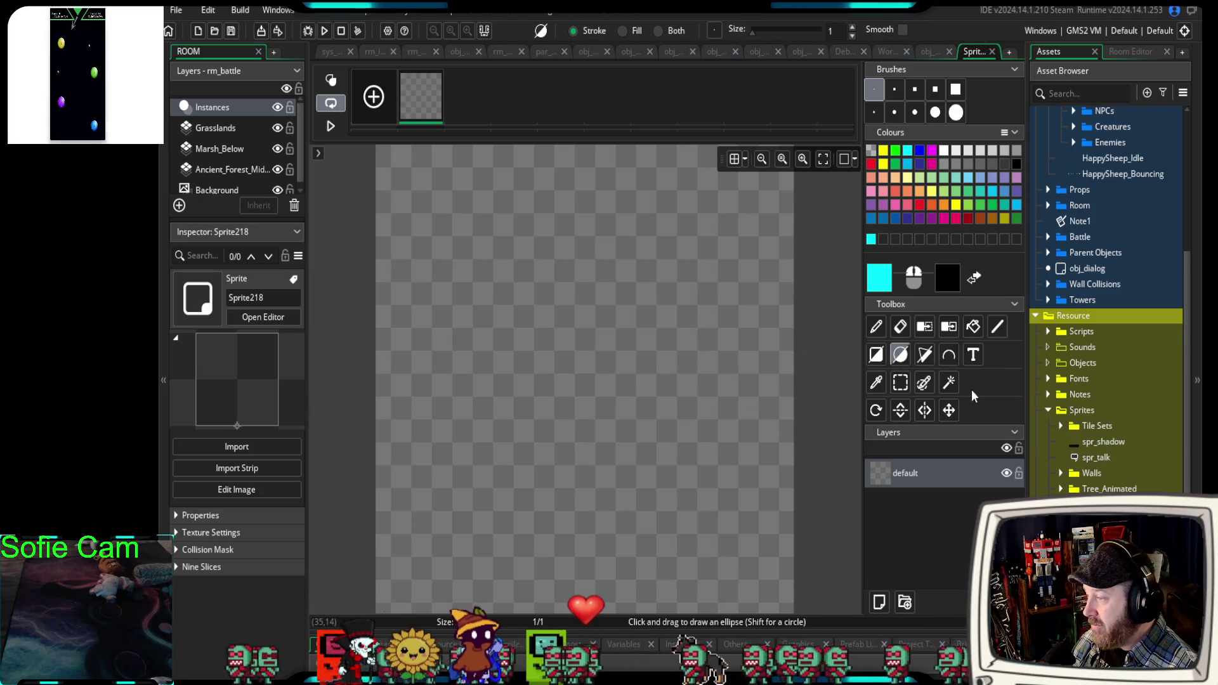
{"action": "scroll", "coordinate": [642, 399], "scroll_direction": "down", "scroll_amount": 1}
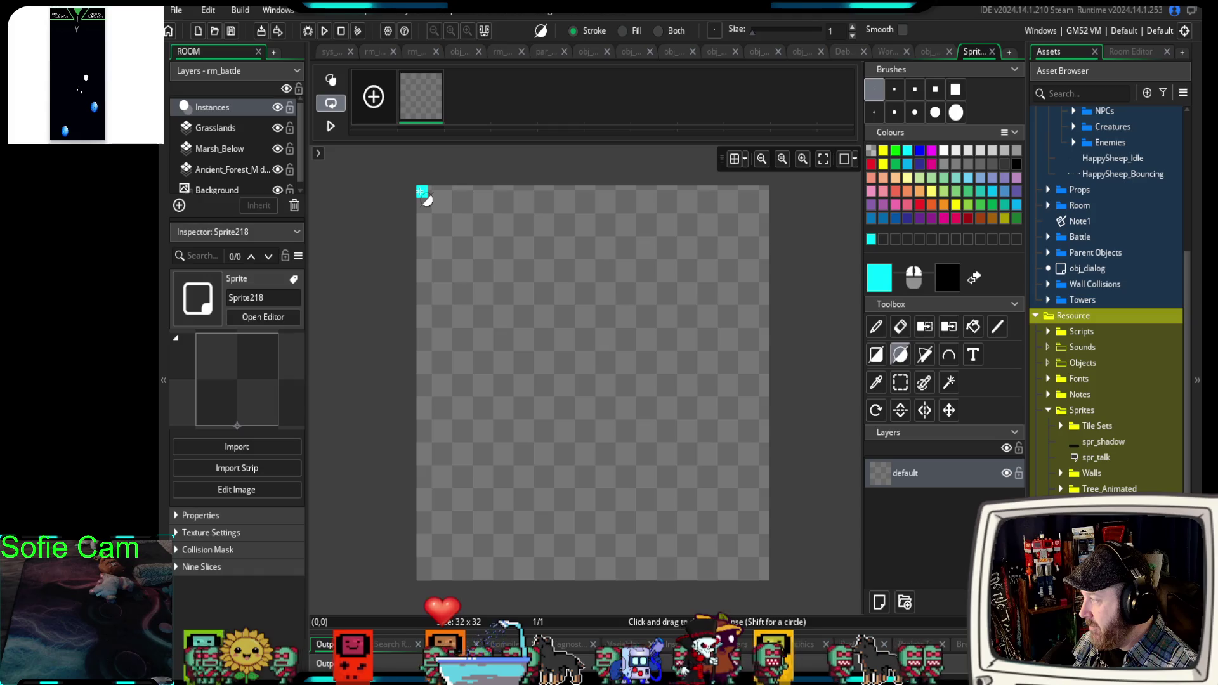
{"action": "mouse_move", "coordinate": [422, 191]}
{"action": "left_mouse_down"}
{"action": "mouse_move", "coordinate": [501, 275]}
{"action": "mouse_move", "coordinate": [603, 465]}
{"action": "mouse_move", "coordinate": [682, 551]}
{"action": "mouse_move", "coordinate": [723, 574]}
{"action": "left_mouse_up"}
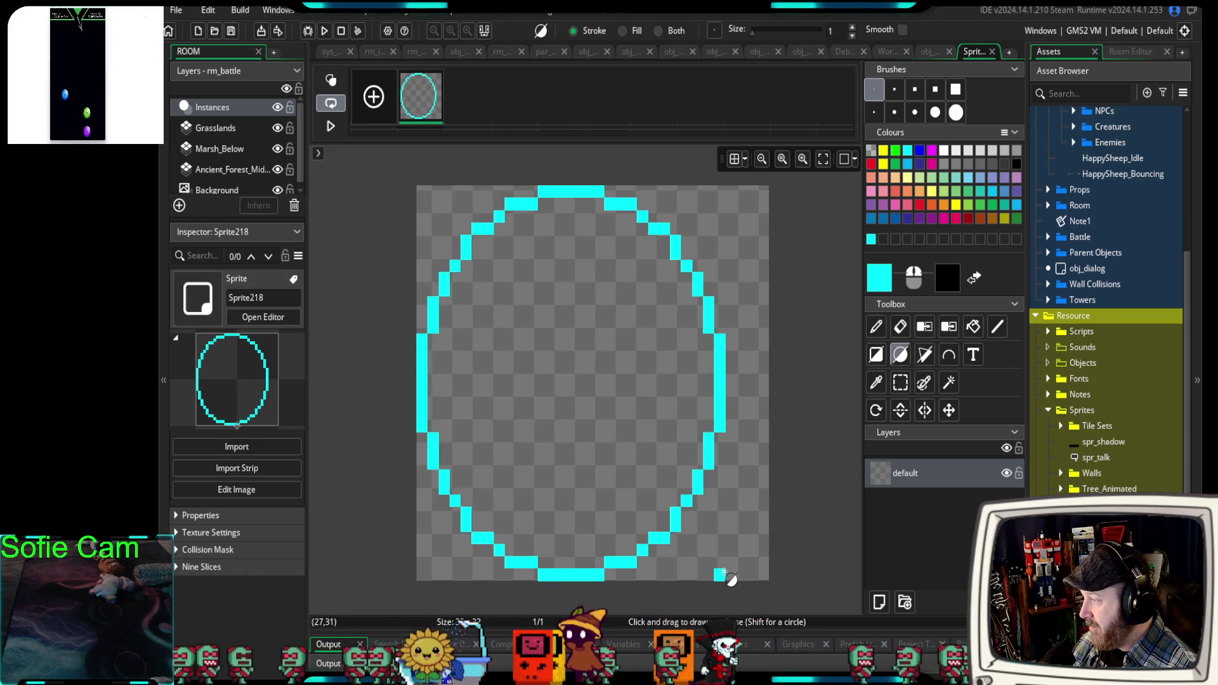
{"action": "left_click", "coordinate": [946, 411]}
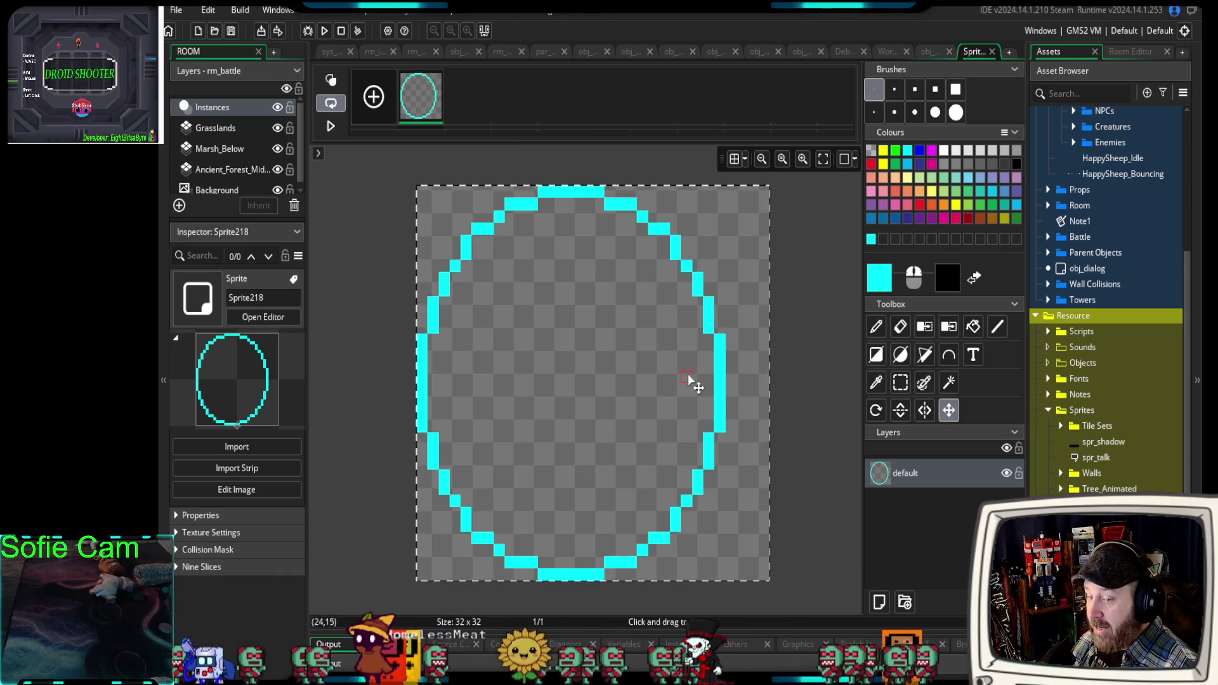
{"action": "mouse_move", "coordinate": [644, 378]}
{"action": "left_mouse_down"}
{"action": "mouse_move", "coordinate": [462, 383]}
{"action": "mouse_move", "coordinate": [664, 380]}
{"action": "left_mouse_up"}
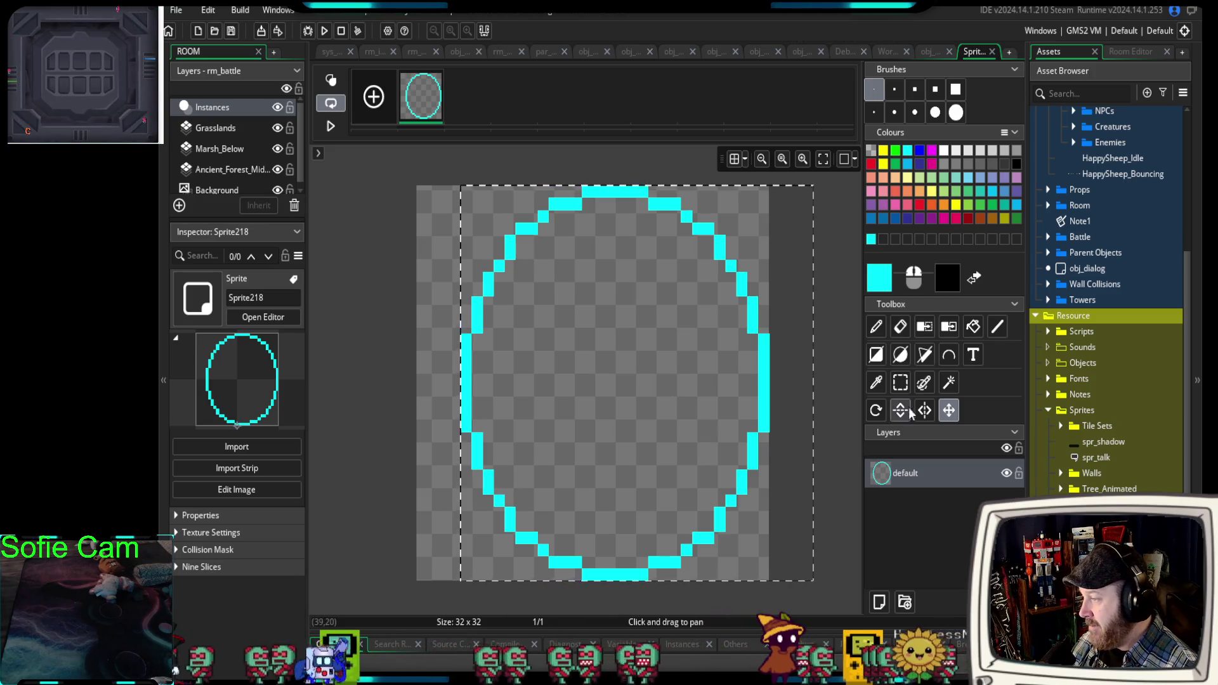
Select the left half of the cyan ellipse and delete it.
{"action": "left_click", "coordinate": [902, 383]}
{"action": "left_click", "coordinate": [562, 227]}
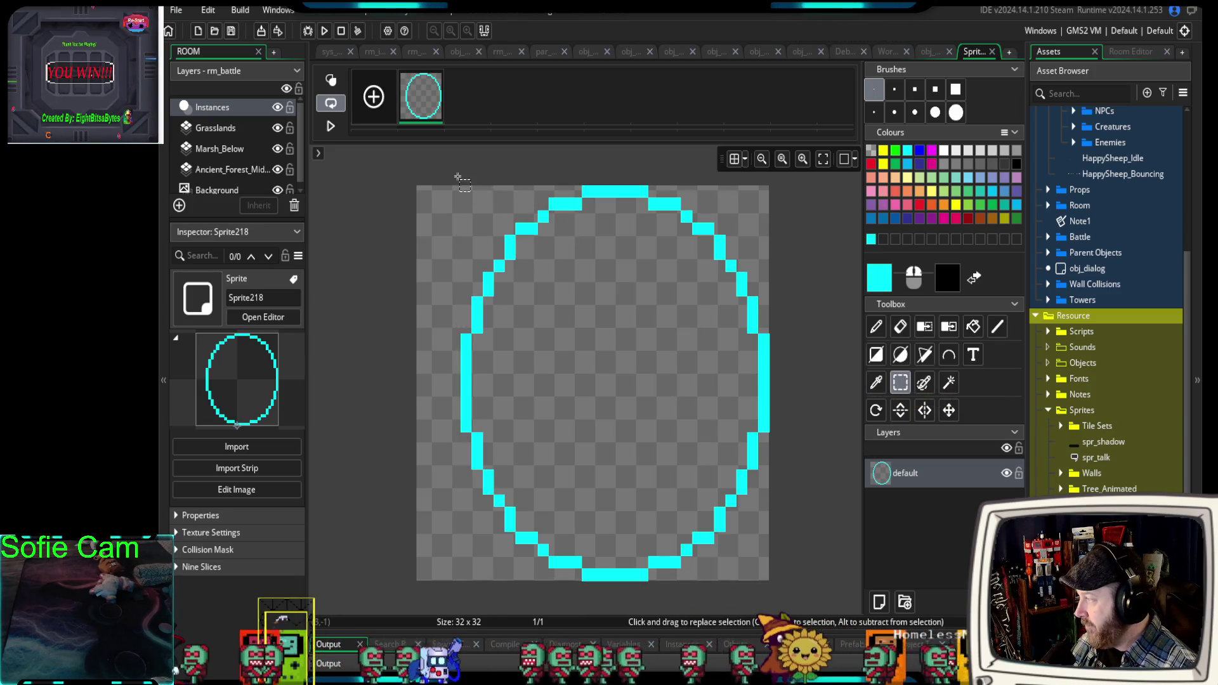
{"action": "left_click_drag", "start_coordinate": [395, 163], "coordinate": [614, 592]}
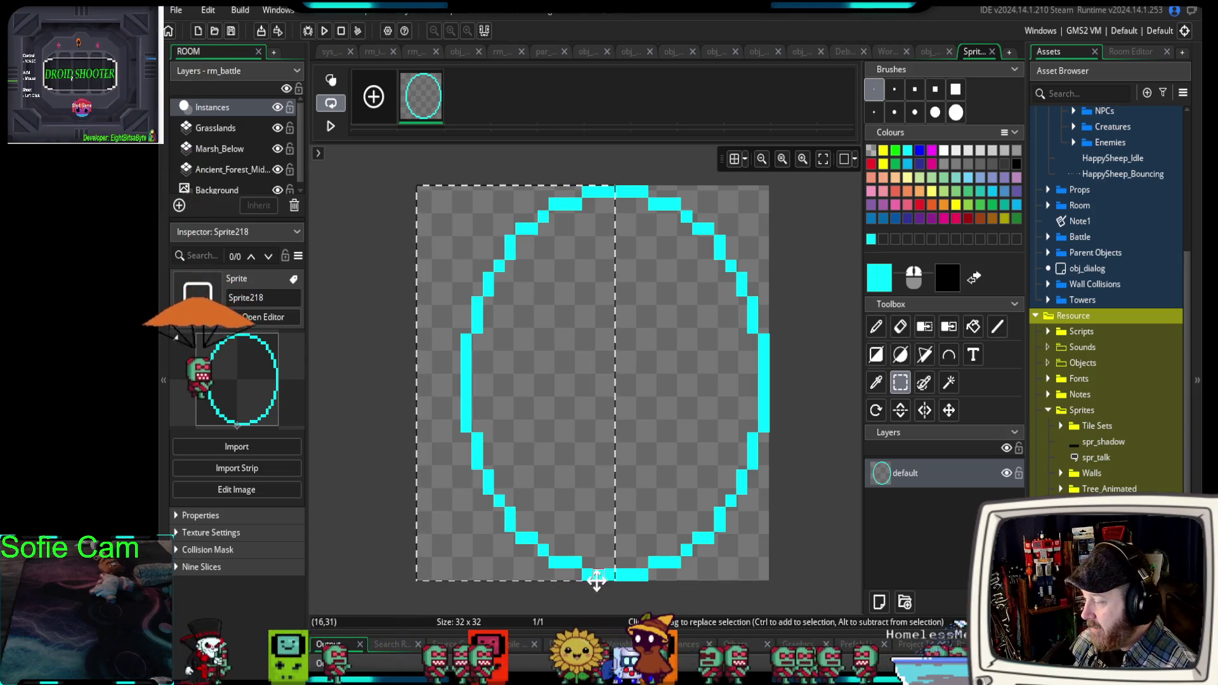
{"action": "key", "text": "Delete"}
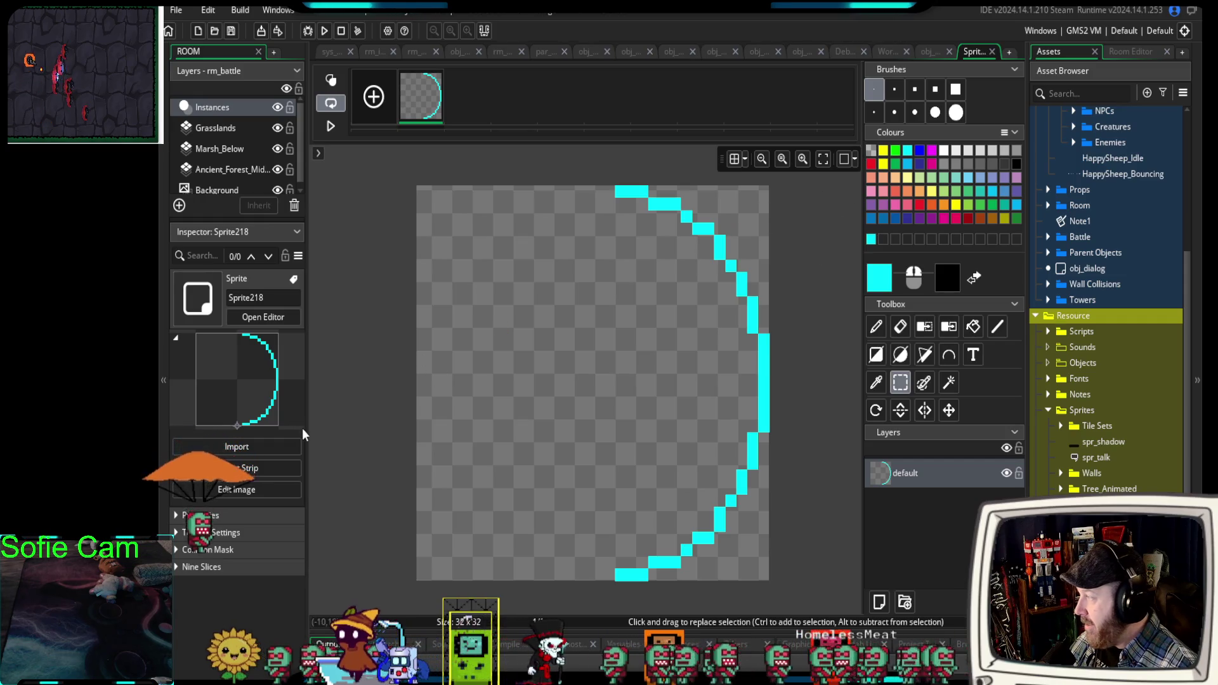
Set the sprite's origin to Middle Centre (16, 16) in Properties.
{"action": "left_click", "coordinate": [197, 515]}
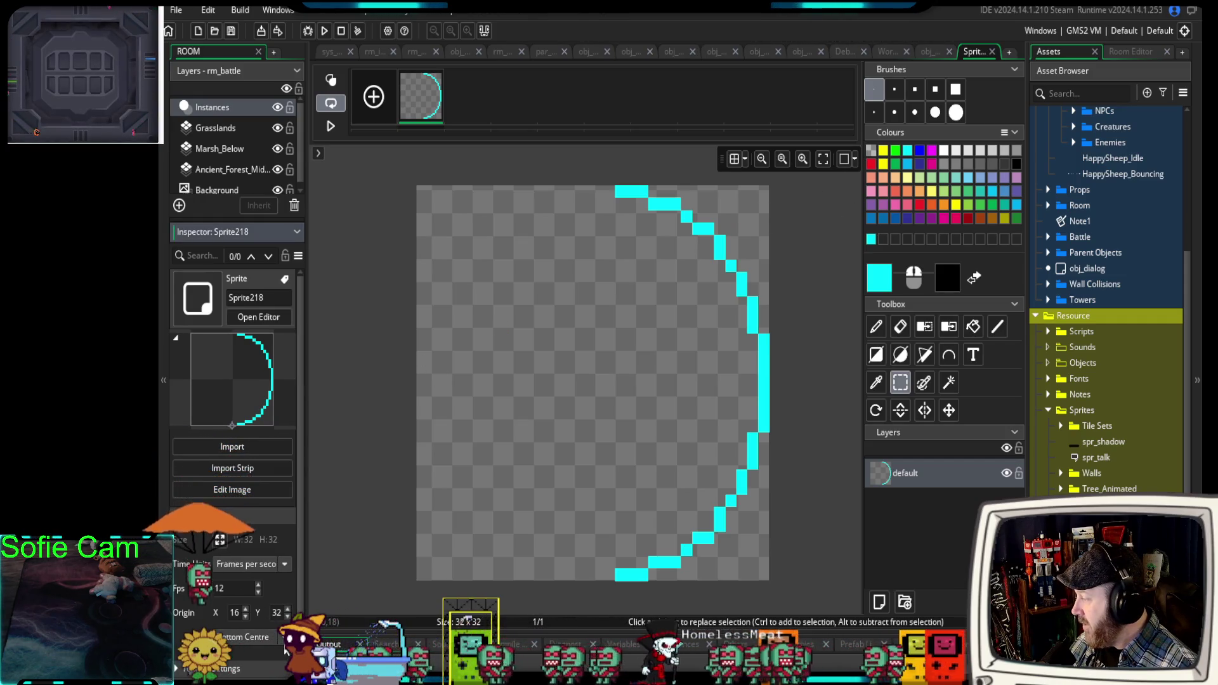
{"action": "left_click", "coordinate": [267, 612]}
{"action": "left_click", "coordinate": [241, 566]}
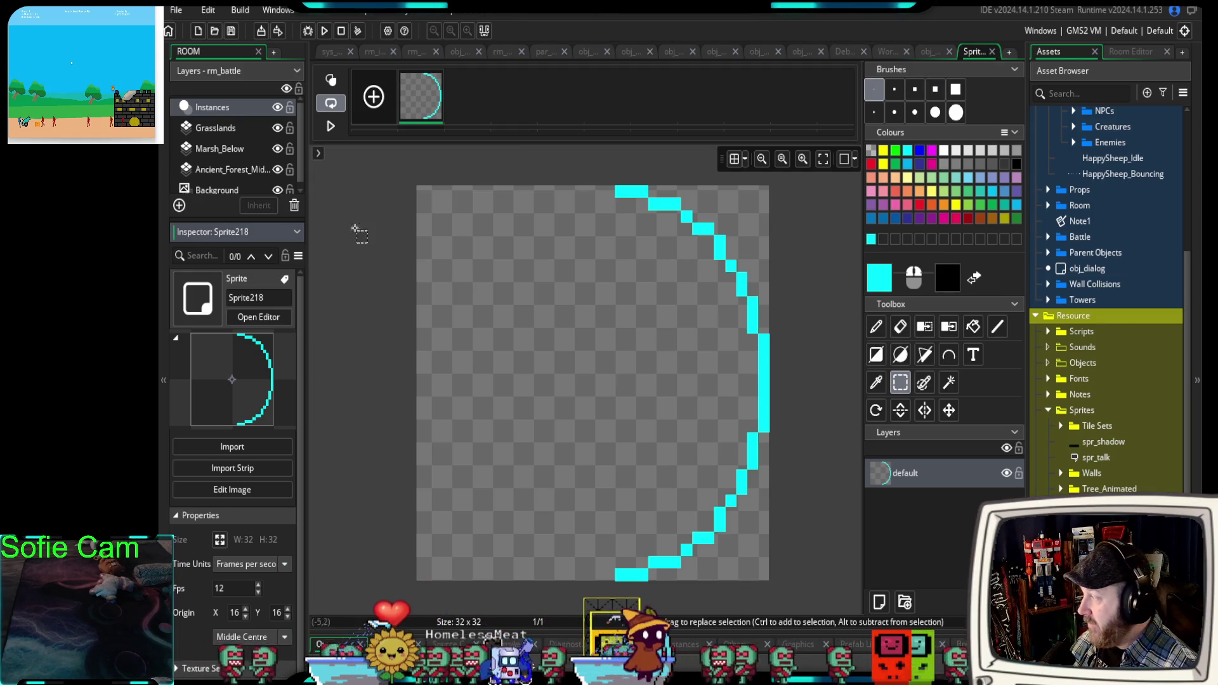
Name the sprite spr_shield, close its image editor, and return to obj_battle_player's code.
{"action": "type", "text": "sp"}
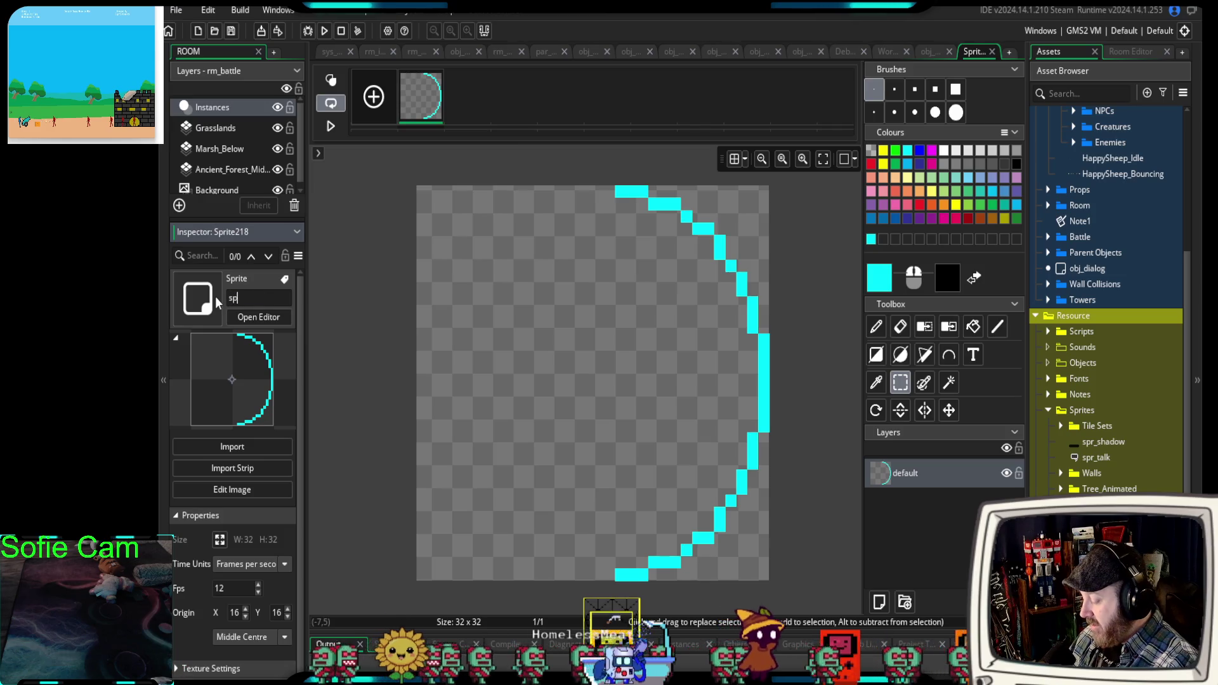
{"action": "type", "text": "r_shielf"}
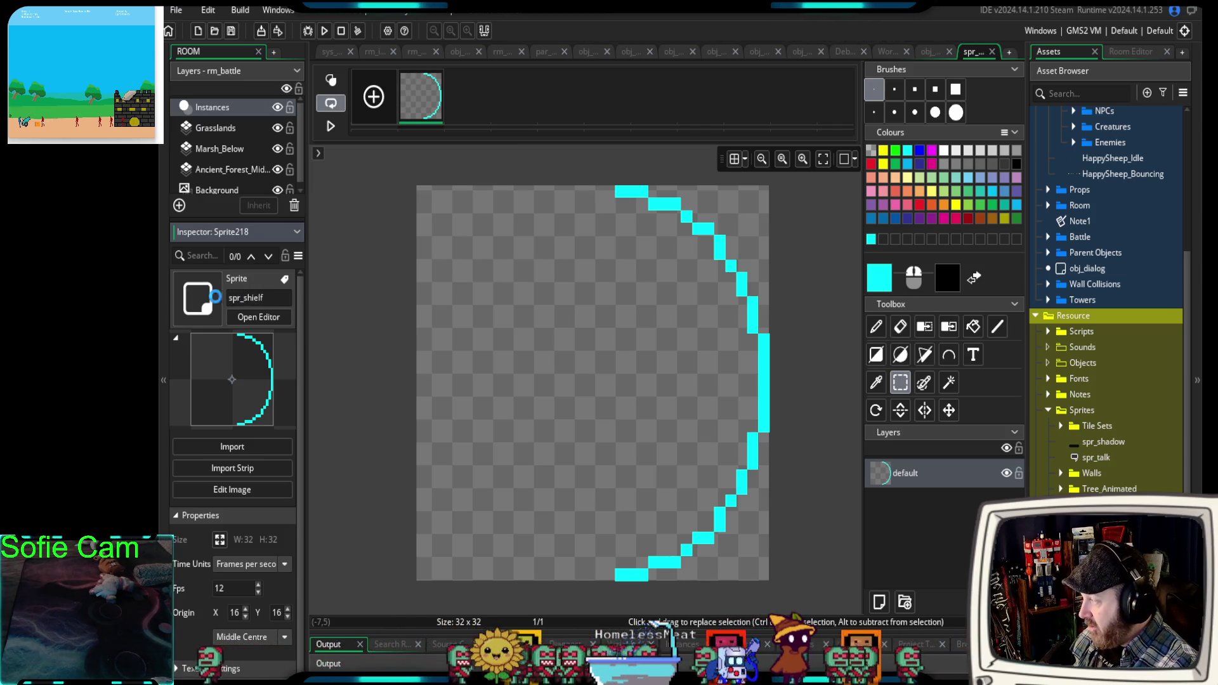
{"action": "key", "text": "BackSpace"}
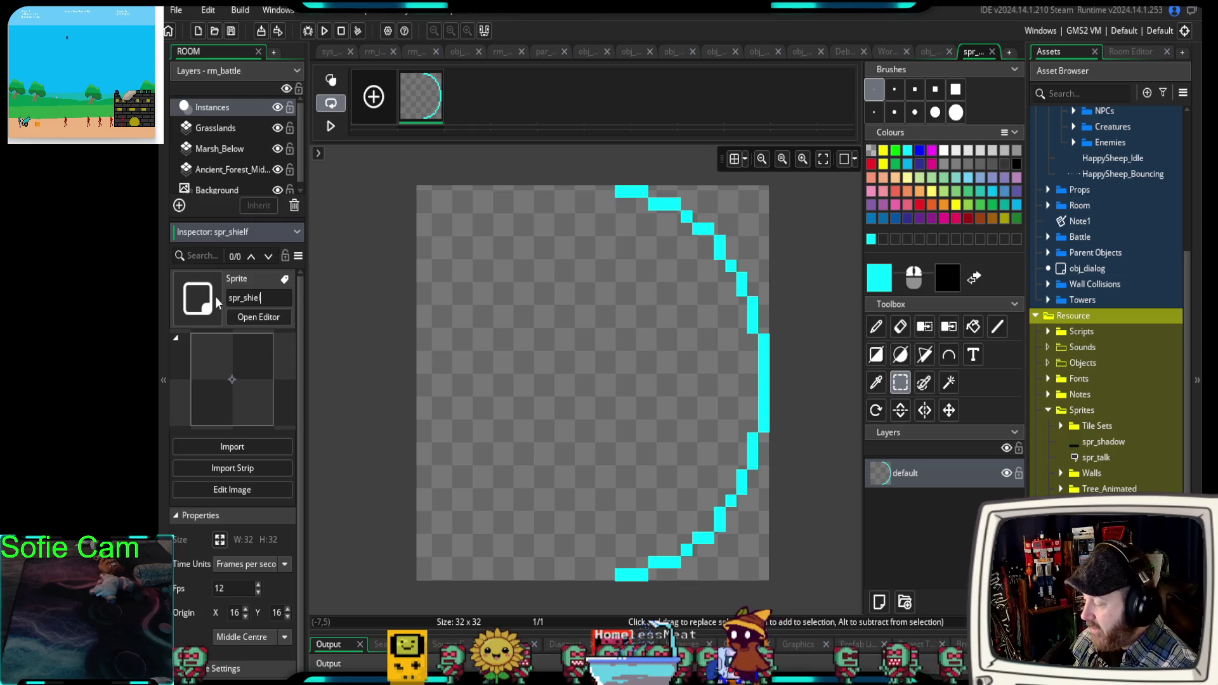
{"action": "left_click", "coordinate": [349, 291]}
{"action": "left_click", "coordinate": [992, 52]}
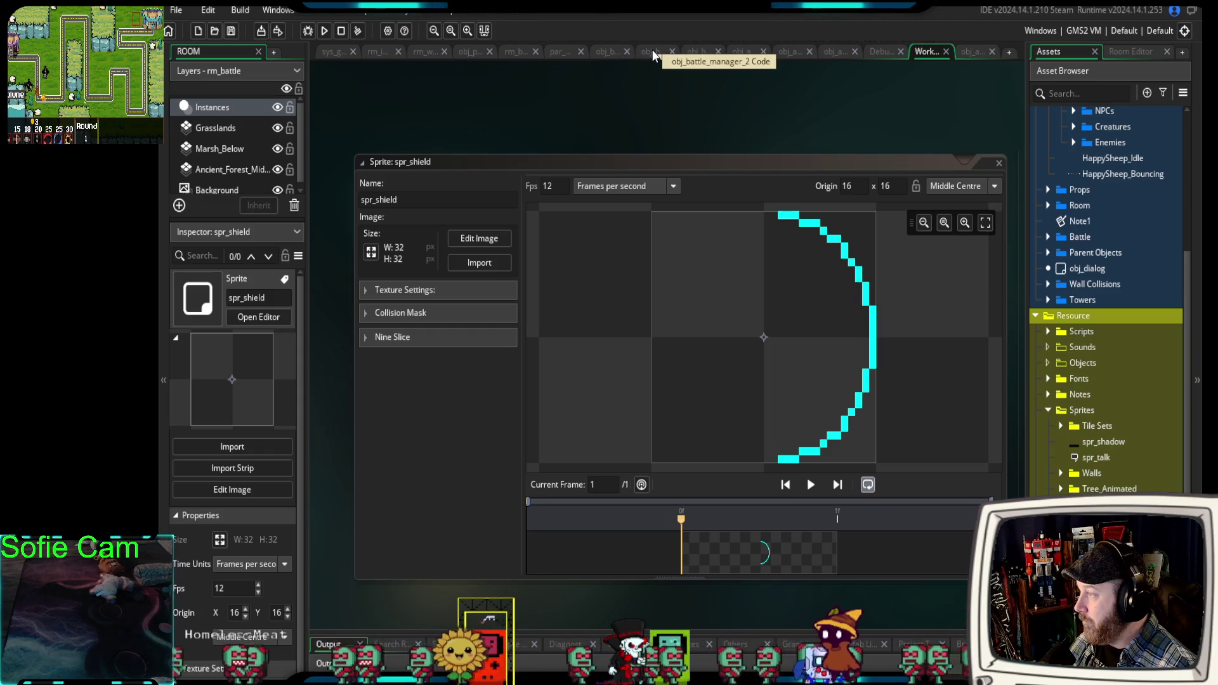
{"action": "left_click", "coordinate": [604, 51]}
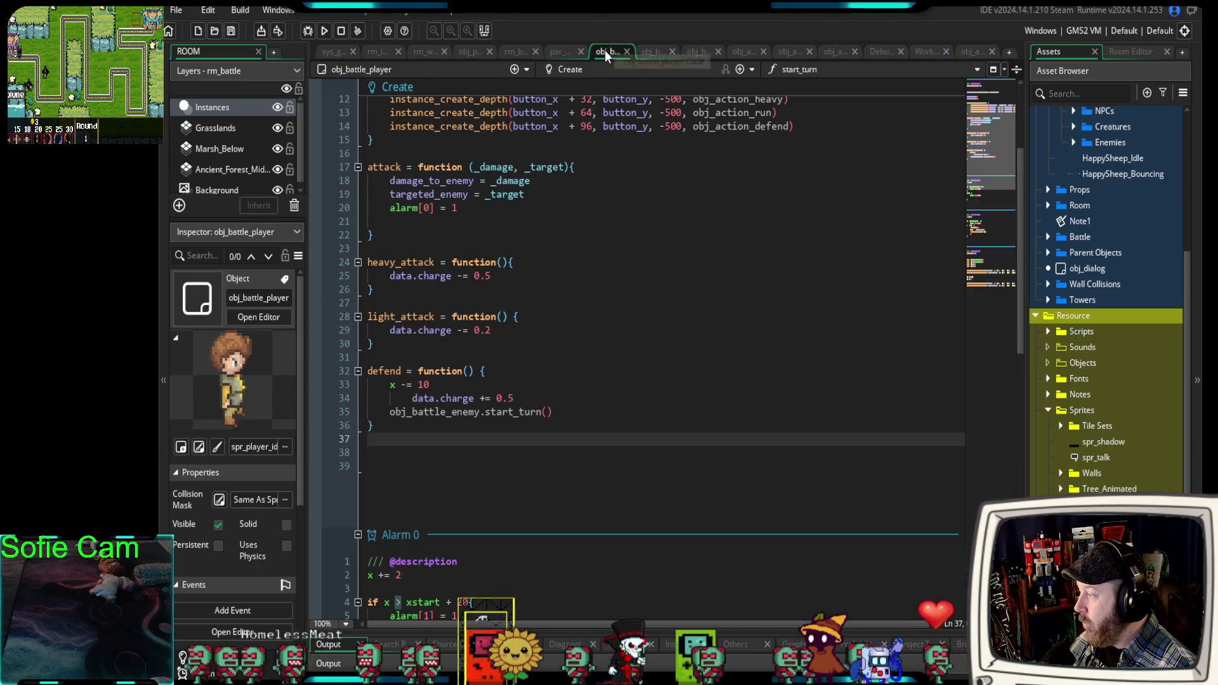
Add a blank first line in defend and insert draw_sprite from autocomplete.
{"action": "left_click", "coordinate": [571, 410]}
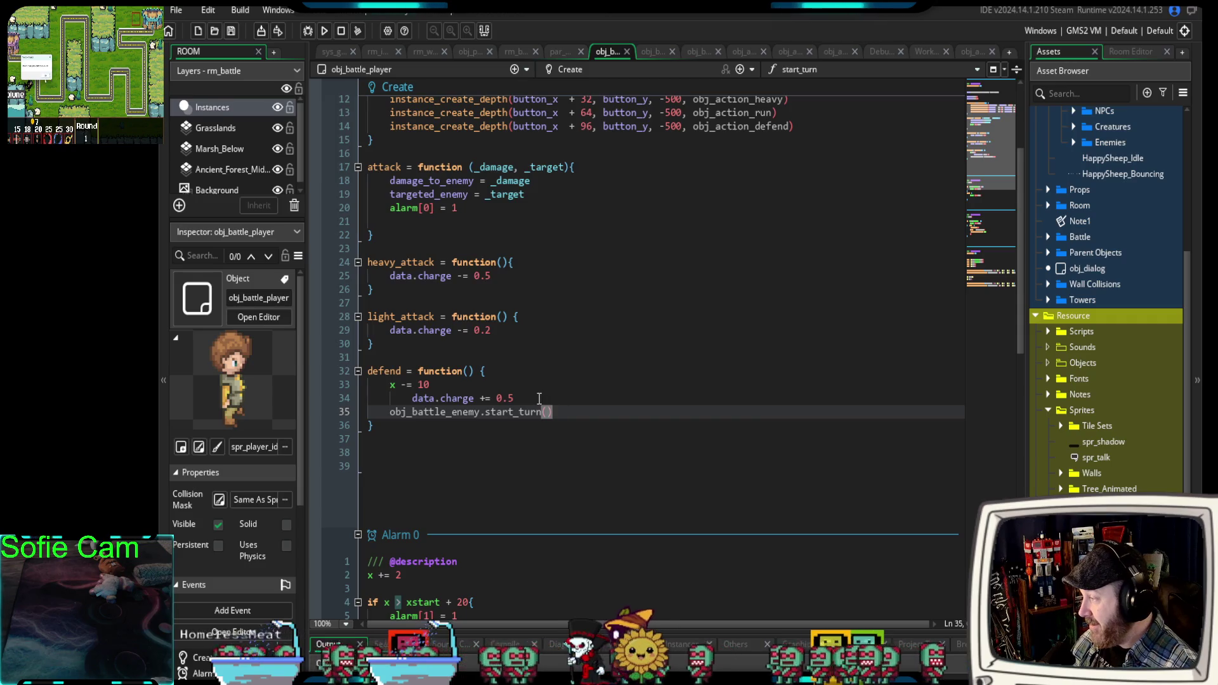
{"action": "left_click", "coordinate": [494, 385]}
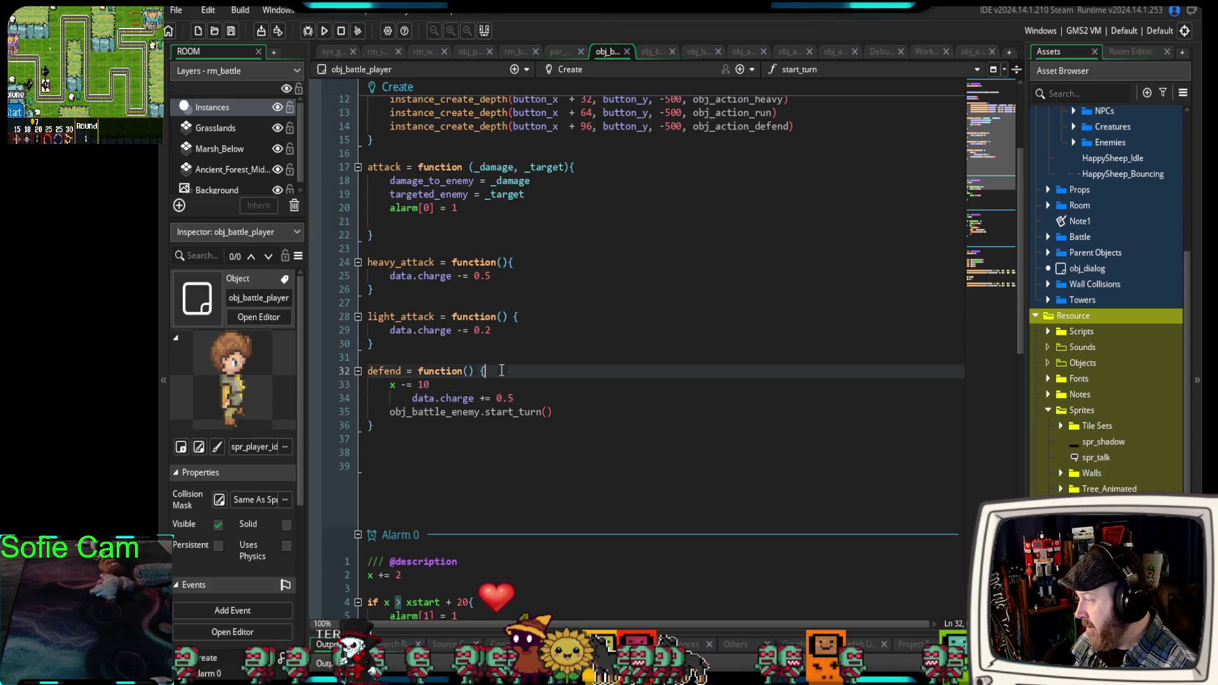
{"action": "key", "text": "Return"}
{"action": "key", "text": "Up"}
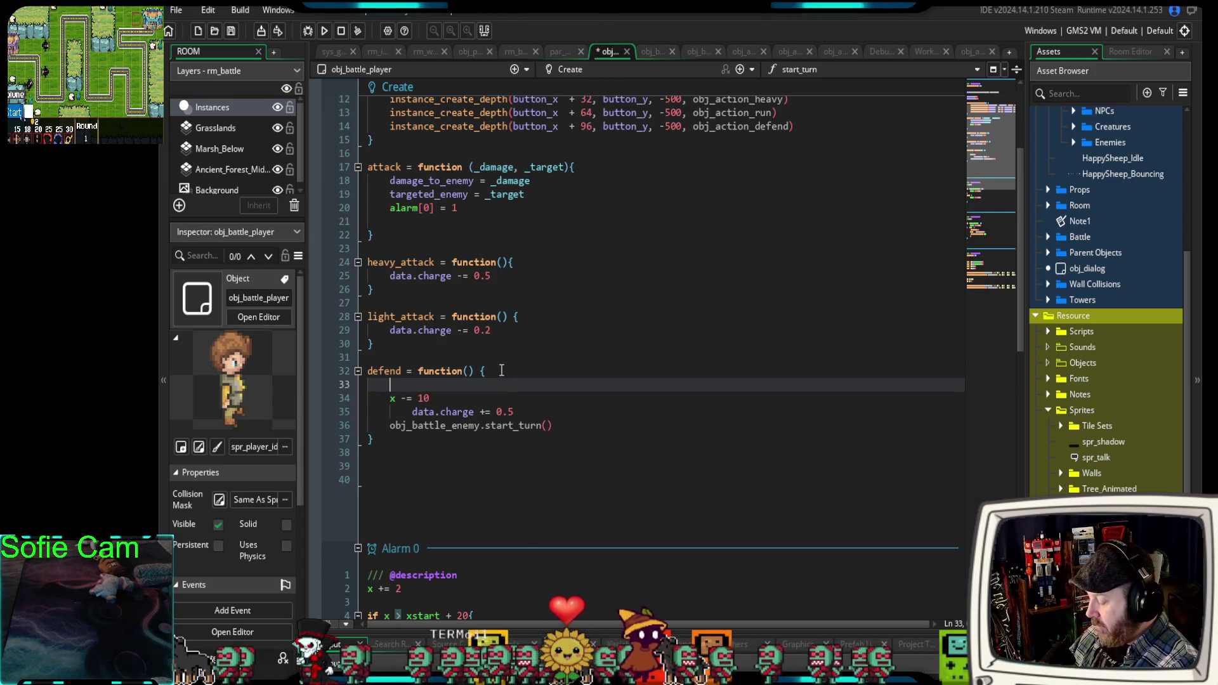
{"action": "type", "text": "d"}
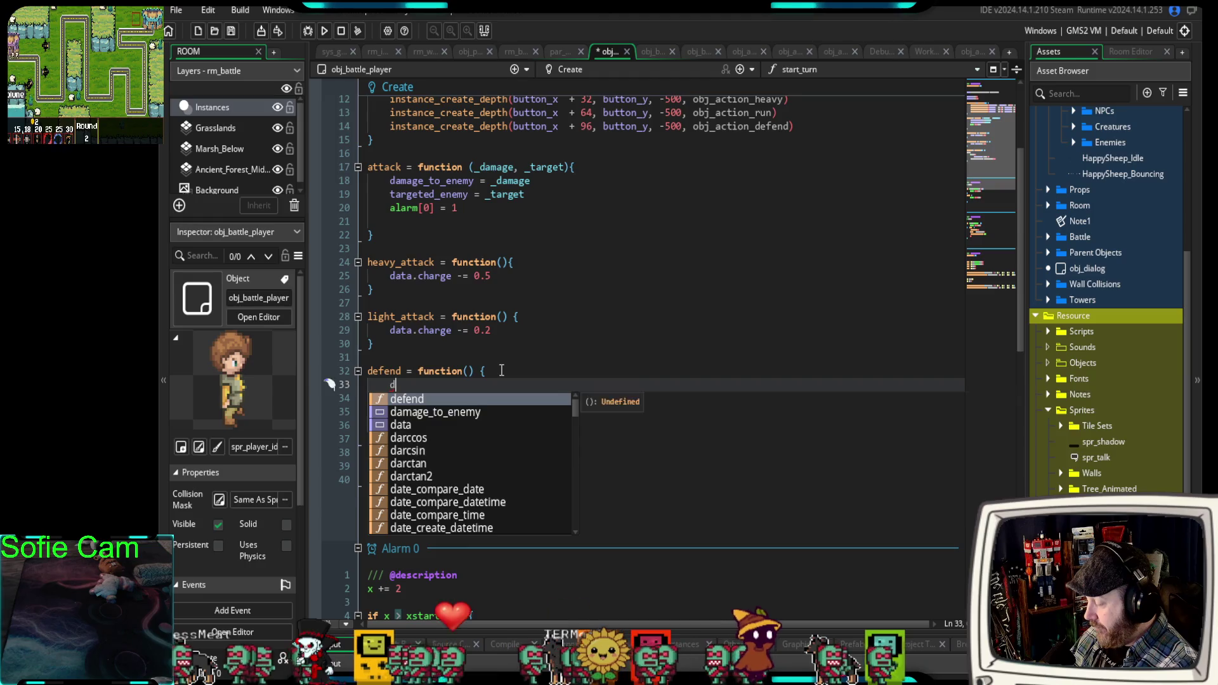
{"action": "type", "text": "raw_s"}
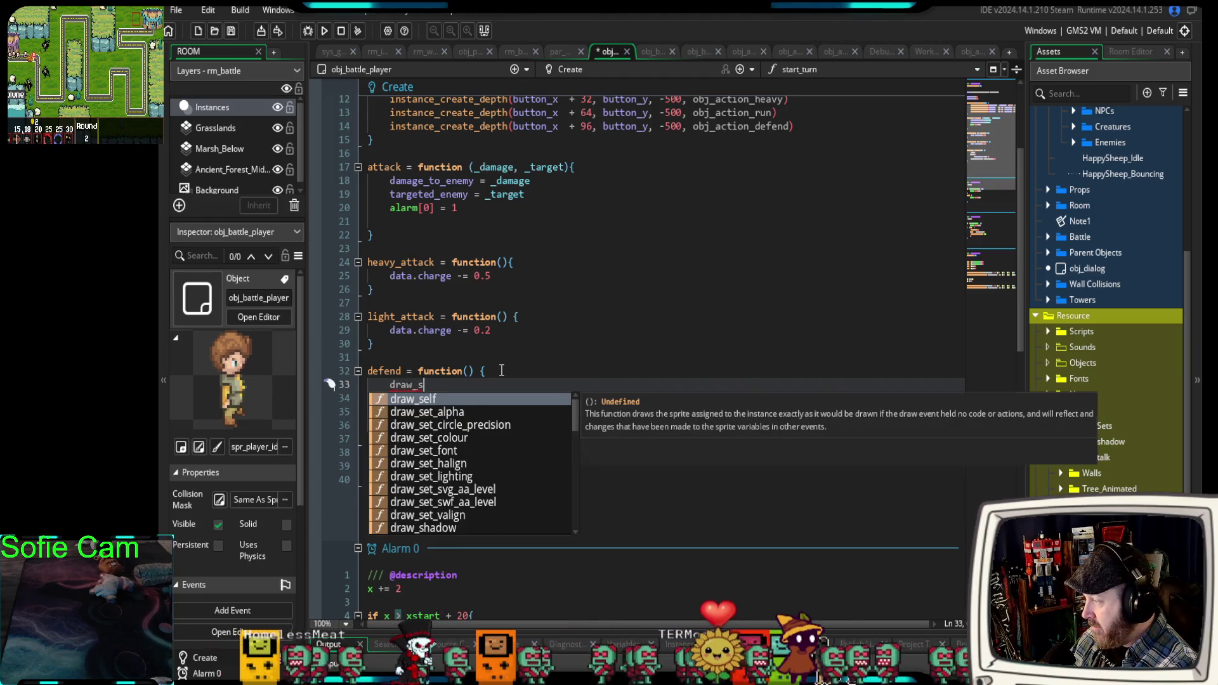
{"action": "type", "text": "et"}
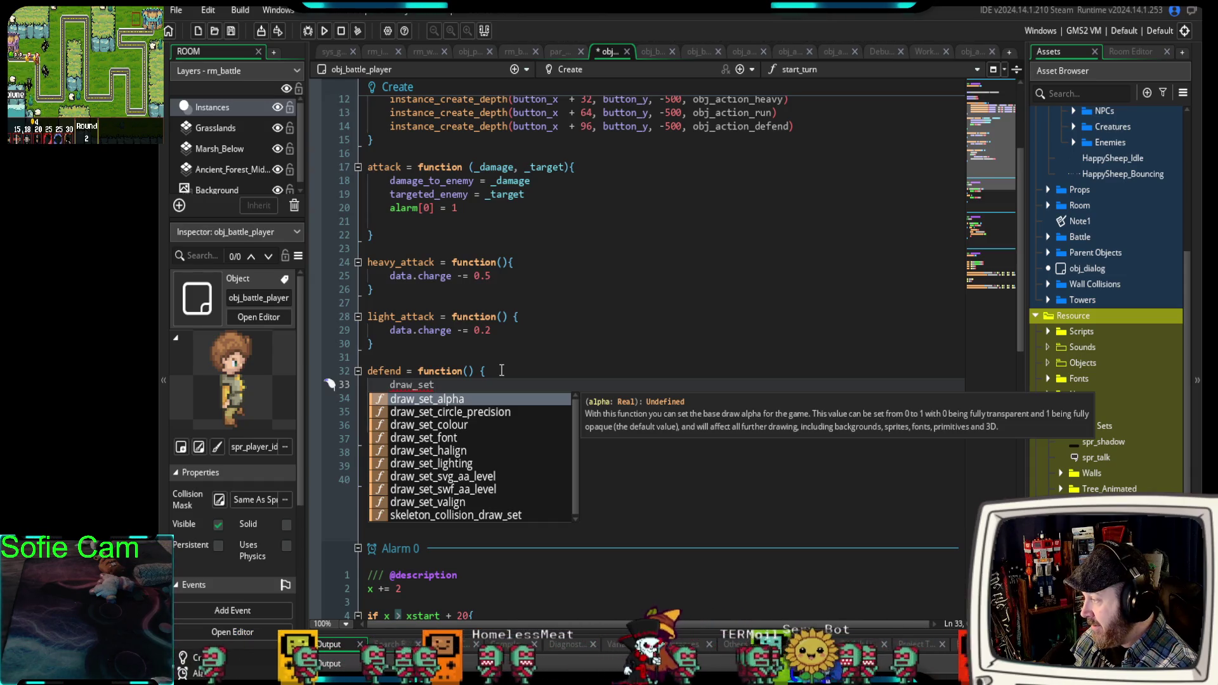
{"action": "key", "text": "BackSpace"}
{"action": "key", "text": "BackSpace"}
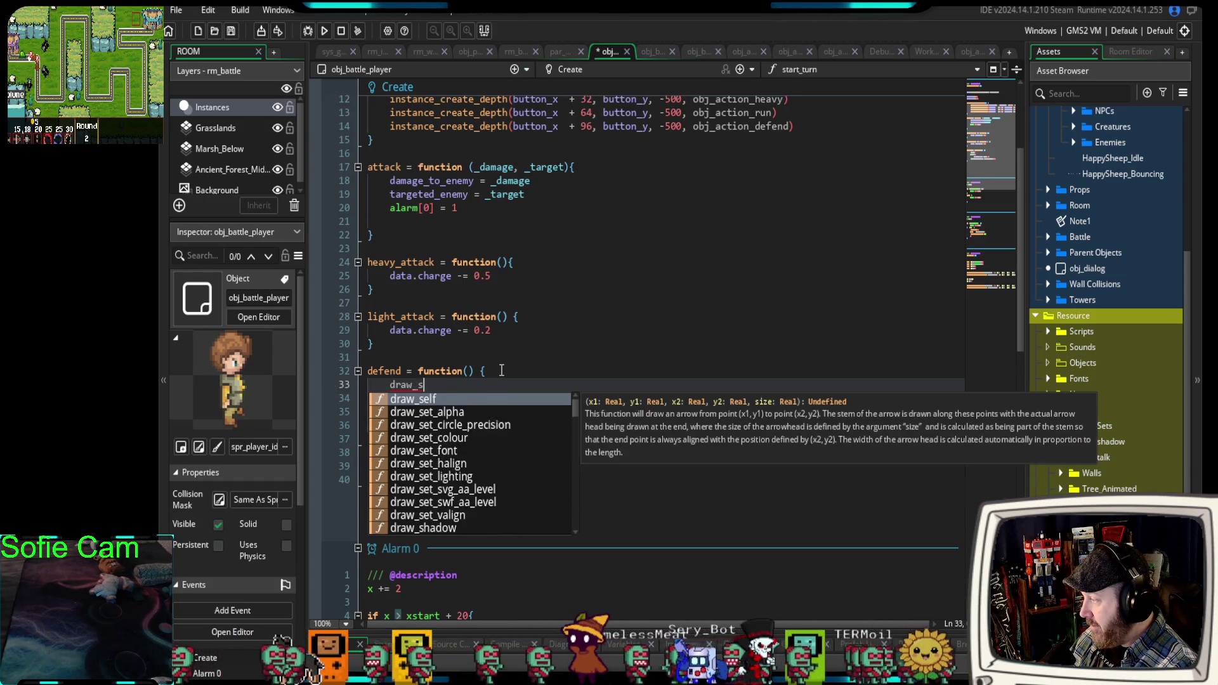
{"action": "type", "text": "p"}
{"action": "key", "text": "Return"}
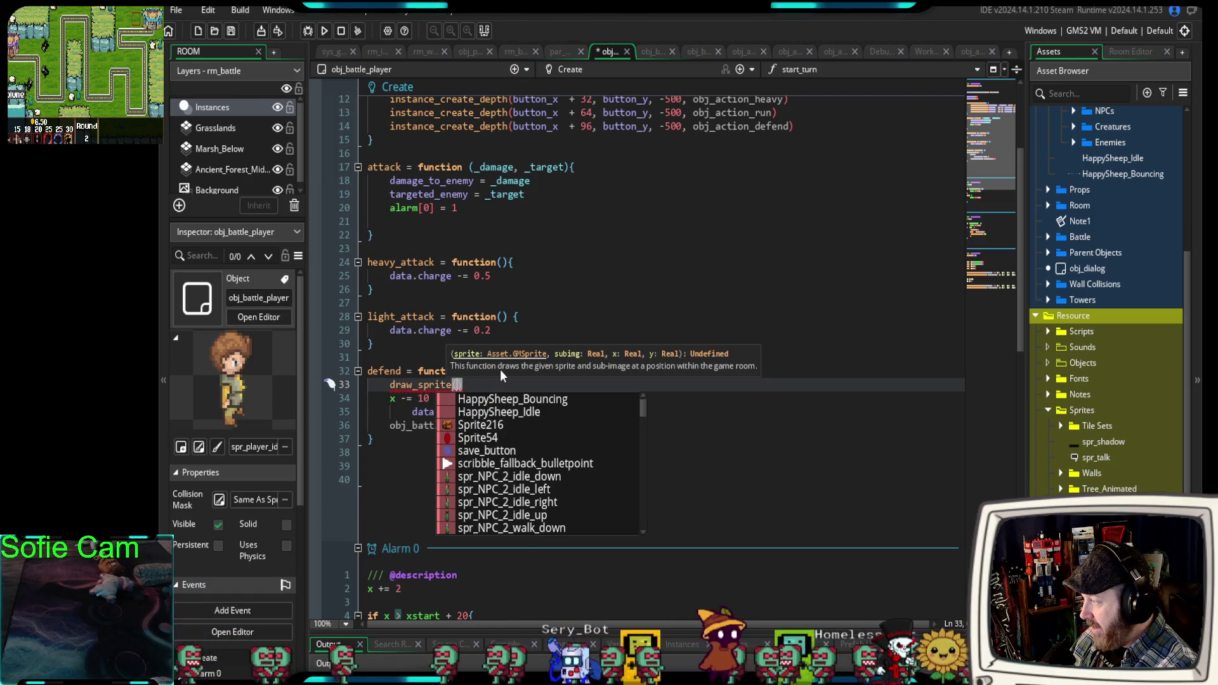
Complete the call as draw_sprite(spr_shield, 1, x, y) and select its x argument.
{"action": "type", "text": "x, y,"}
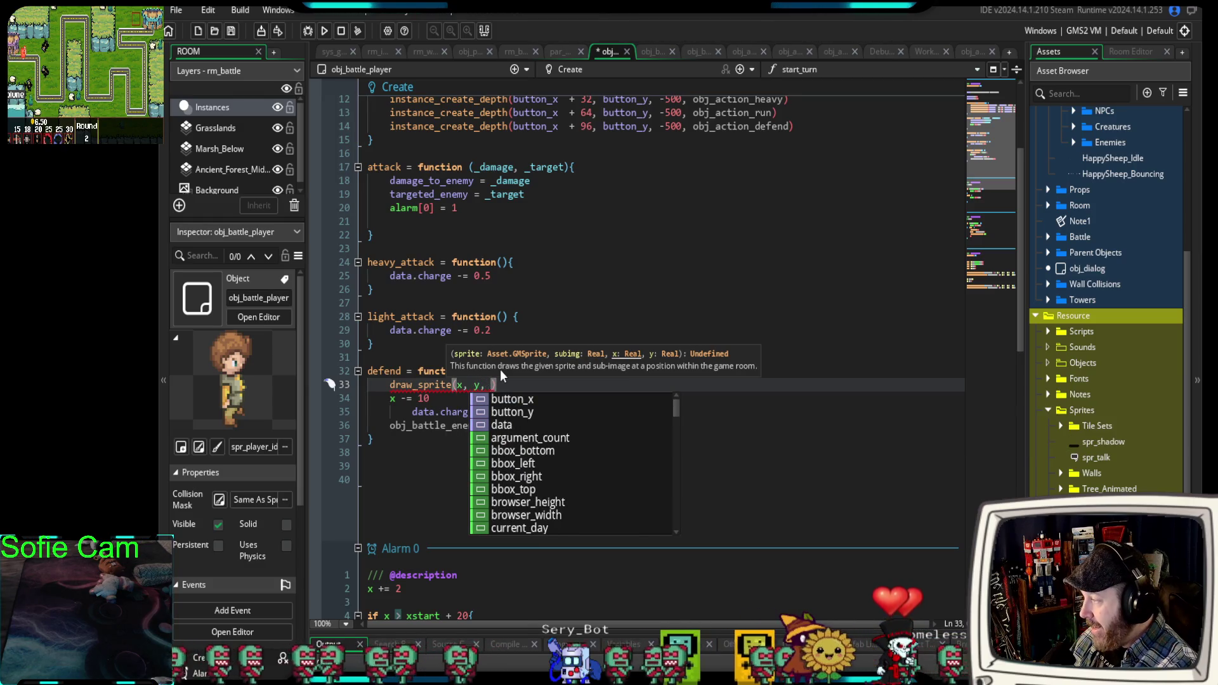
{"action": "key", "text": "BackSpace"}
{"action": "key", "text": "BackSpace"}
{"action": "key", "text": "BackSpace"}
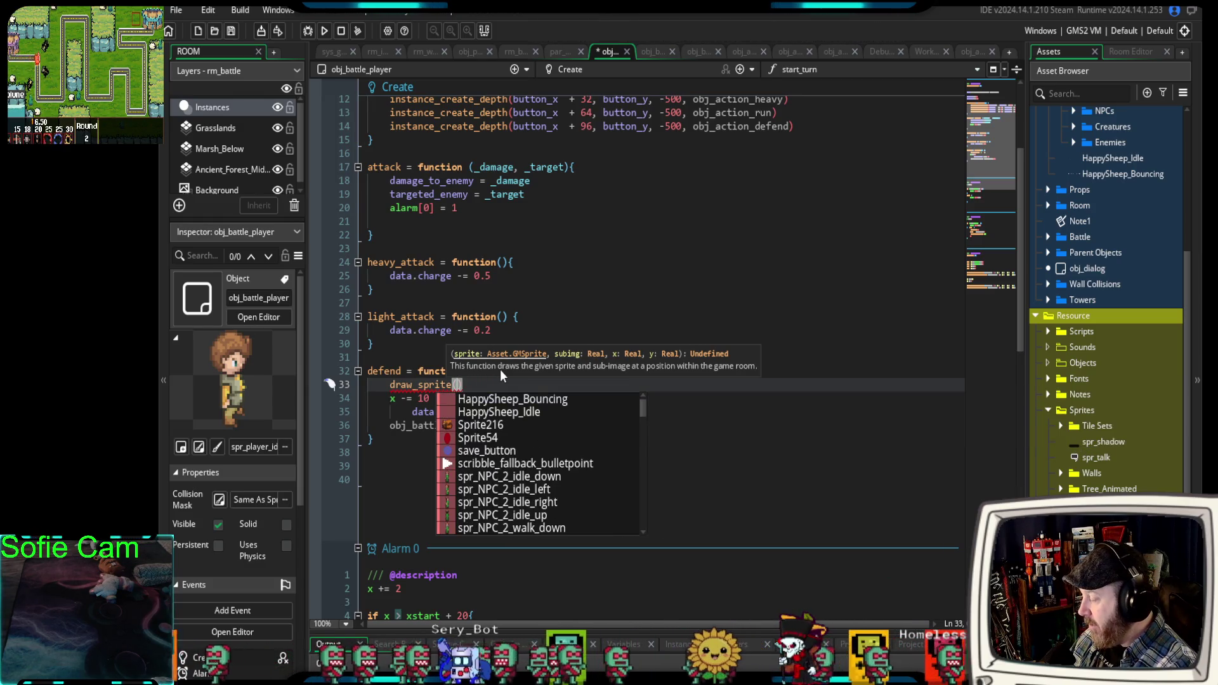
{"action": "type", "text": "spr_"}
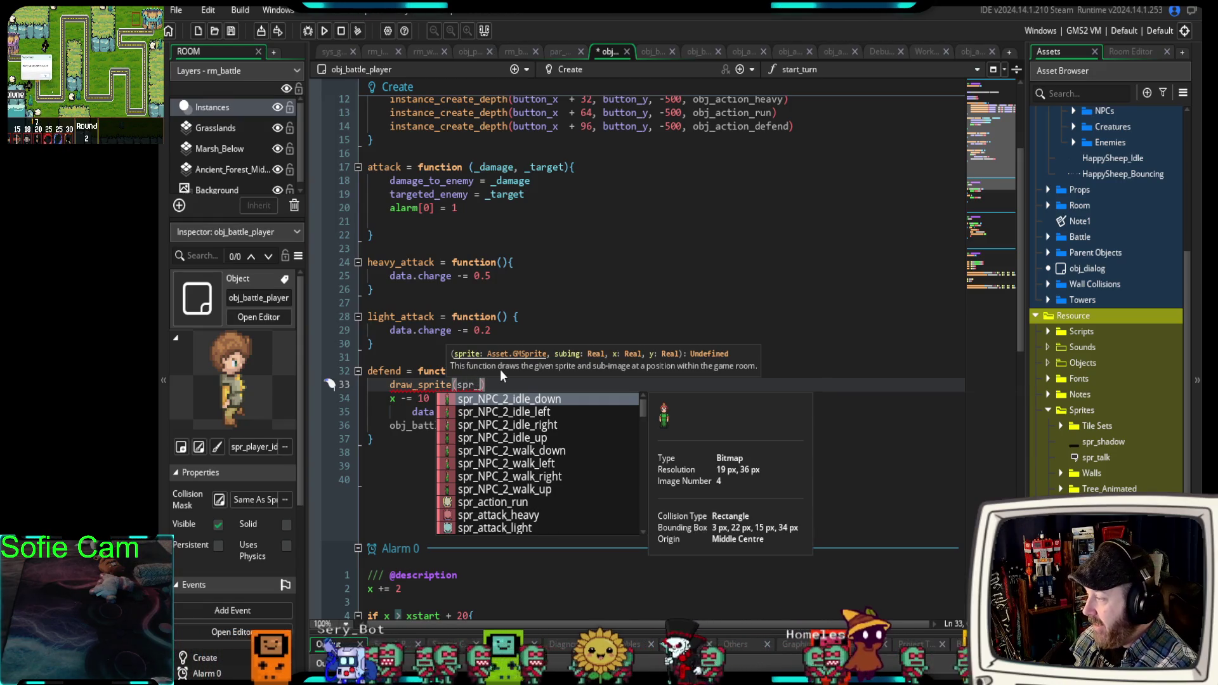
{"action": "type", "text": "sh"}
{"action": "key", "text": "Down"}
{"action": "key", "text": "Return"}
{"action": "type", "text": ", x"}
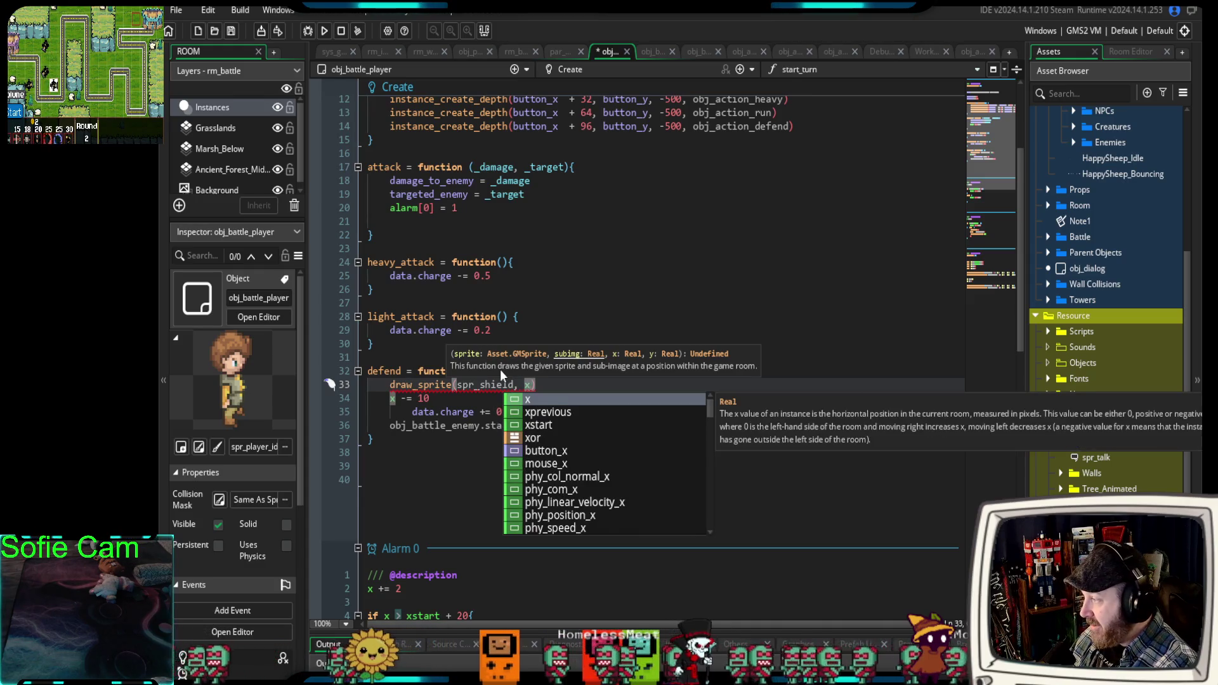
{"action": "type", "text": ", y"}
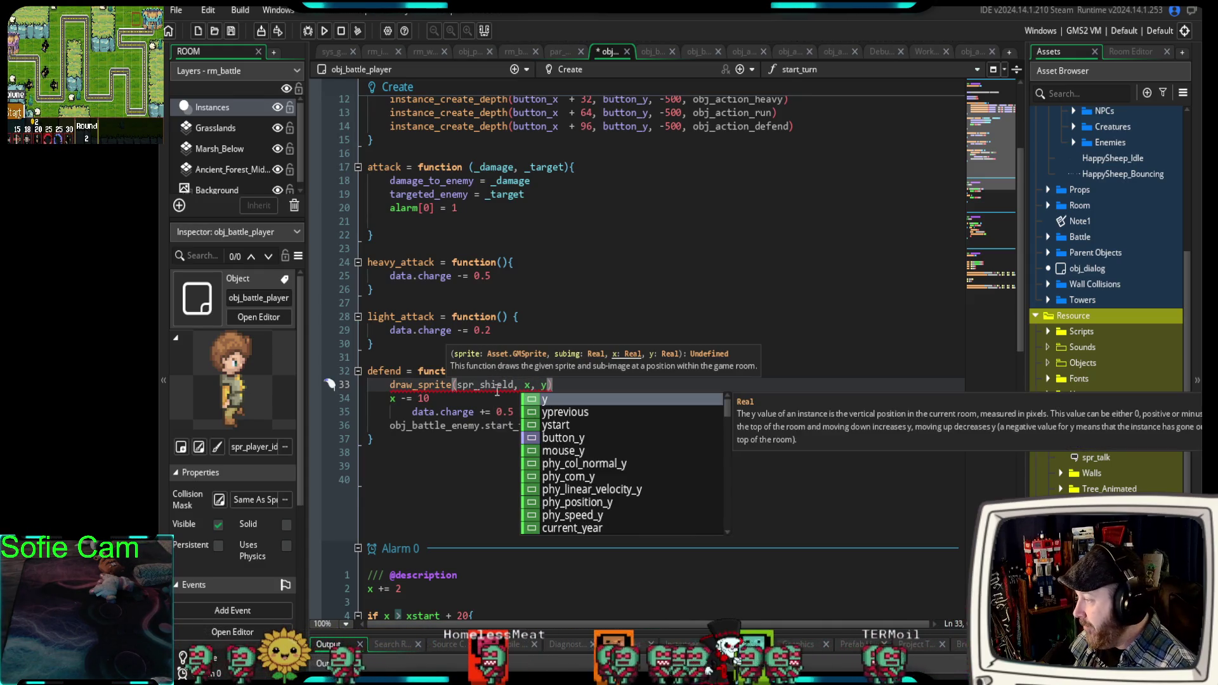
{"action": "left_click", "coordinate": [519, 385]}
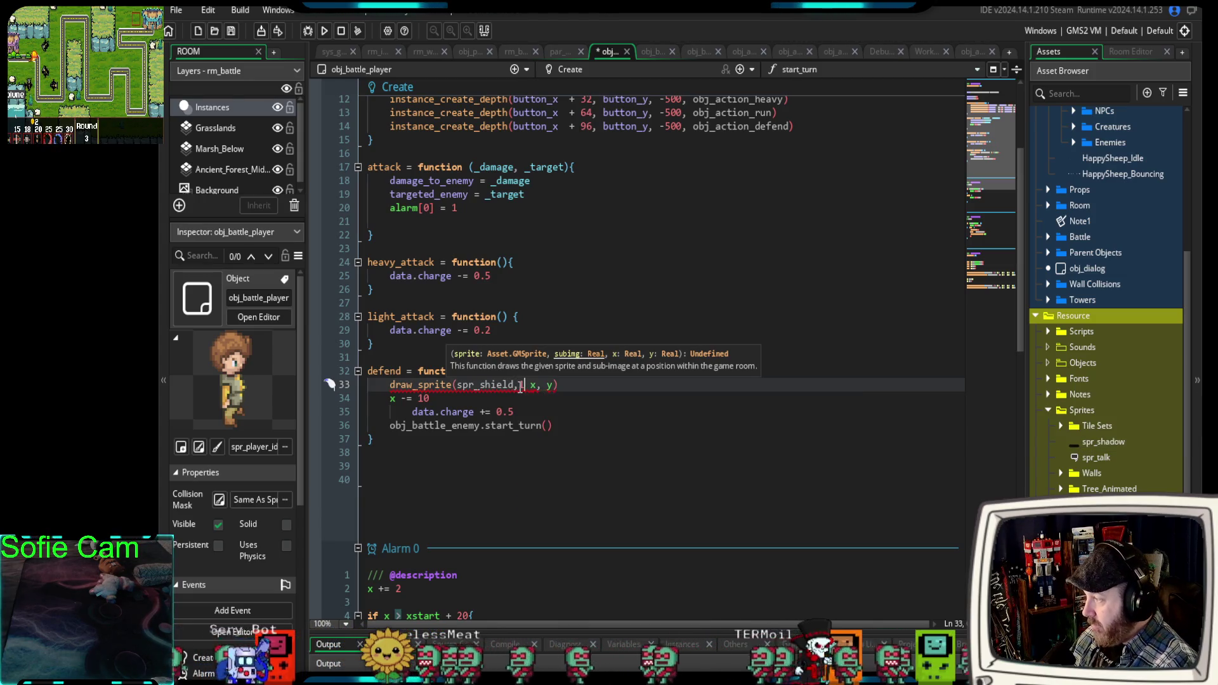
{"action": "type", "text": "1,"}
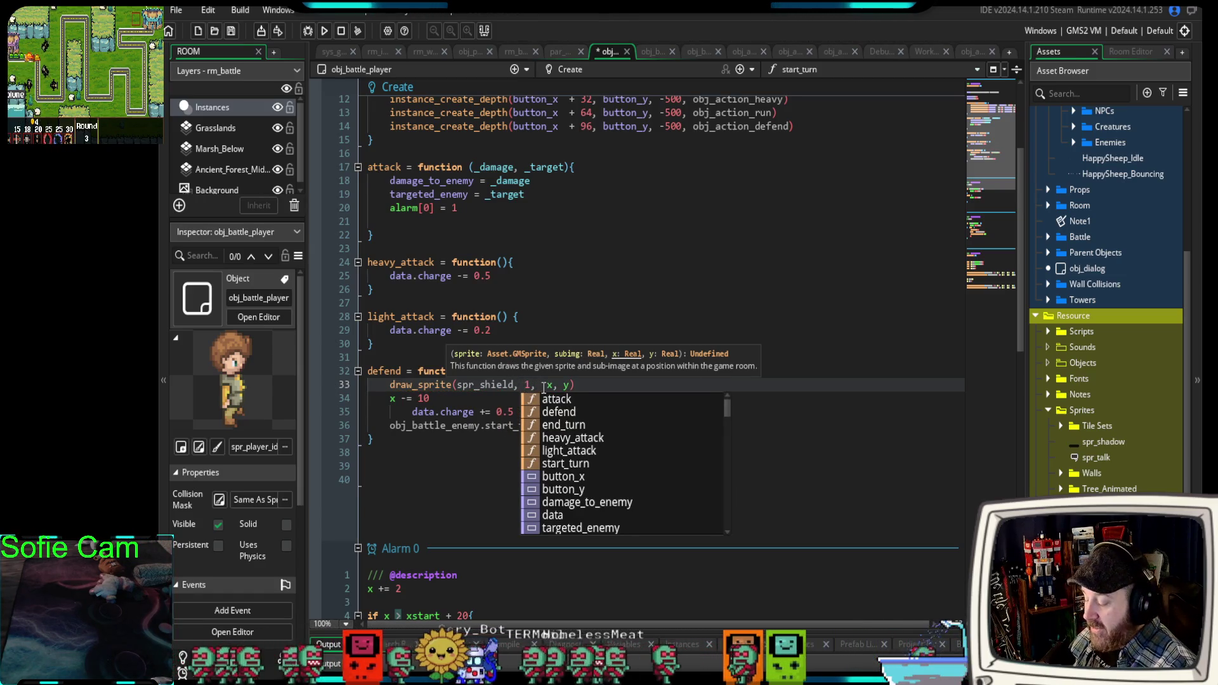
{"action": "key", "text": "BackSpace"}
{"action": "left_click", "coordinate": [488, 400]}
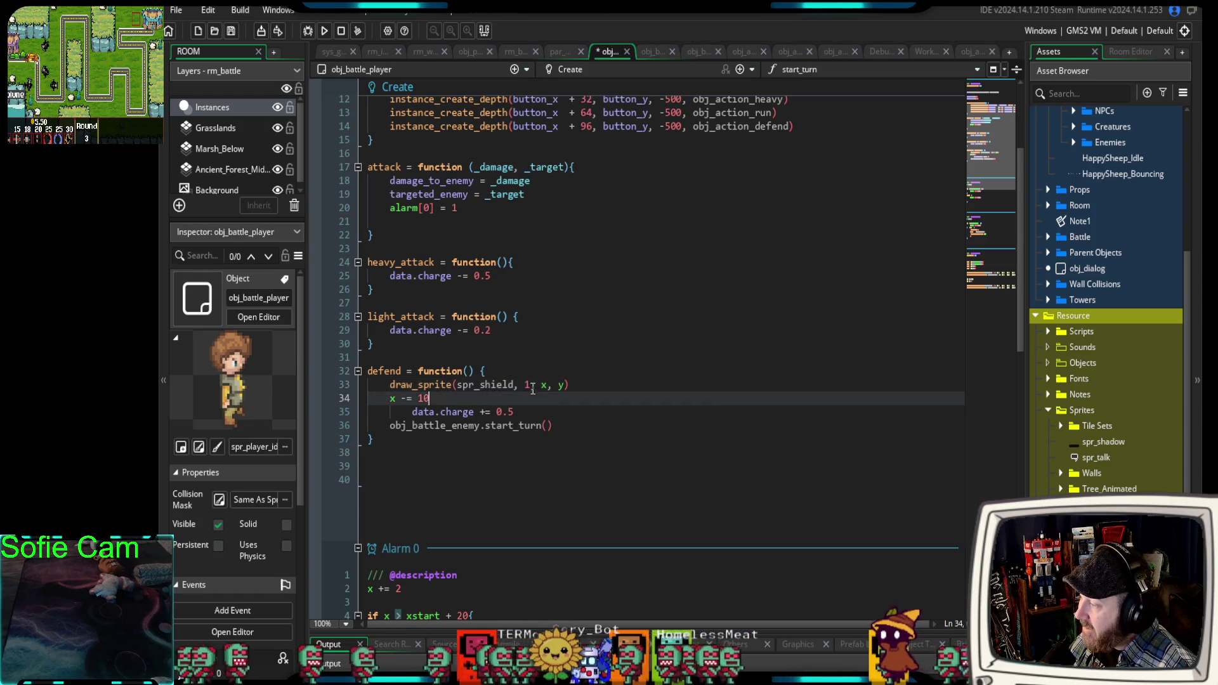
{"action": "double_click", "coordinate": [544, 385]}
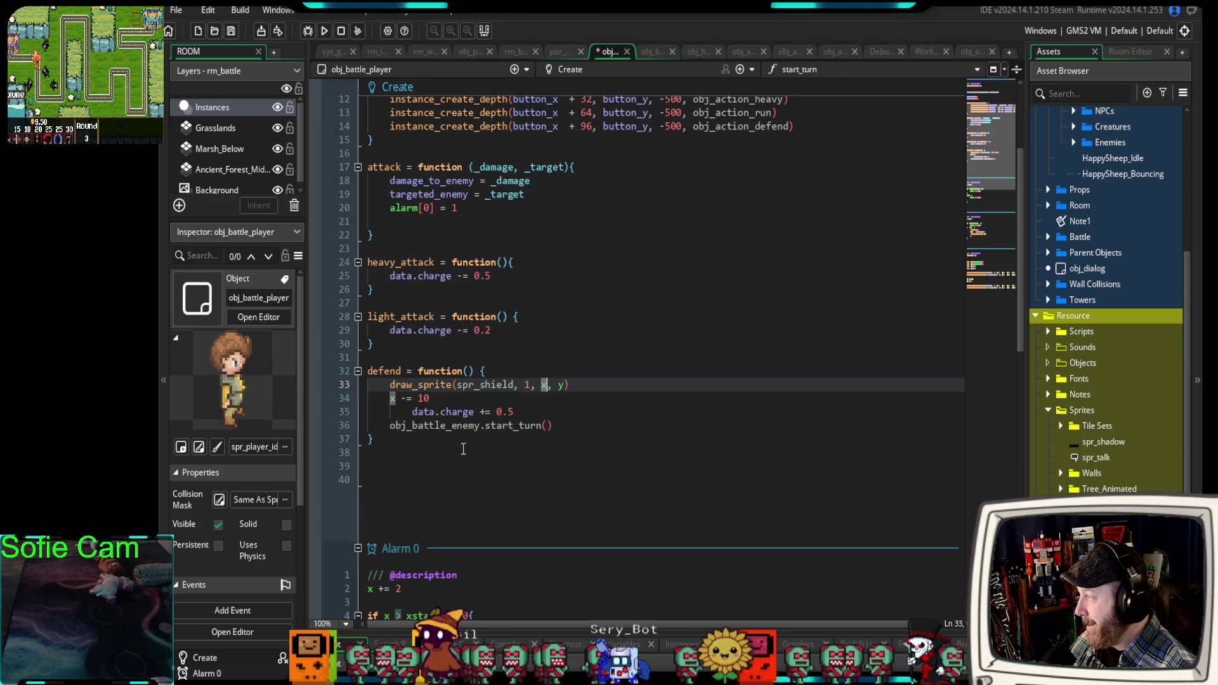
Run the game in debug and walk the player out of the tavern into a skull enemy.
{"action": "left_click", "coordinate": [306, 33]}
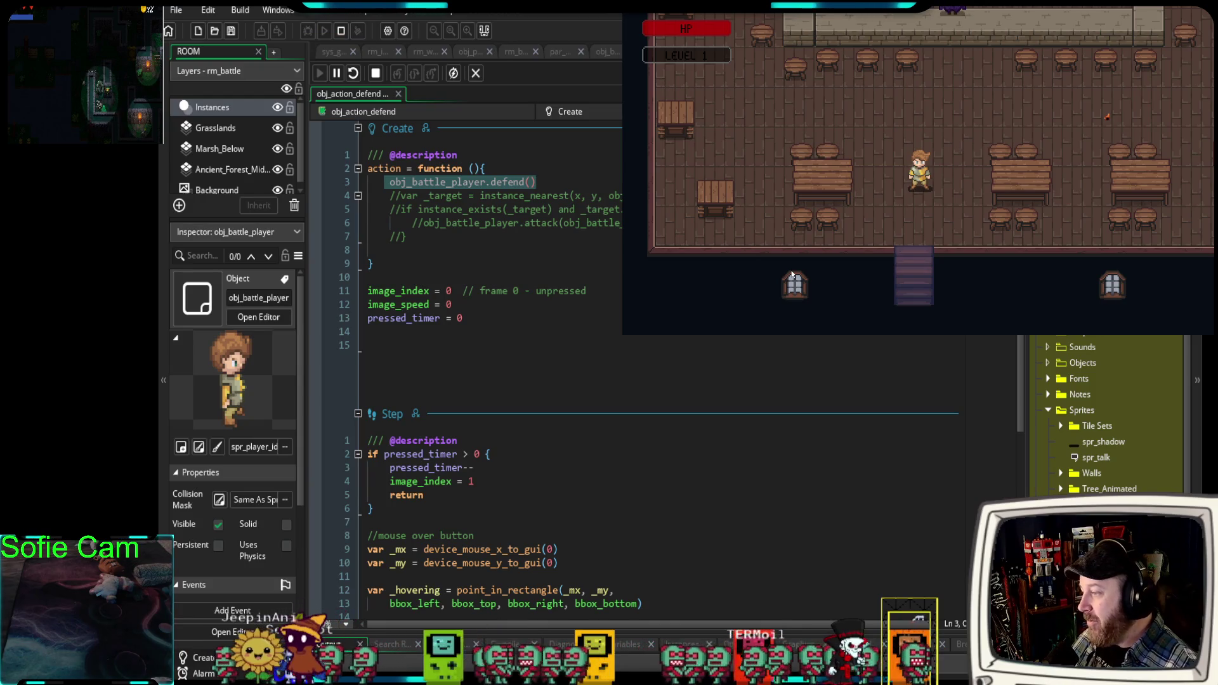
{"action": "key", "text": "Up"}
{"action": "key", "text": "Left"}
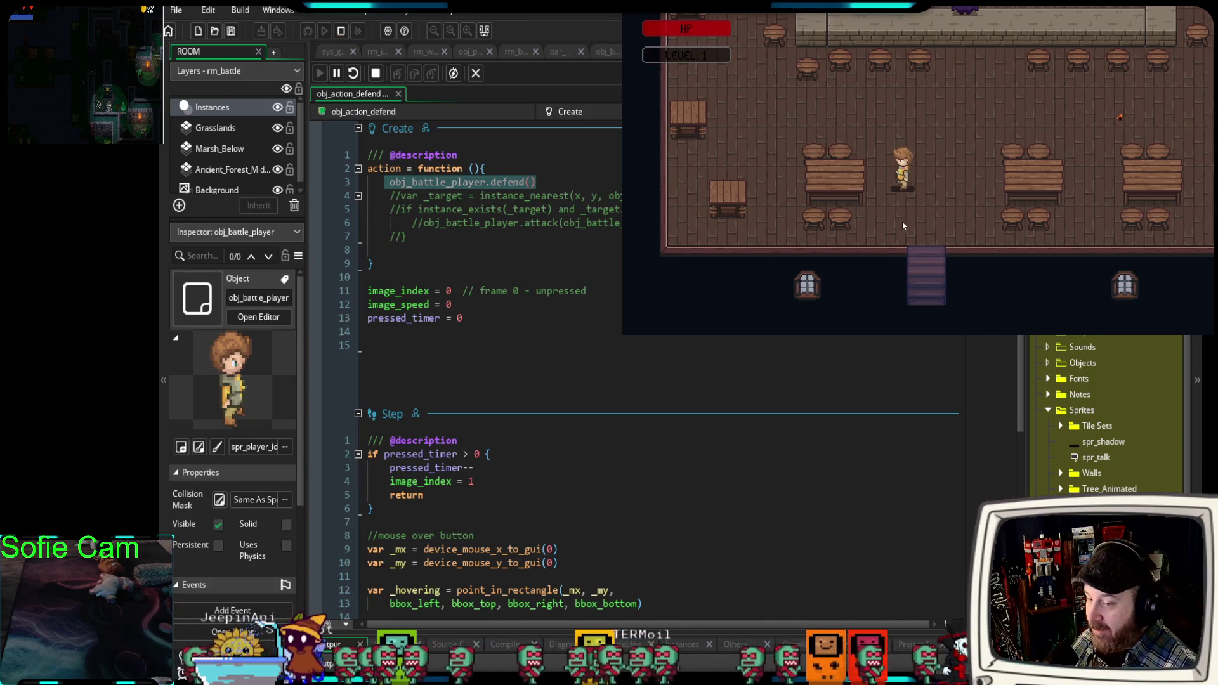
{"action": "key", "text": "Down"}
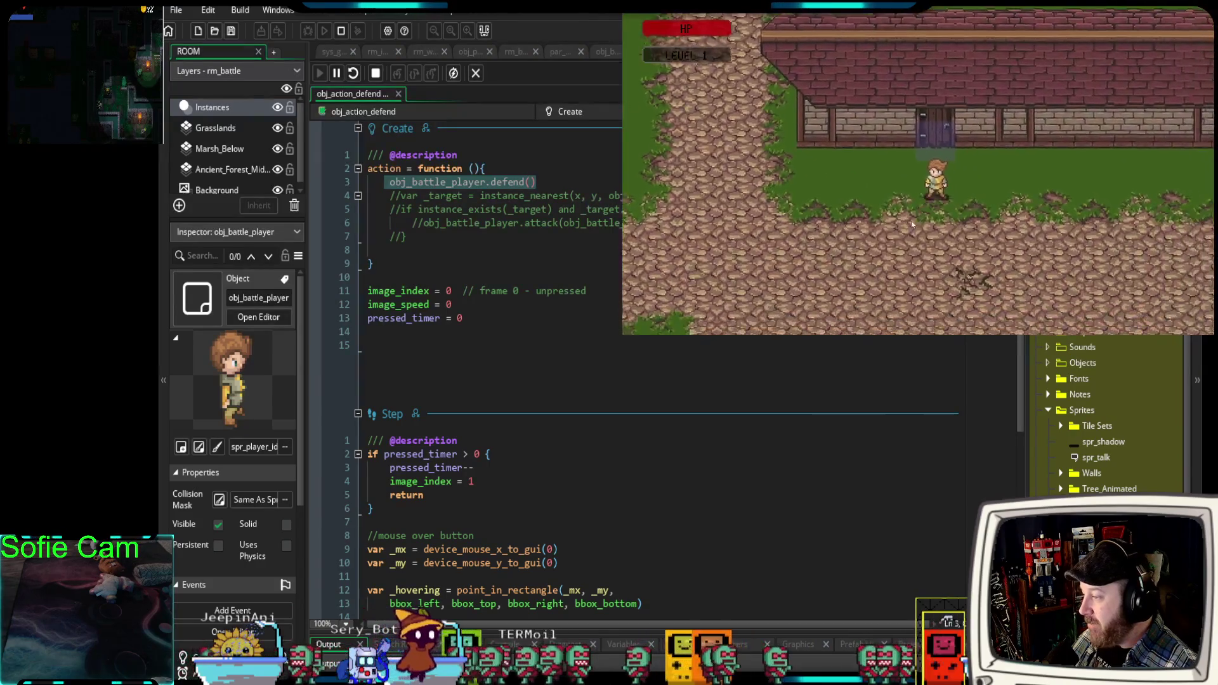
{"action": "key", "text": "Down"}
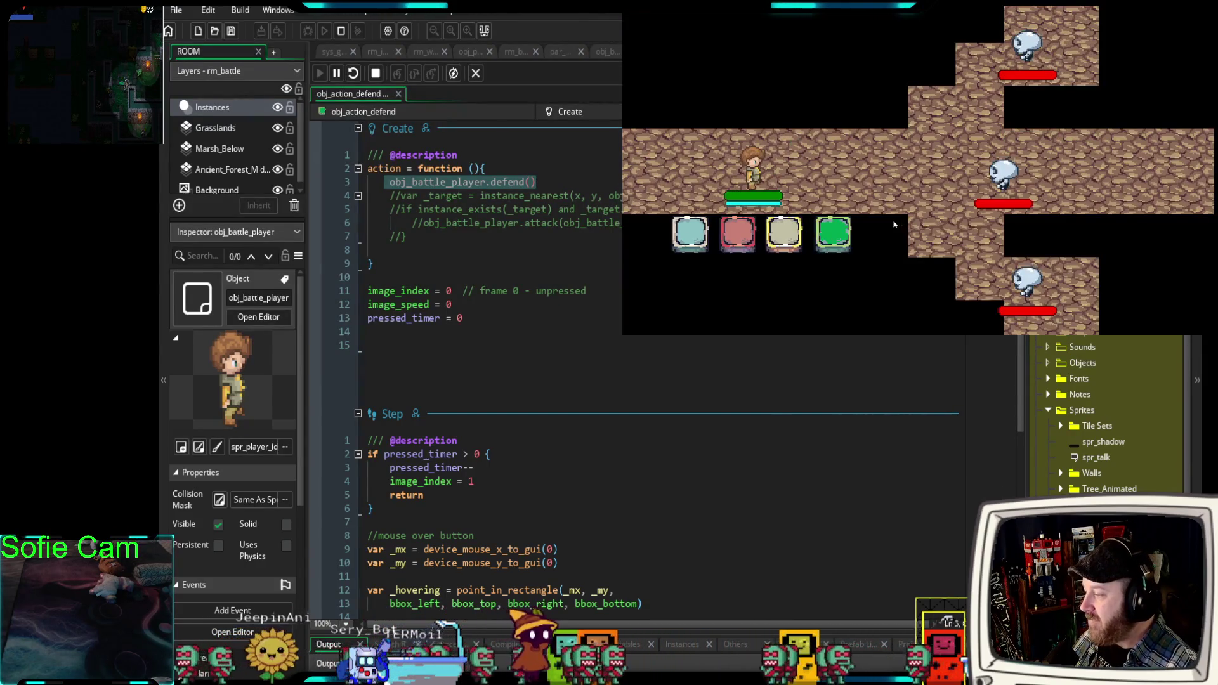
Take two battle turns, pick the defend action to test the shield, and stop the game.
{"action": "left_click", "coordinate": [684, 241]}
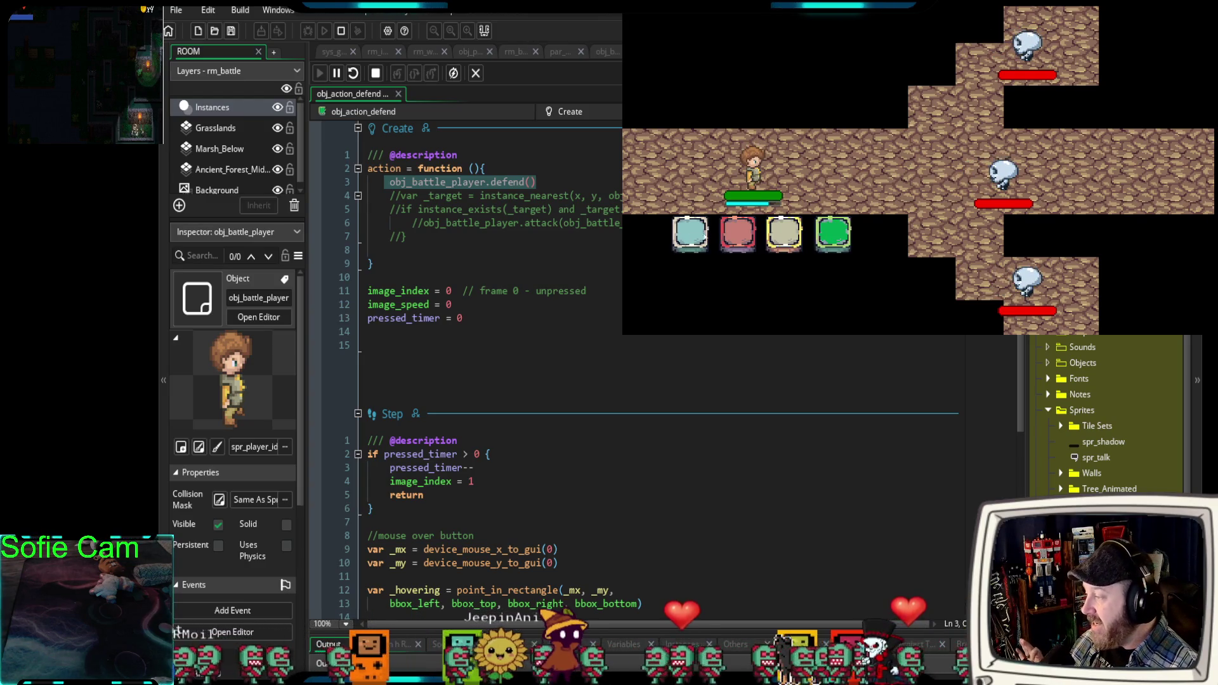
{"action": "left_click", "coordinate": [692, 235]}
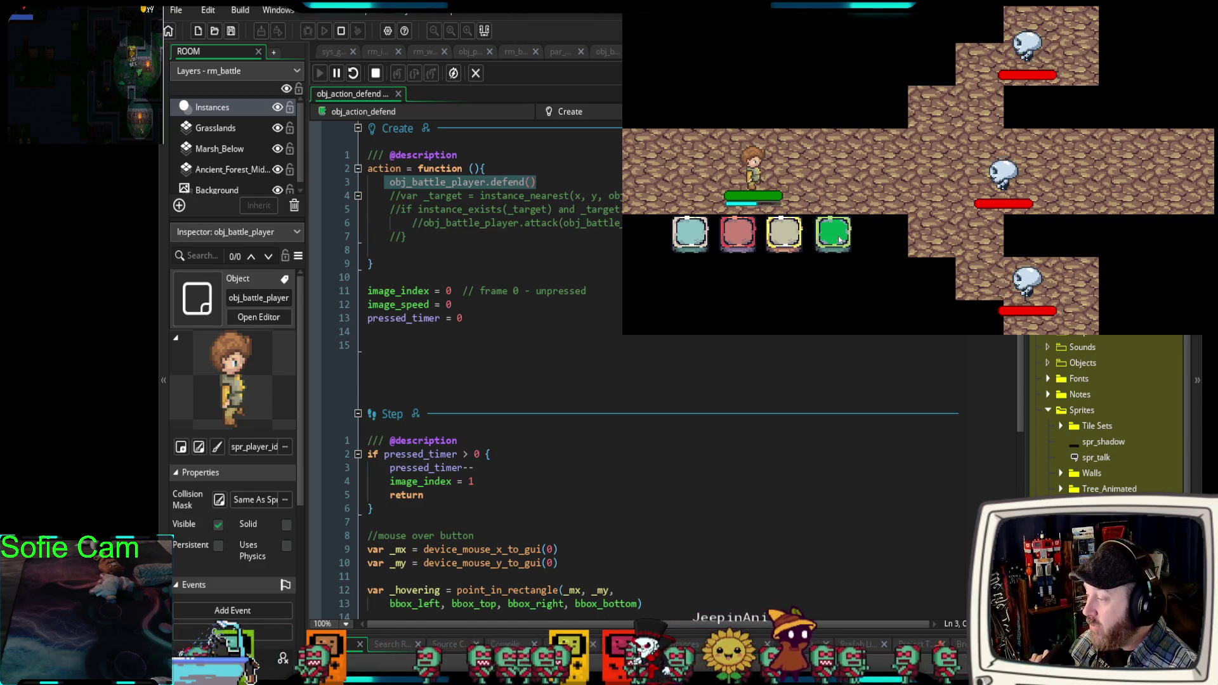
{"action": "left_click", "coordinate": [838, 240]}
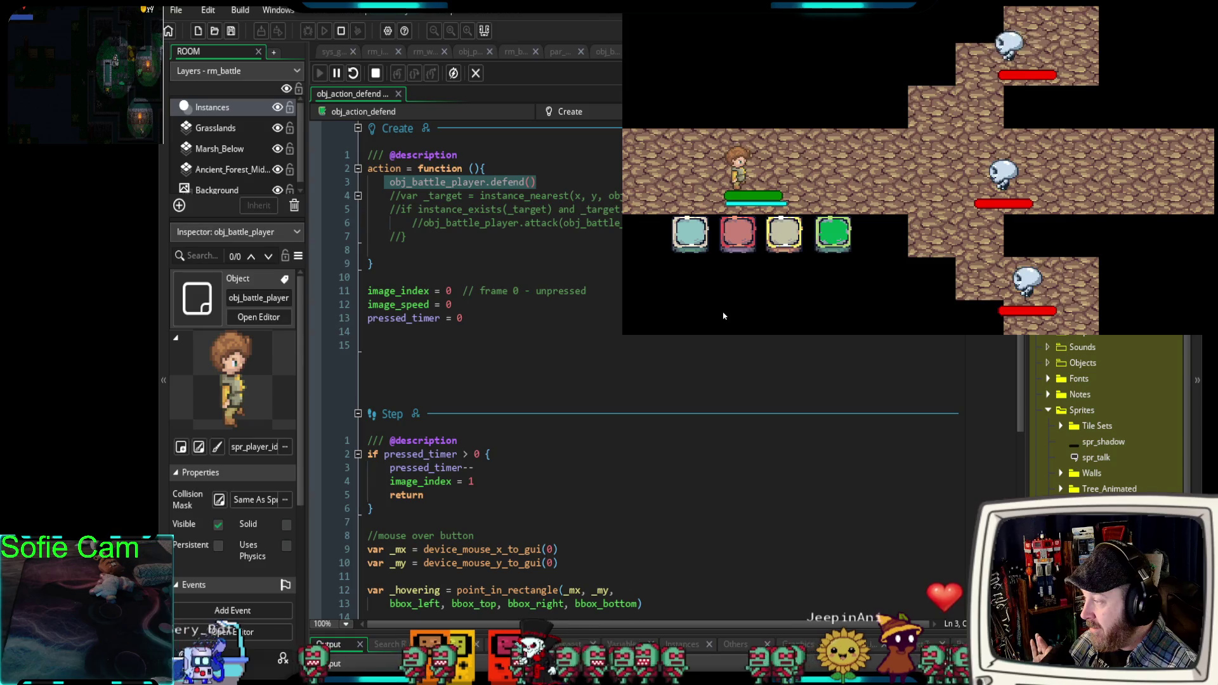
{"action": "key", "text": "Escape"}
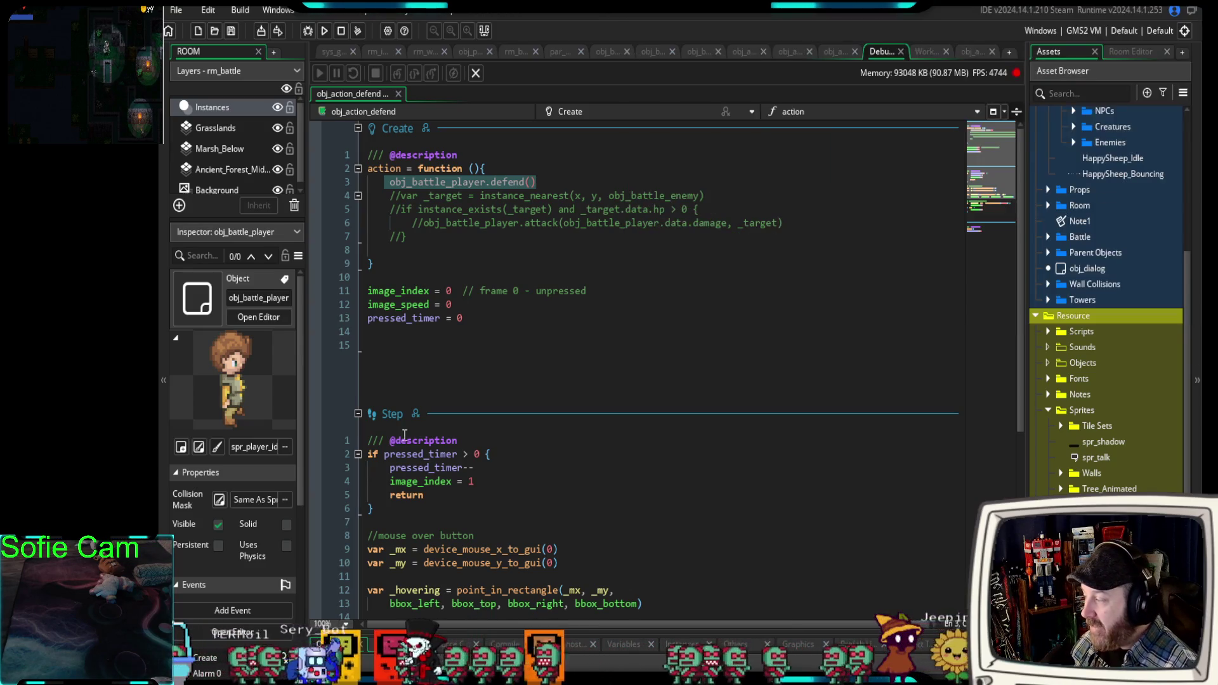
Return to obj_battle_player's Create code and select the draw_sprite(spr_shield, 1, x, y) line in defend.
{"action": "scroll", "coordinate": [504, 438], "scroll_direction": "down", "scroll_amount": 6}
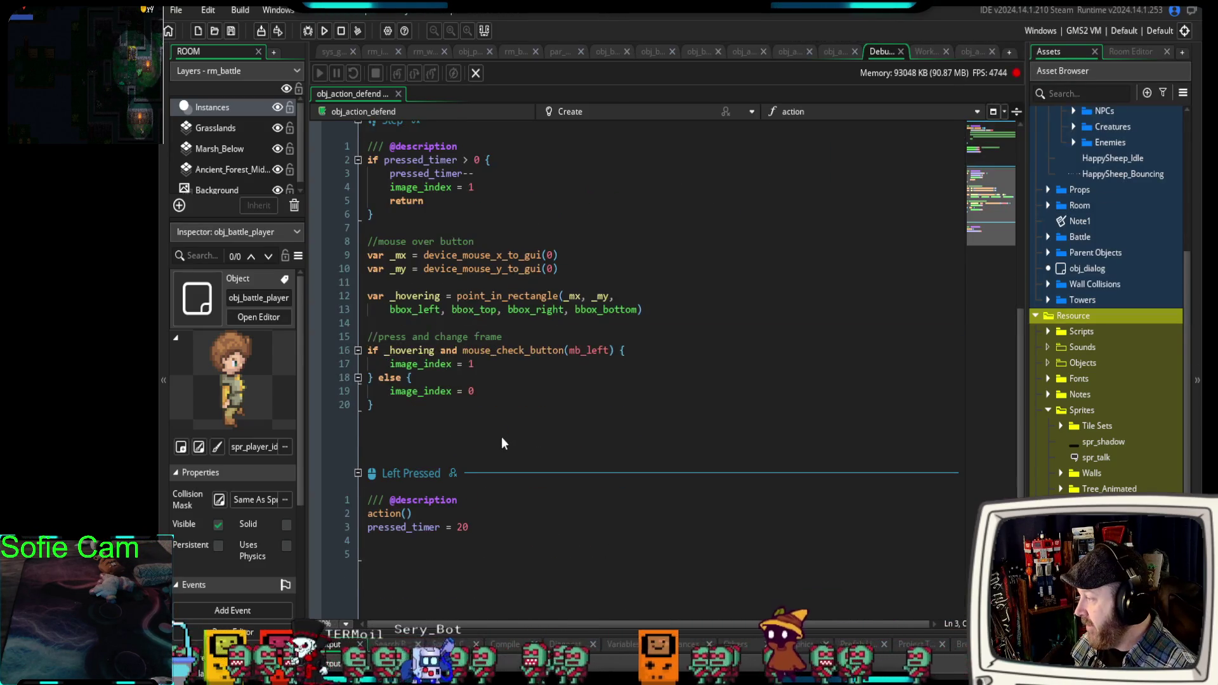
{"action": "scroll", "coordinate": [501, 436], "scroll_direction": "up", "scroll_amount": 6}
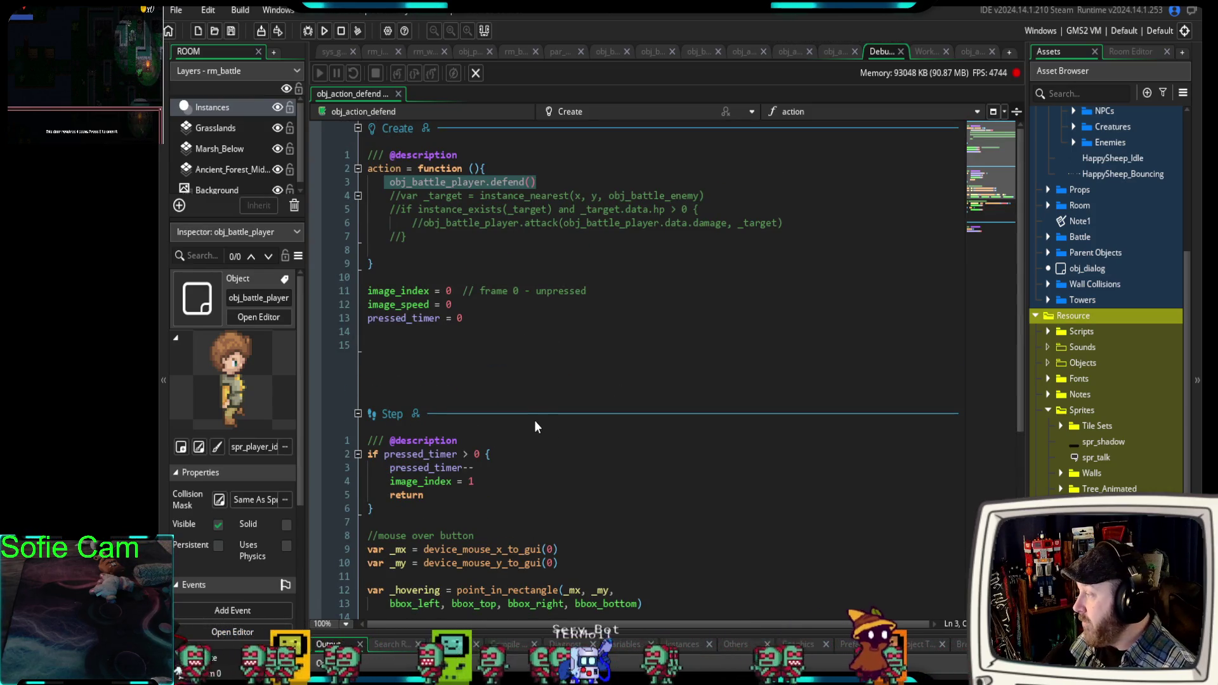
{"action": "left_click", "coordinate": [601, 51]}
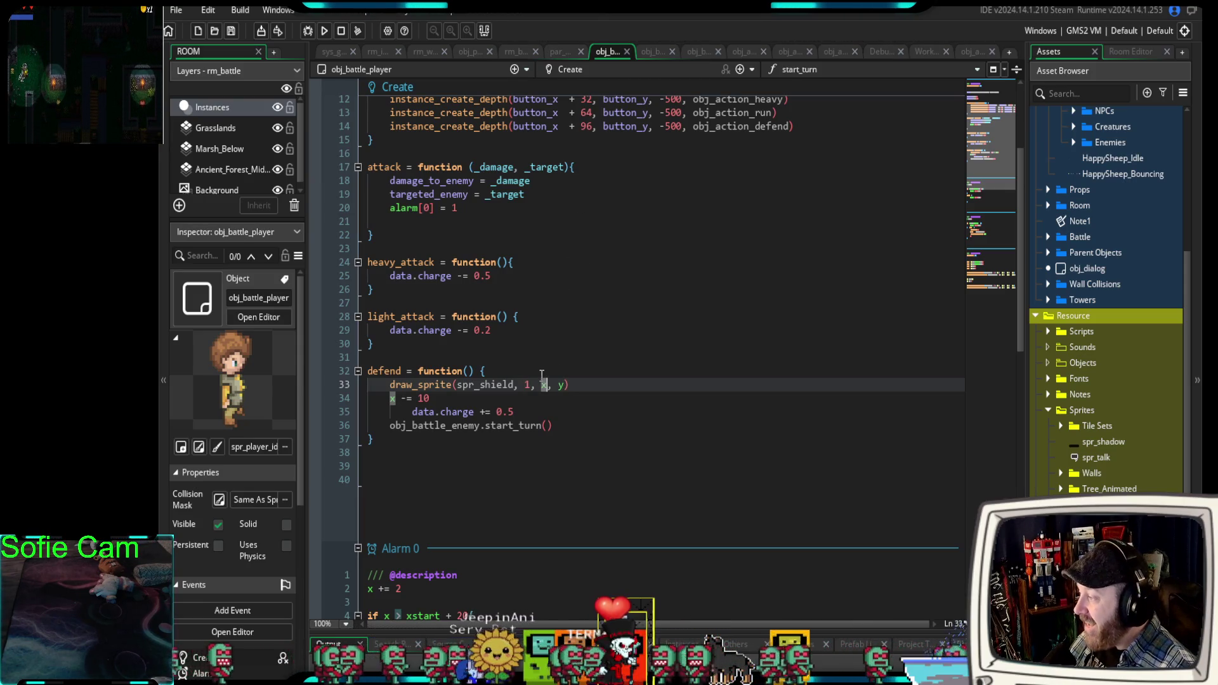
{"action": "left_click_drag", "start_coordinate": [571, 384], "coordinate": [389, 385]}
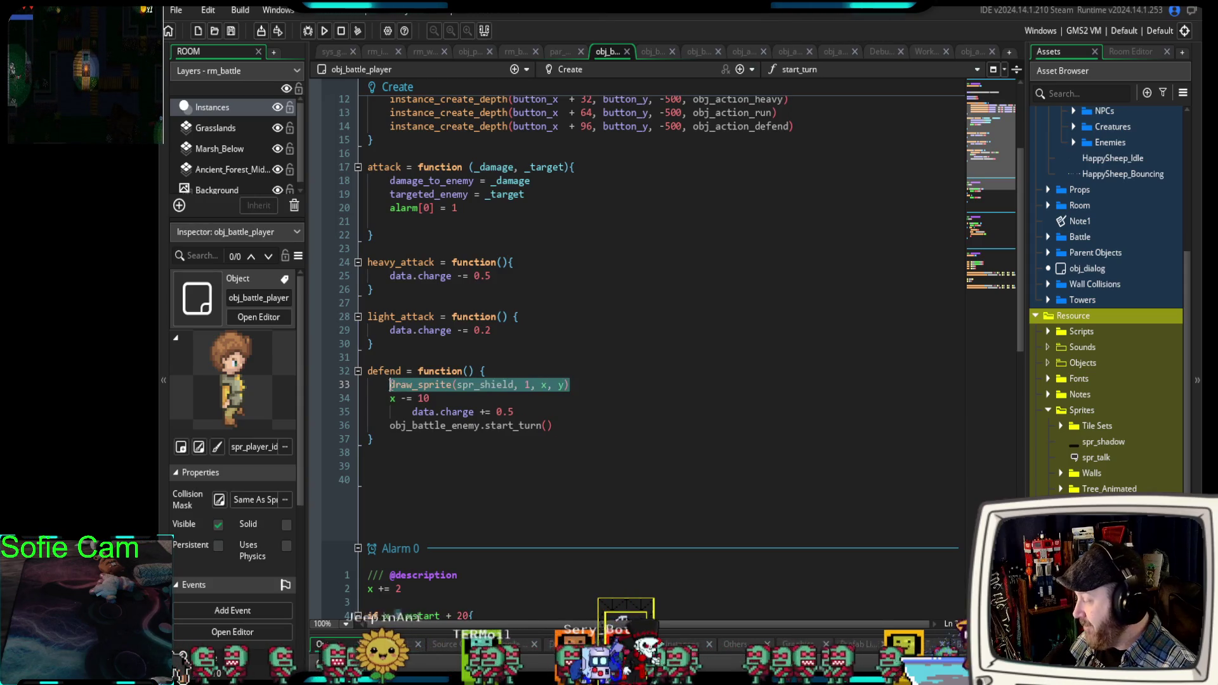
Remove the shield draw call from defend and add blank lines after the Draw event code.
{"action": "key", "text": "Delete"}
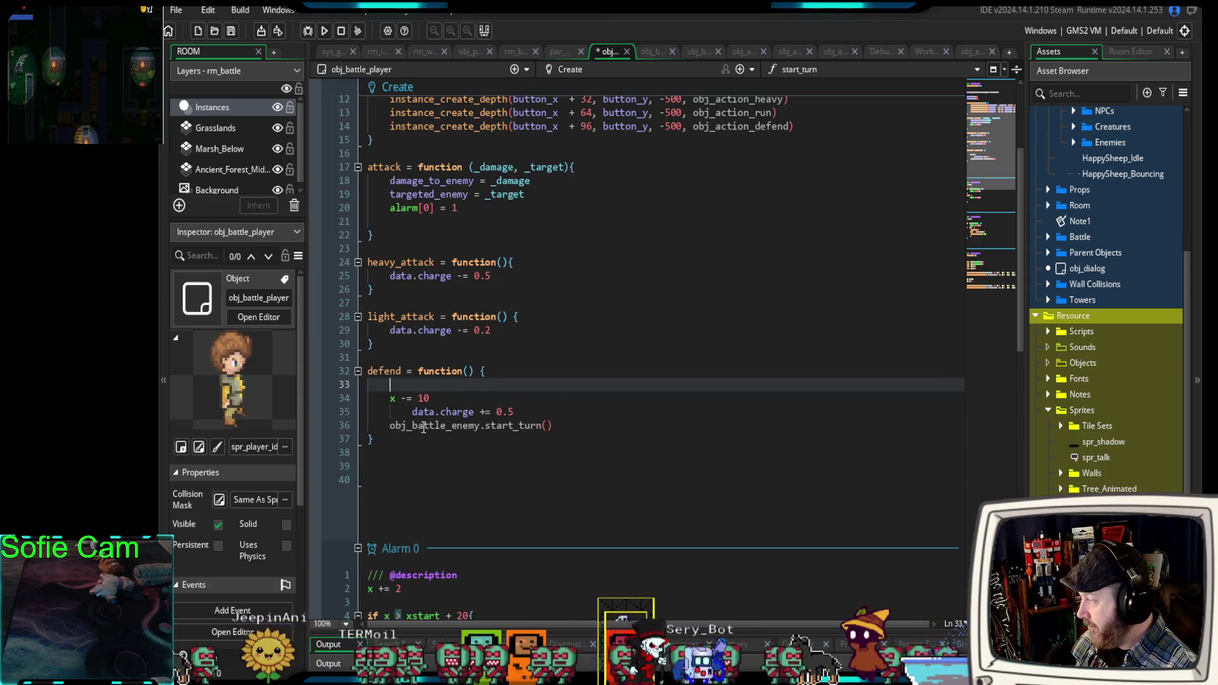
{"action": "scroll", "coordinate": [421, 432], "scroll_direction": "down", "scroll_amount": 5}
{"action": "scroll", "coordinate": [422, 431], "scroll_direction": "down", "scroll_amount": 8}
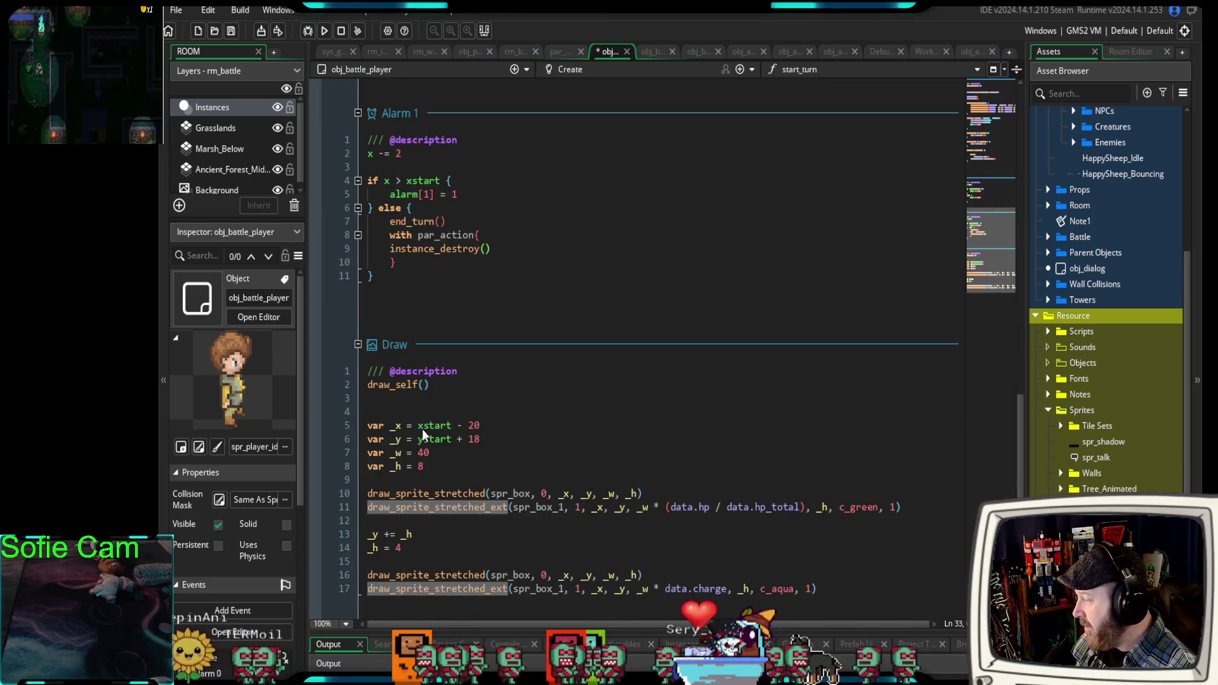
{"action": "left_click", "coordinate": [400, 555]}
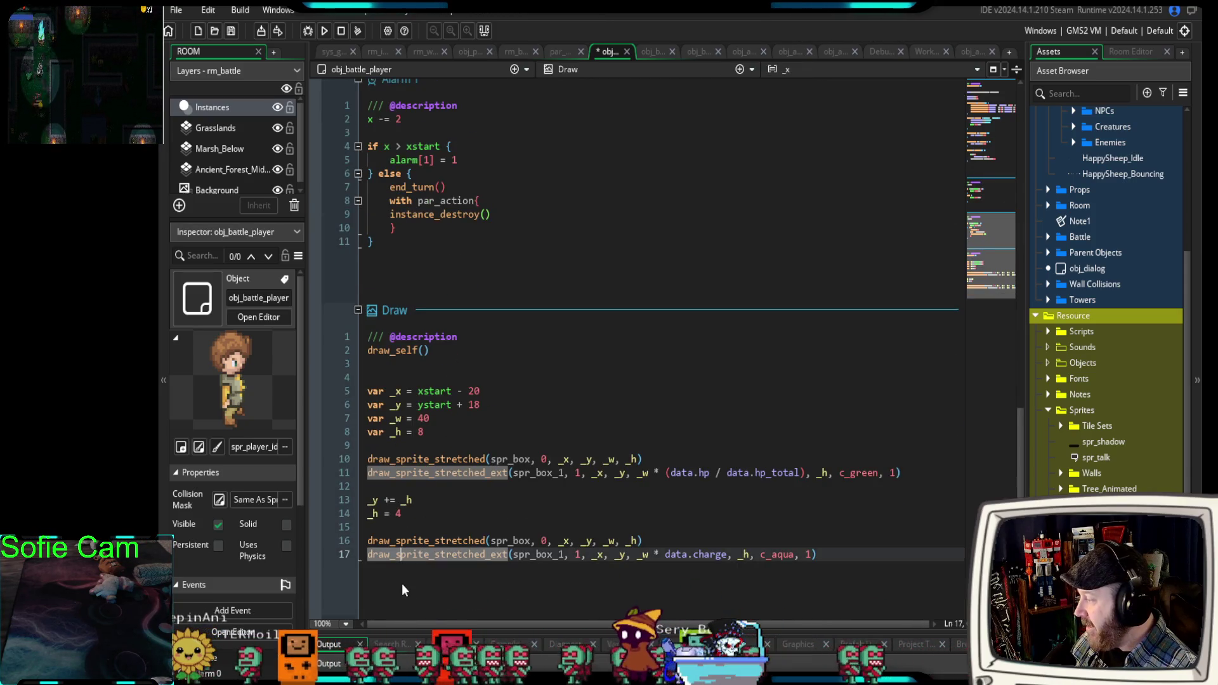
{"action": "left_click", "coordinate": [844, 559]}
{"action": "key", "text": "Return"}
{"action": "key", "text": "Return"}
{"action": "key", "text": "Return"}
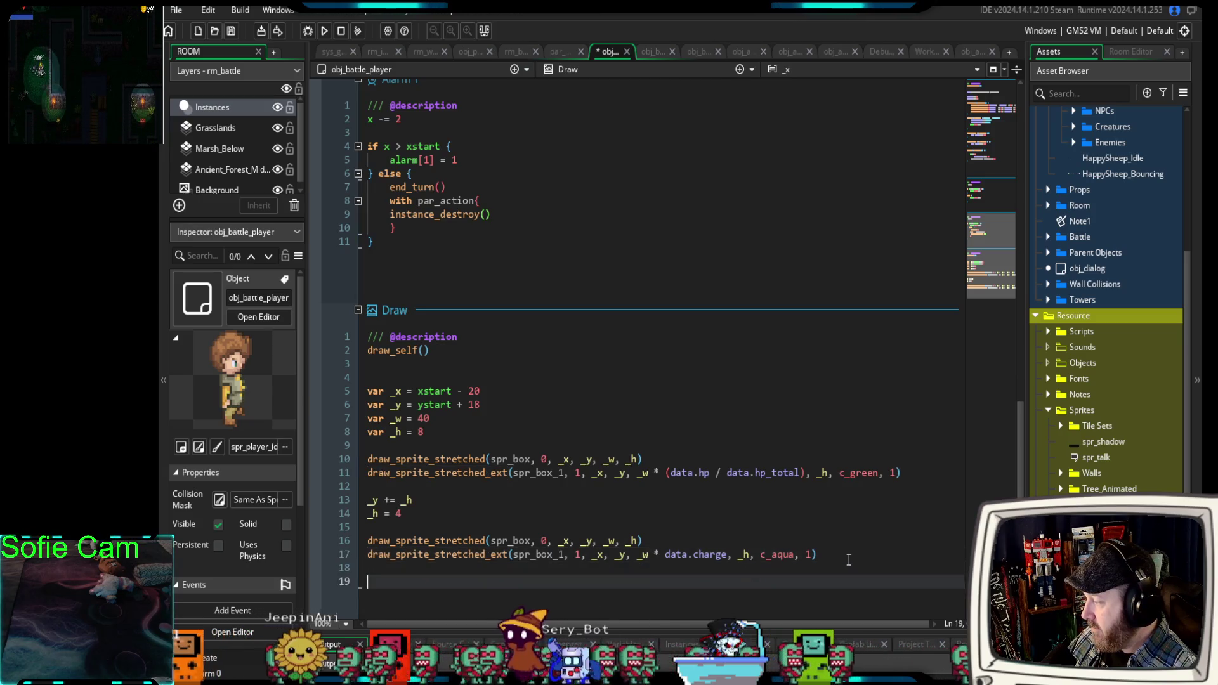
{"action": "left_click", "coordinate": [377, 585]}
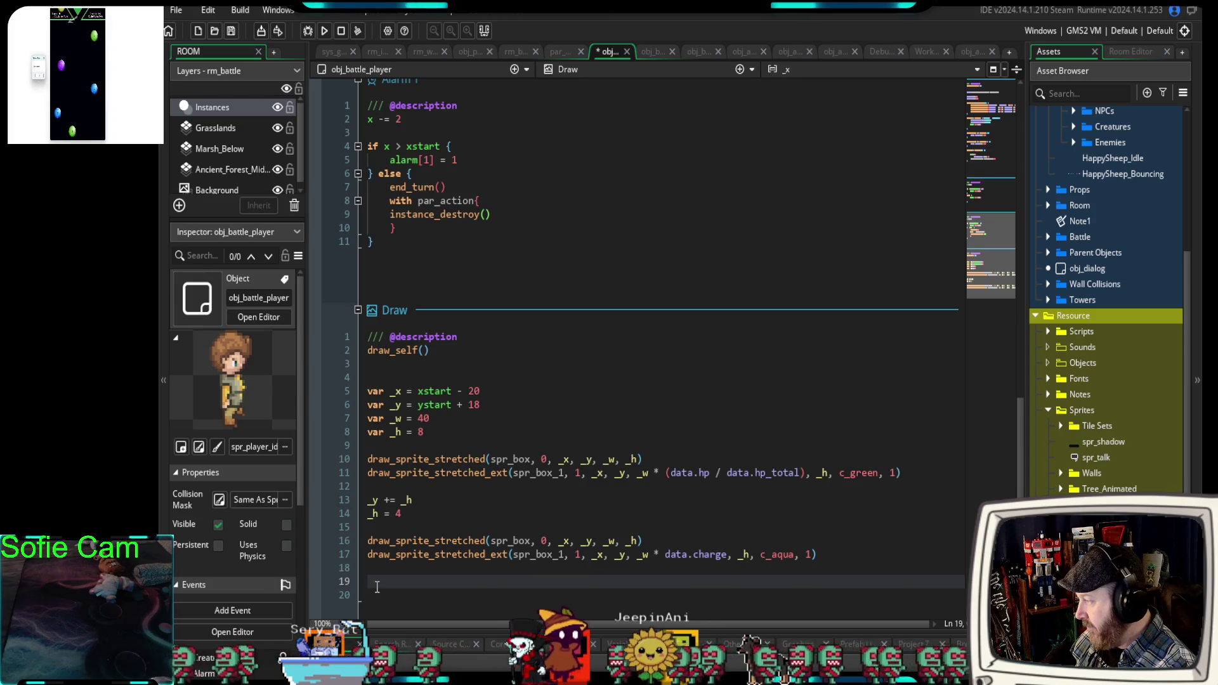
Define a shield function whose body calls draw_sprite(spr_shield, 1, x, y).
{"action": "type", "text": "shield = fu"}
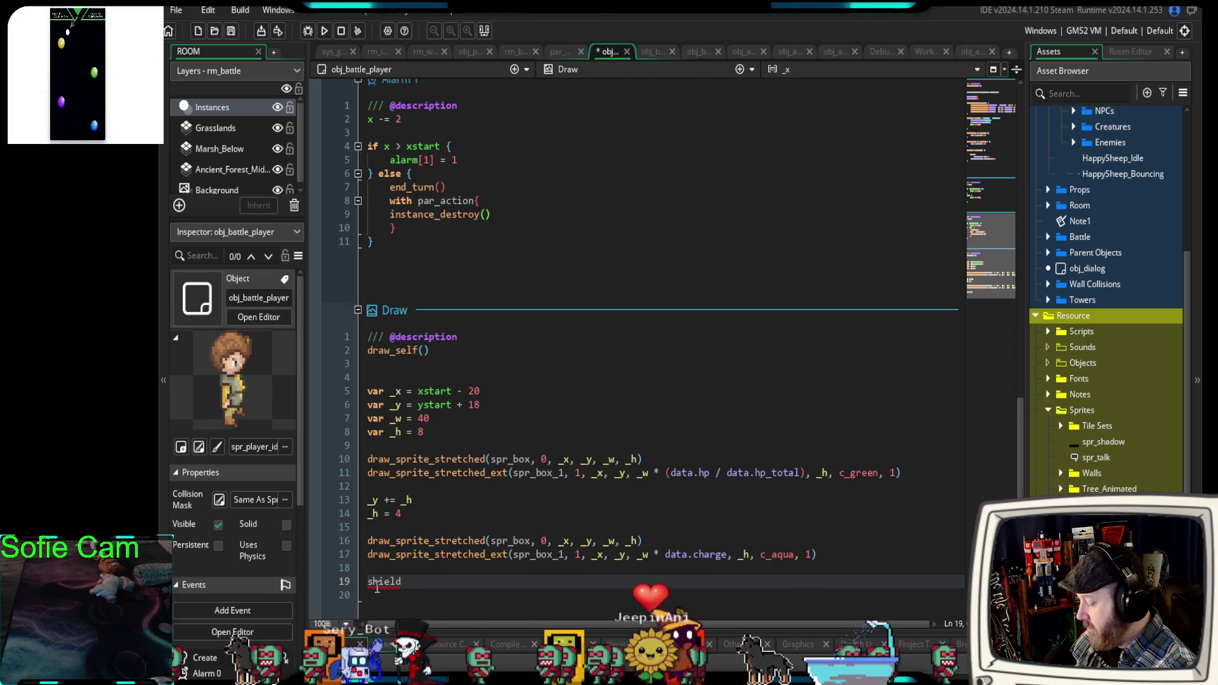
{"action": "type", "text": "nction("}
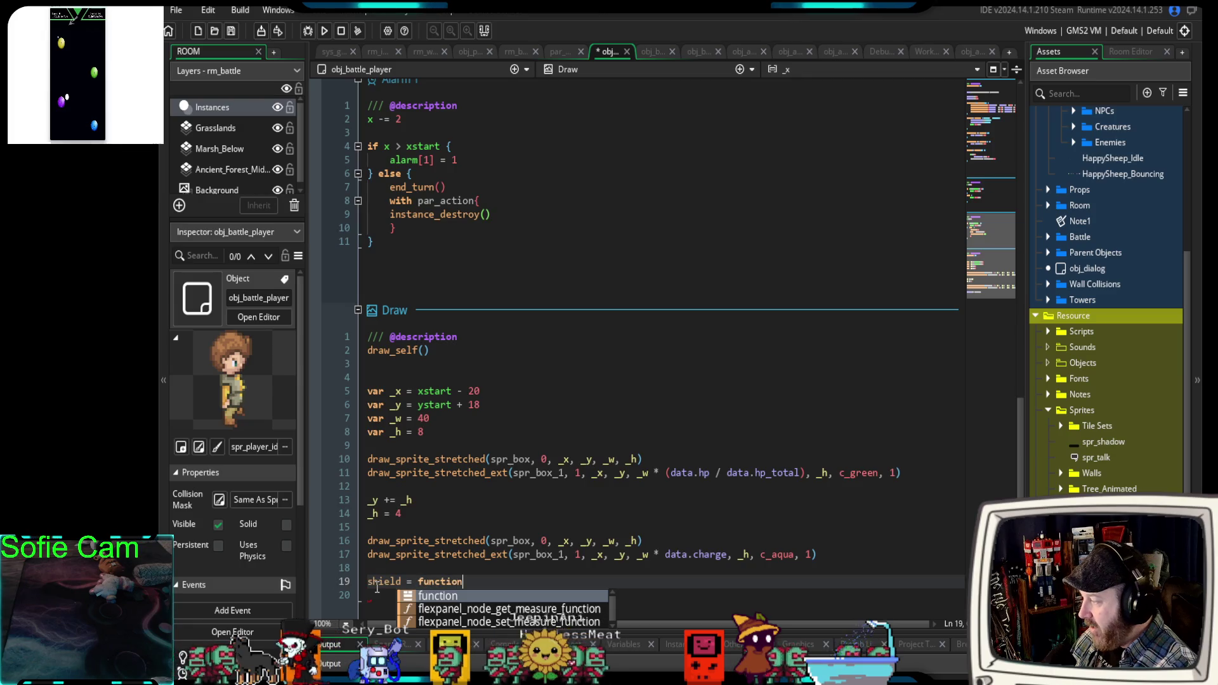
{"action": "key", "text": "Home"}
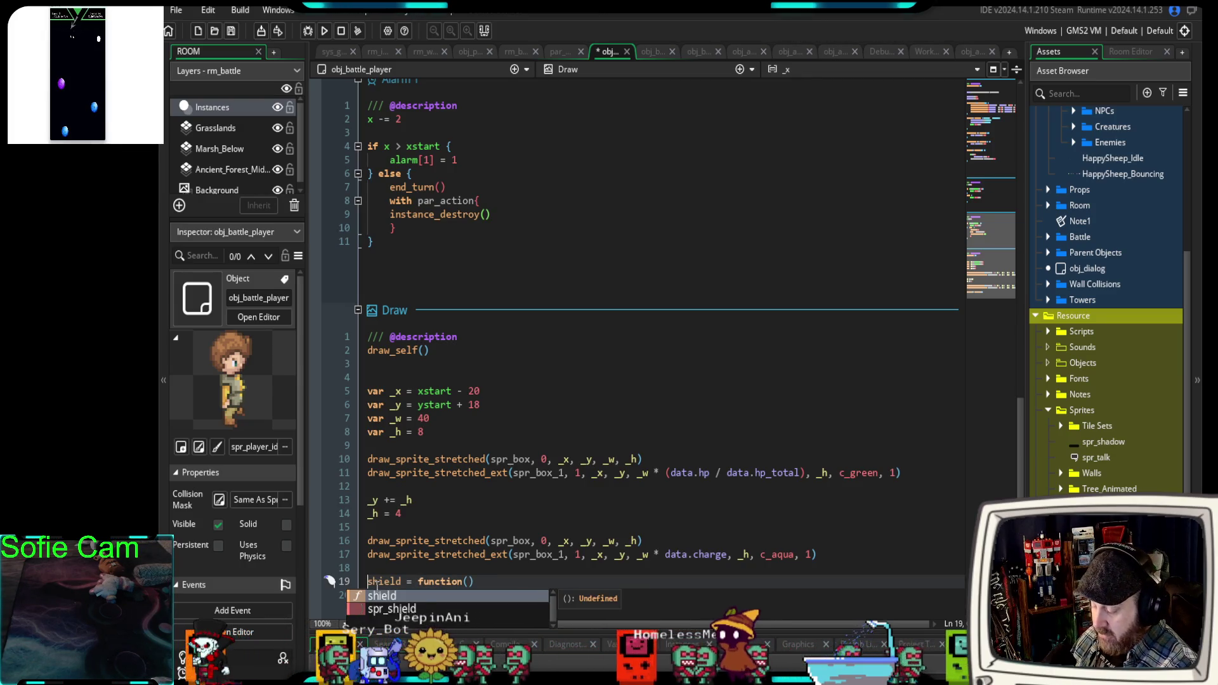
{"action": "type", "text": "{"}
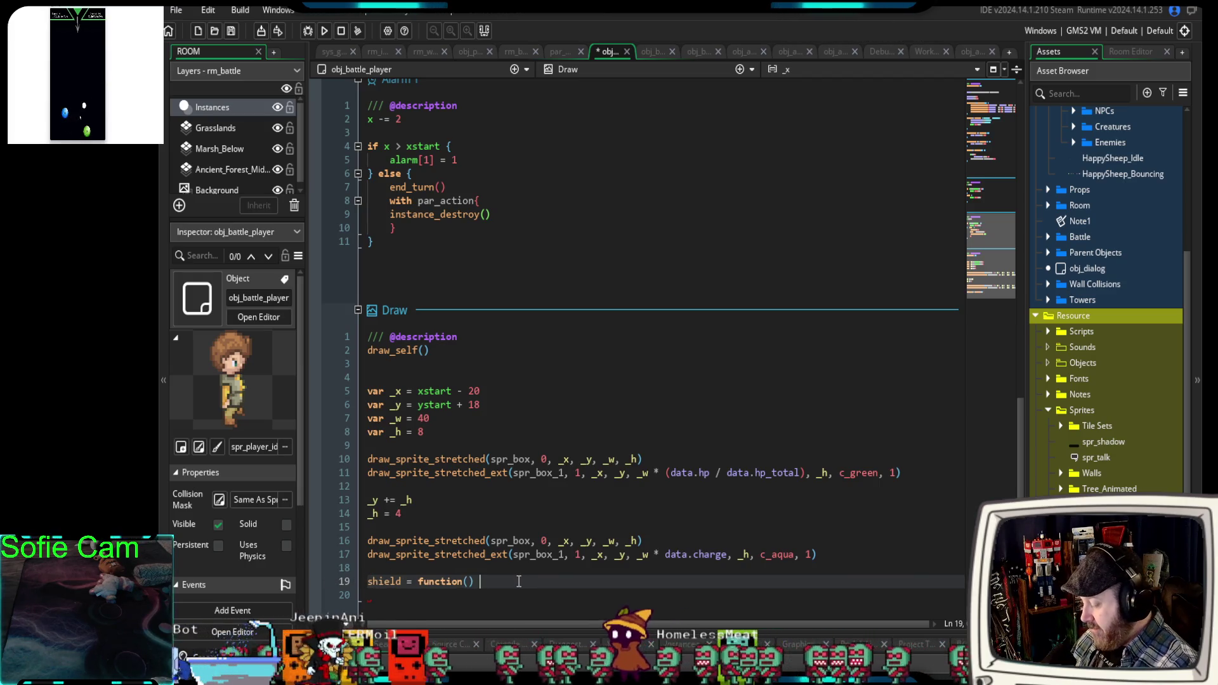
{"action": "key", "text": "Return"}
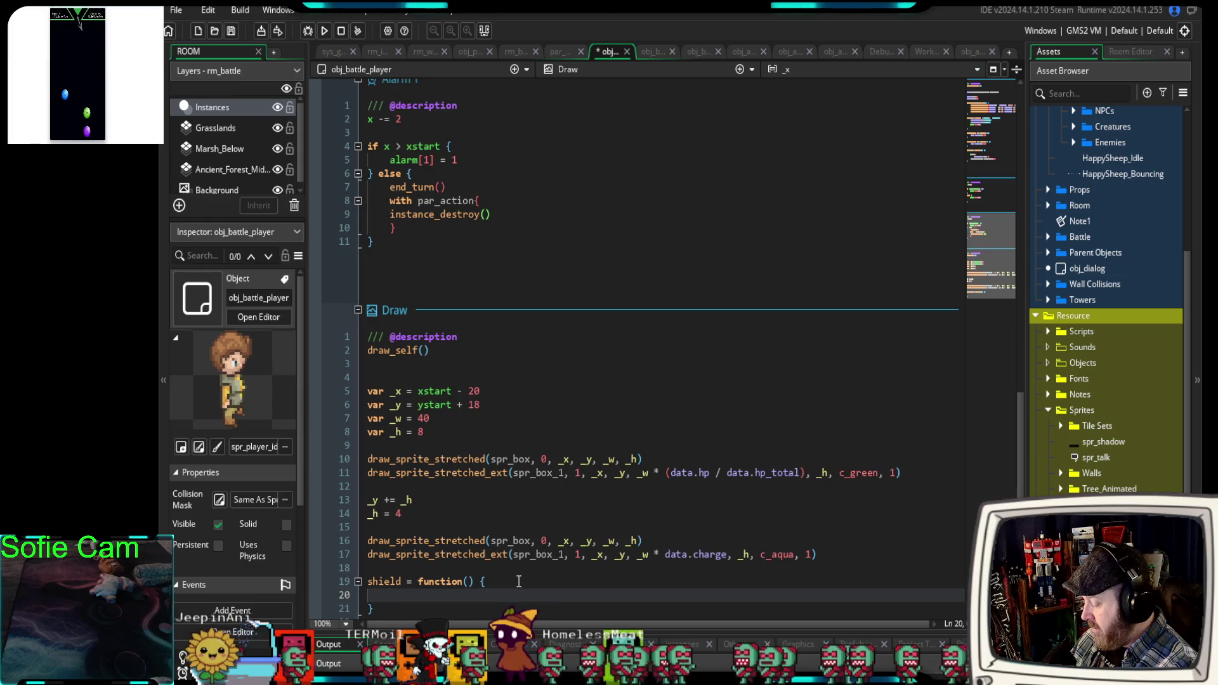
{"action": "type", "text": "draw_sprite(spr_shield, 1, x, y)"}
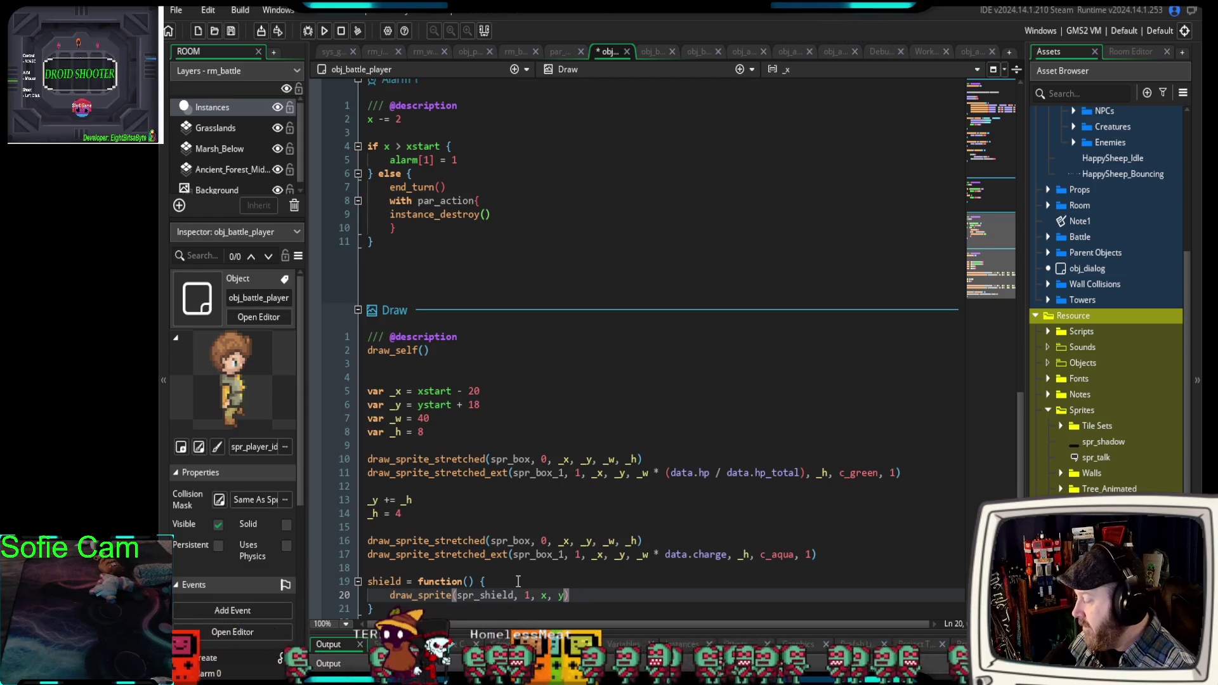
Call shield() on the empty first line of defend, then run the game in debug.
{"action": "scroll", "coordinate": [500, 550], "scroll_direction": "up", "scroll_amount": 15}
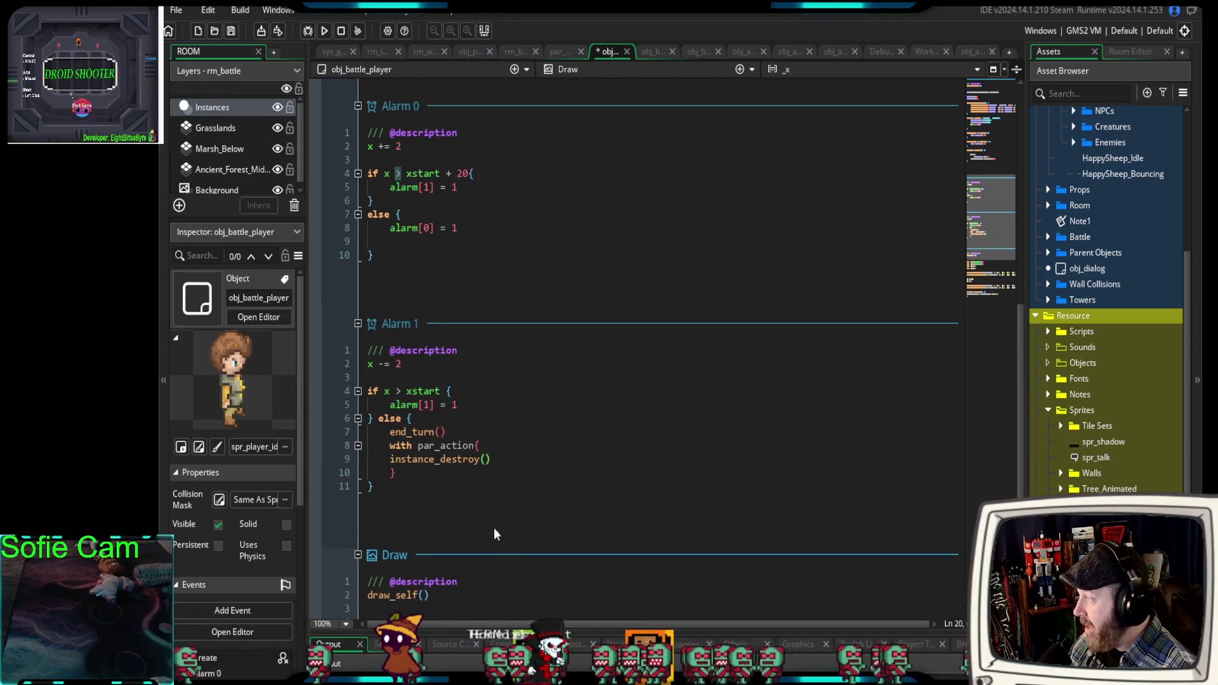
{"action": "scroll", "coordinate": [461, 443], "scroll_direction": "up", "scroll_amount": 2}
{"action": "left_click", "coordinate": [409, 351]}
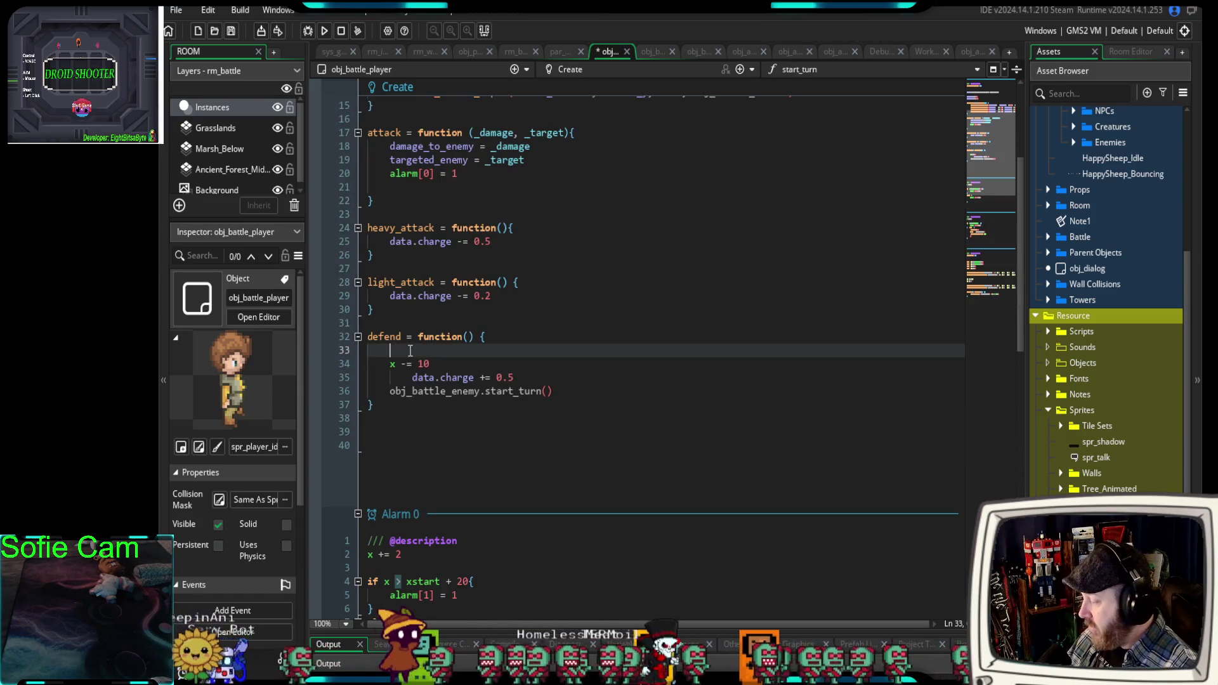
{"action": "type", "text": "shield"}
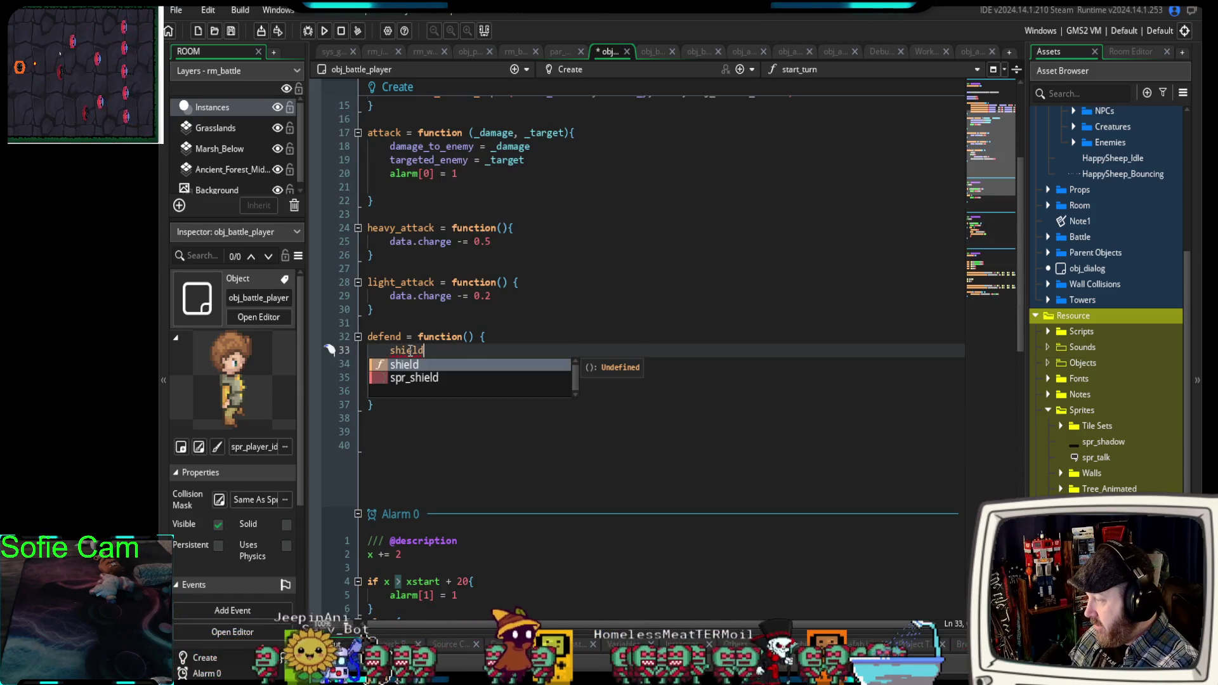
{"action": "type", "text": "()"}
{"action": "right_click", "coordinate": [410, 351]}
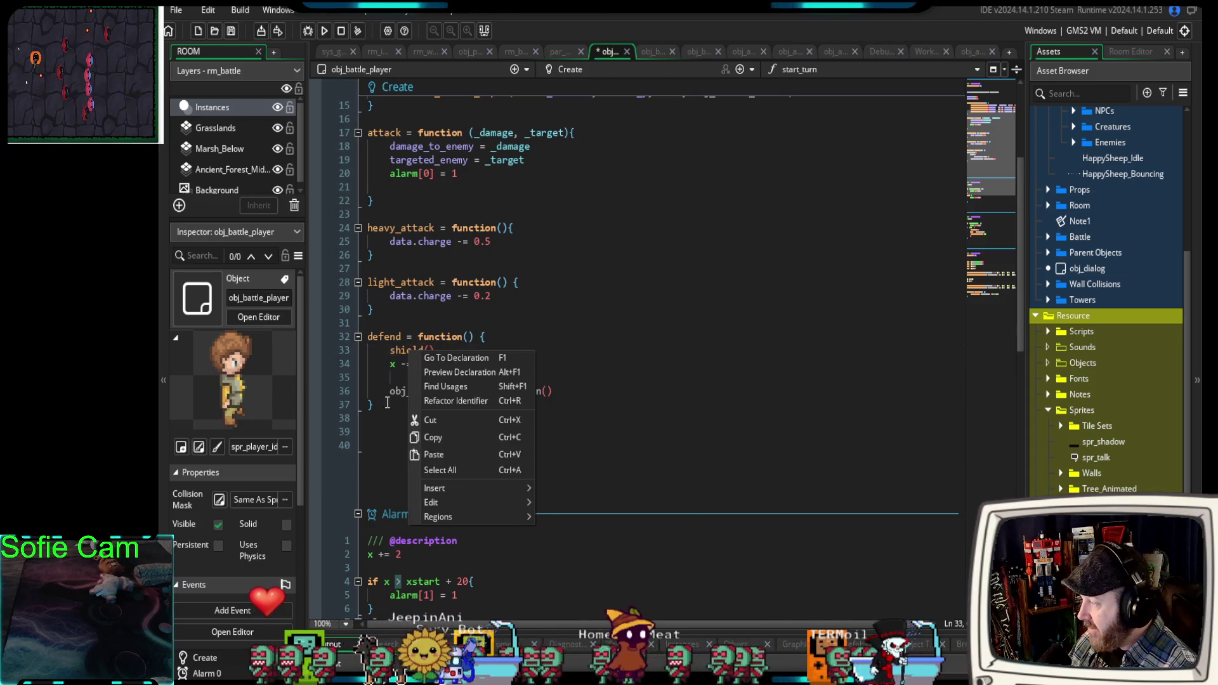
{"action": "left_click", "coordinate": [369, 440]}
{"action": "key", "text": "F6"}
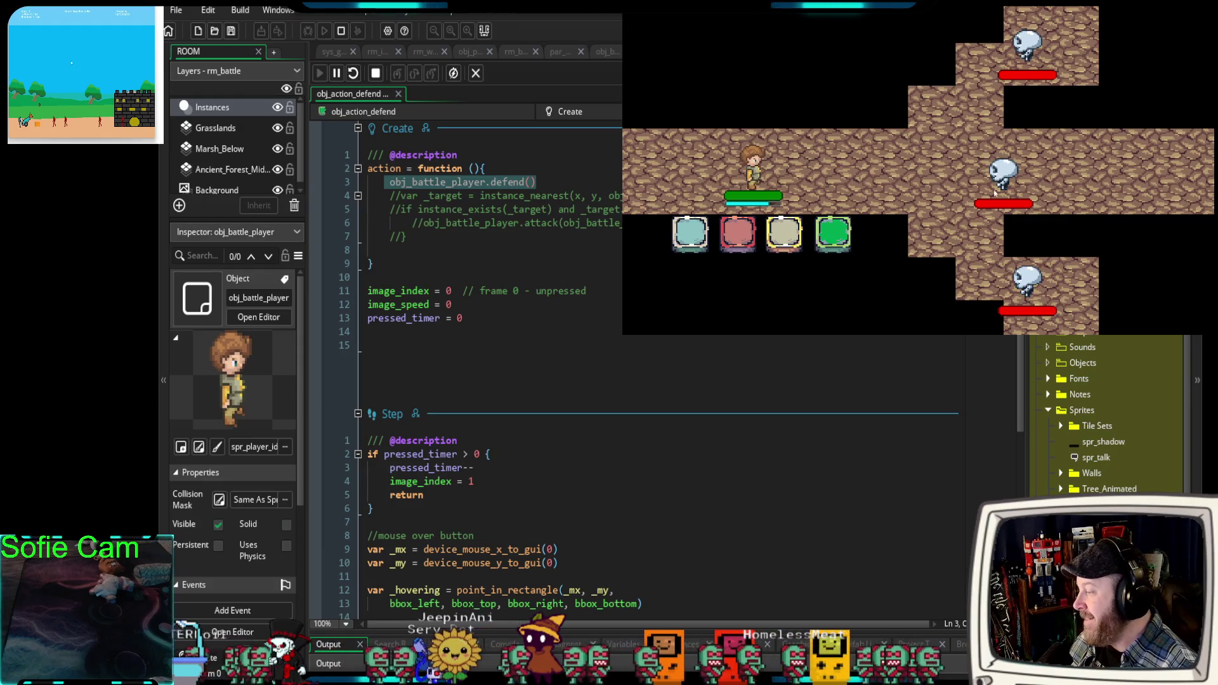
In the running battle, take an attack turn, choose defend, then leave the game window.
{"action": "left_click", "coordinate": [700, 235]}
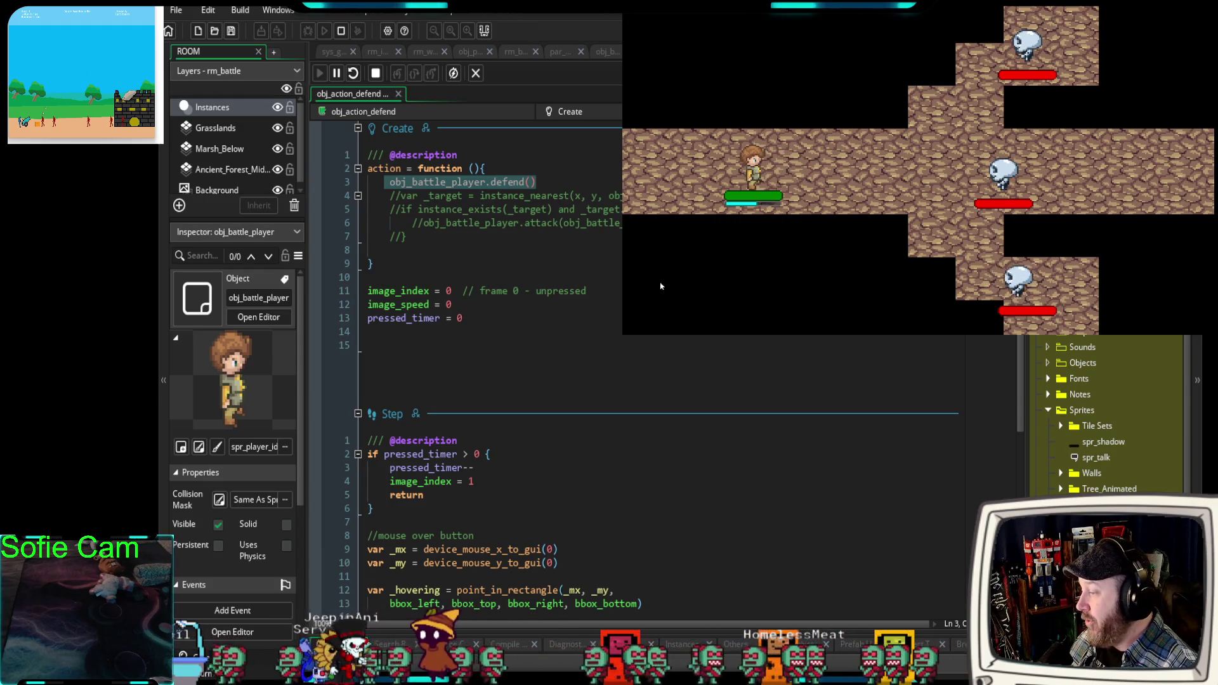
{"action": "left_click", "coordinate": [824, 238]}
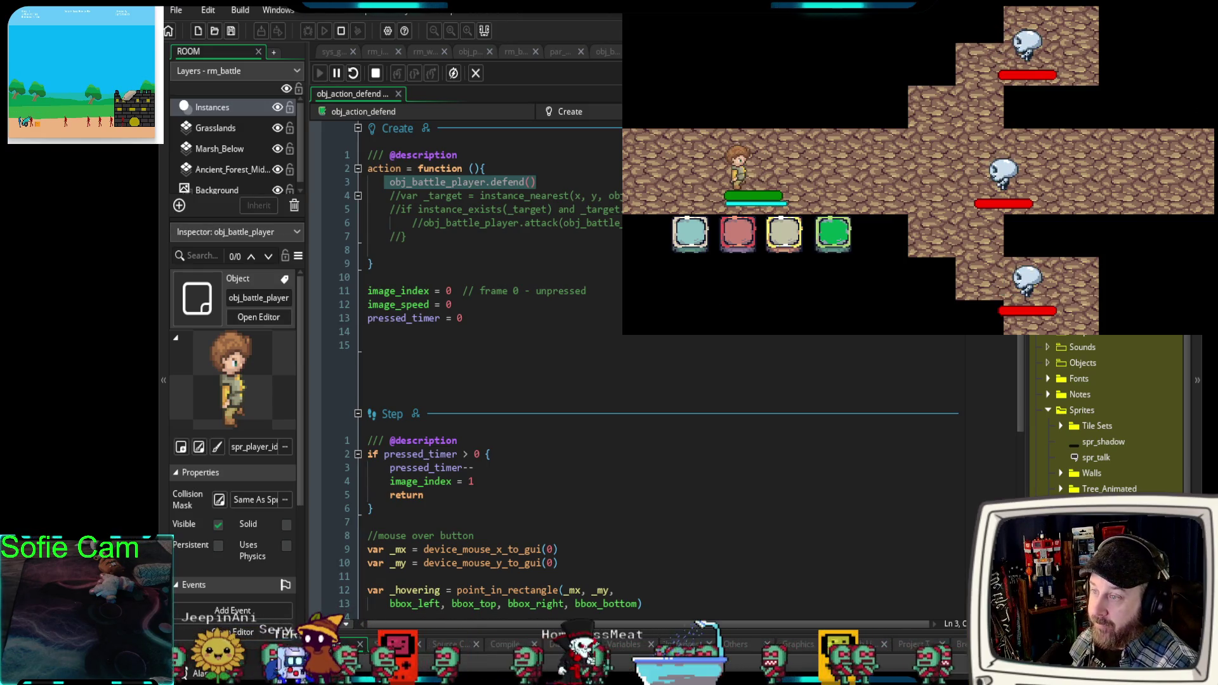
{"action": "key", "text": "alt+Tab"}
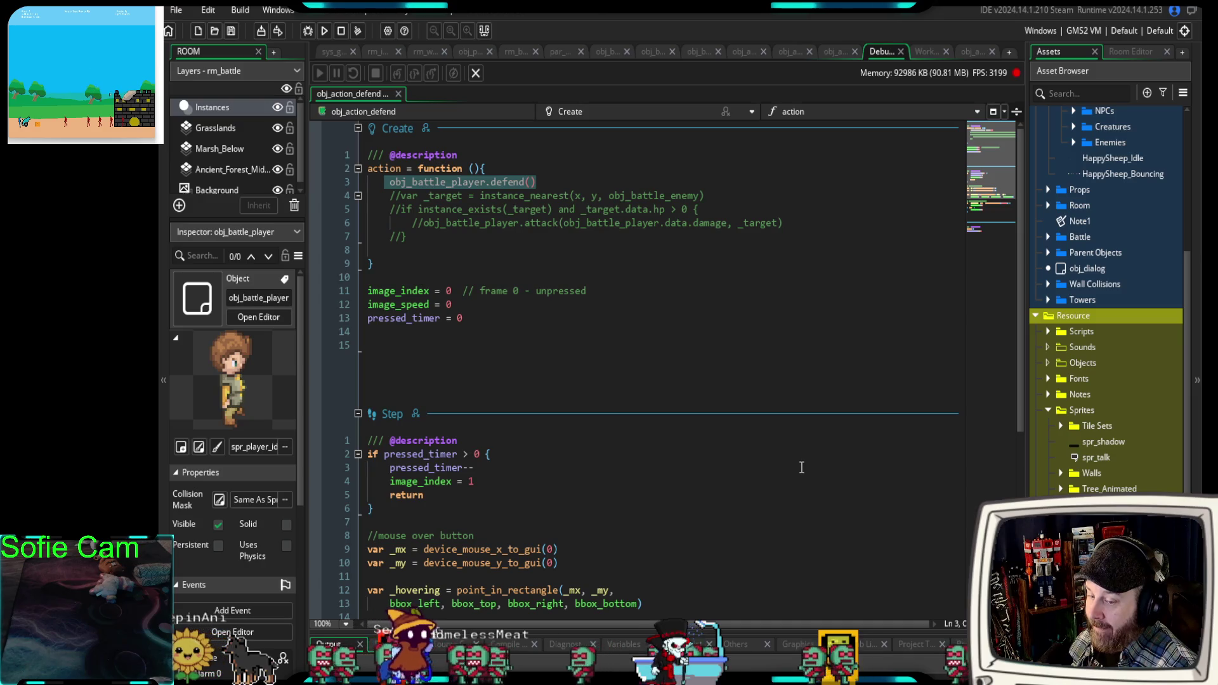
Return to obj_battle_player's code and scroll to the shield function ending the Draw event.
{"action": "scroll", "coordinate": [595, 527], "scroll_direction": "down", "scroll_amount": 5}
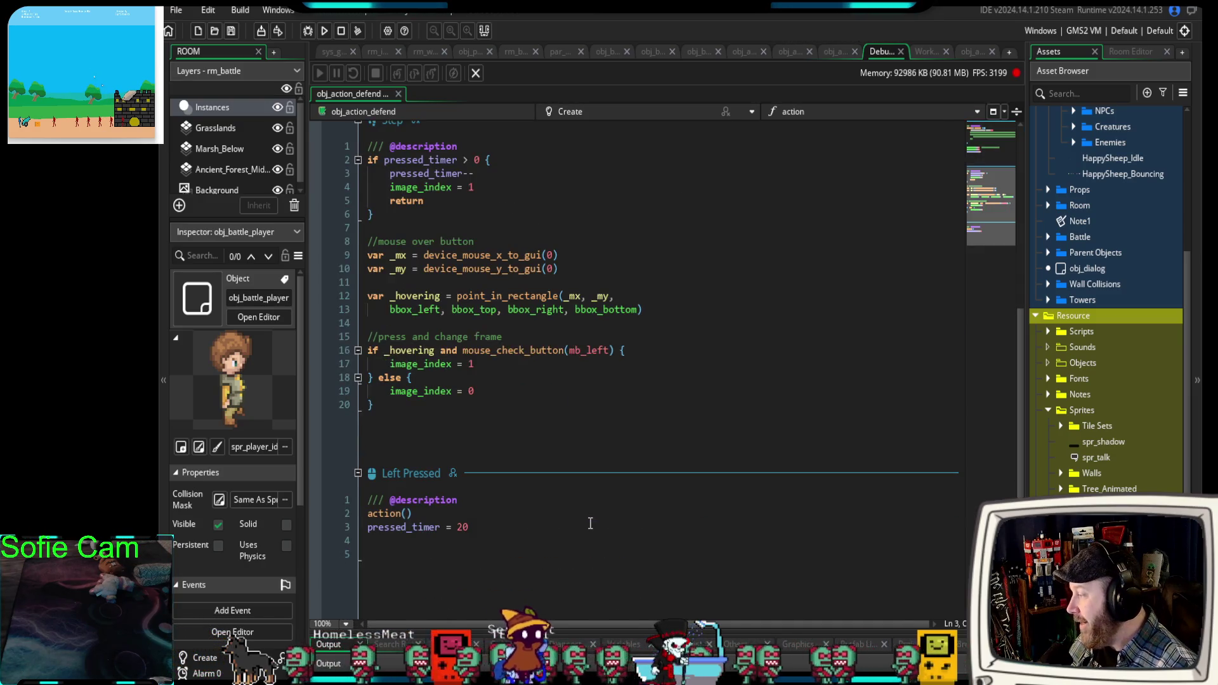
{"action": "scroll", "coordinate": [589, 524], "scroll_direction": "up", "scroll_amount": 5}
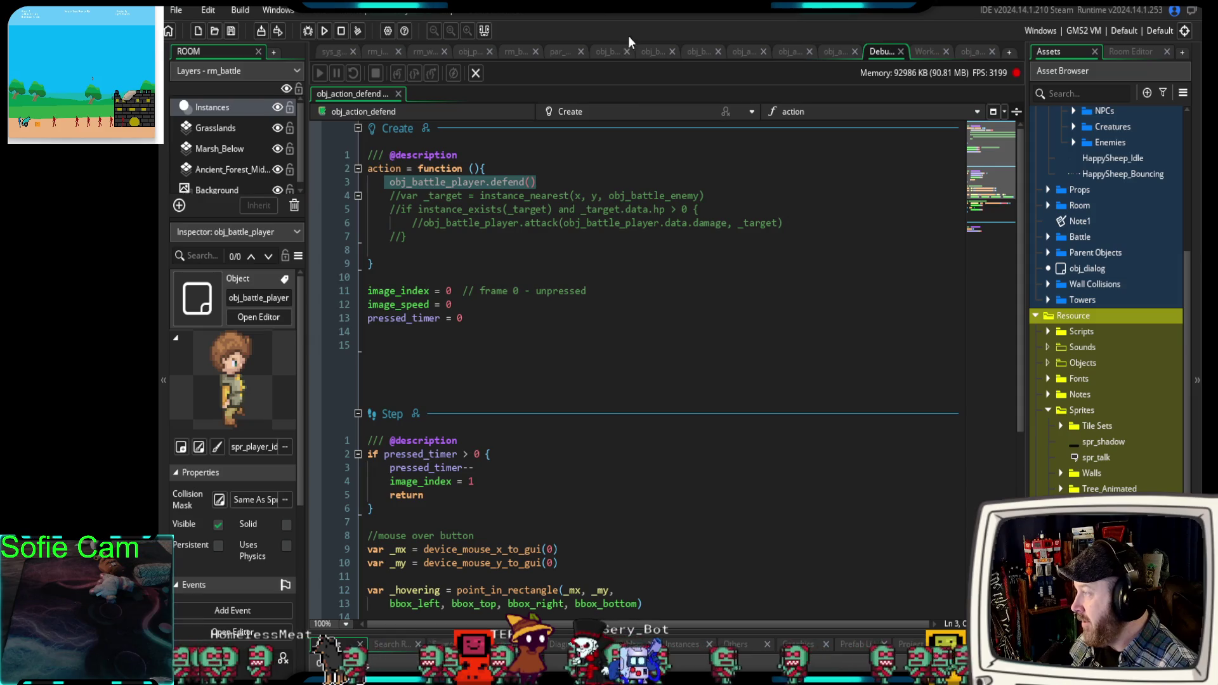
{"action": "left_click", "coordinate": [608, 51]}
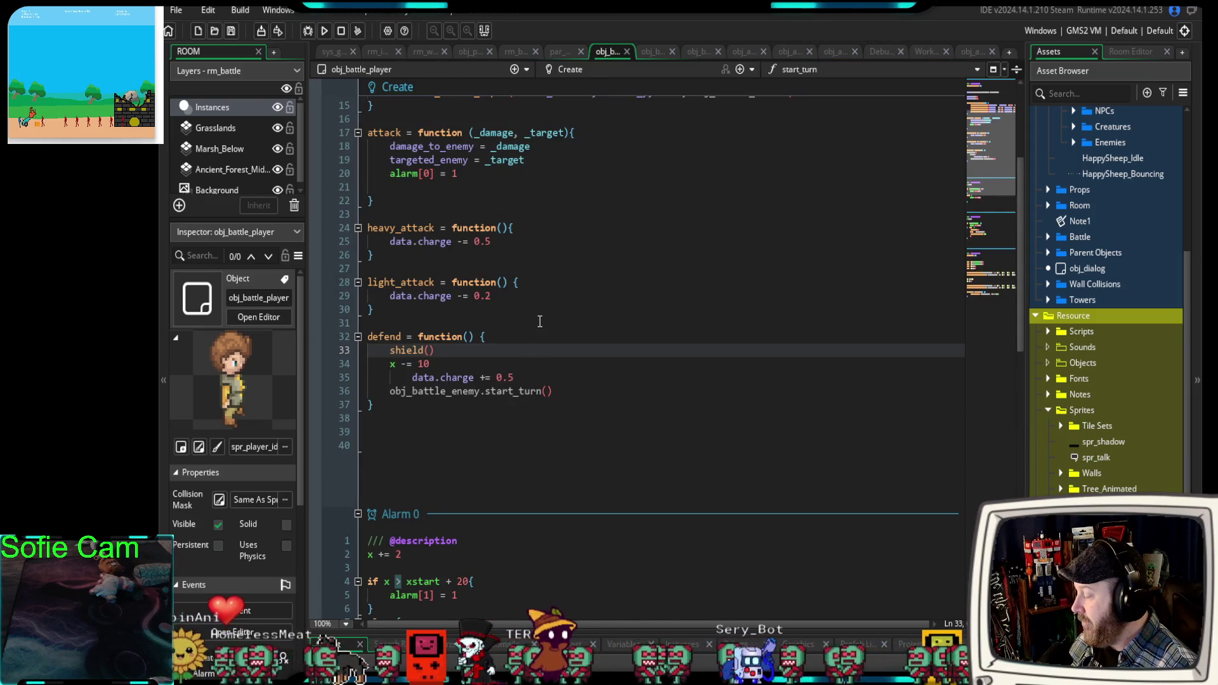
{"action": "scroll", "coordinate": [540, 321], "scroll_direction": "down", "scroll_amount": 13}
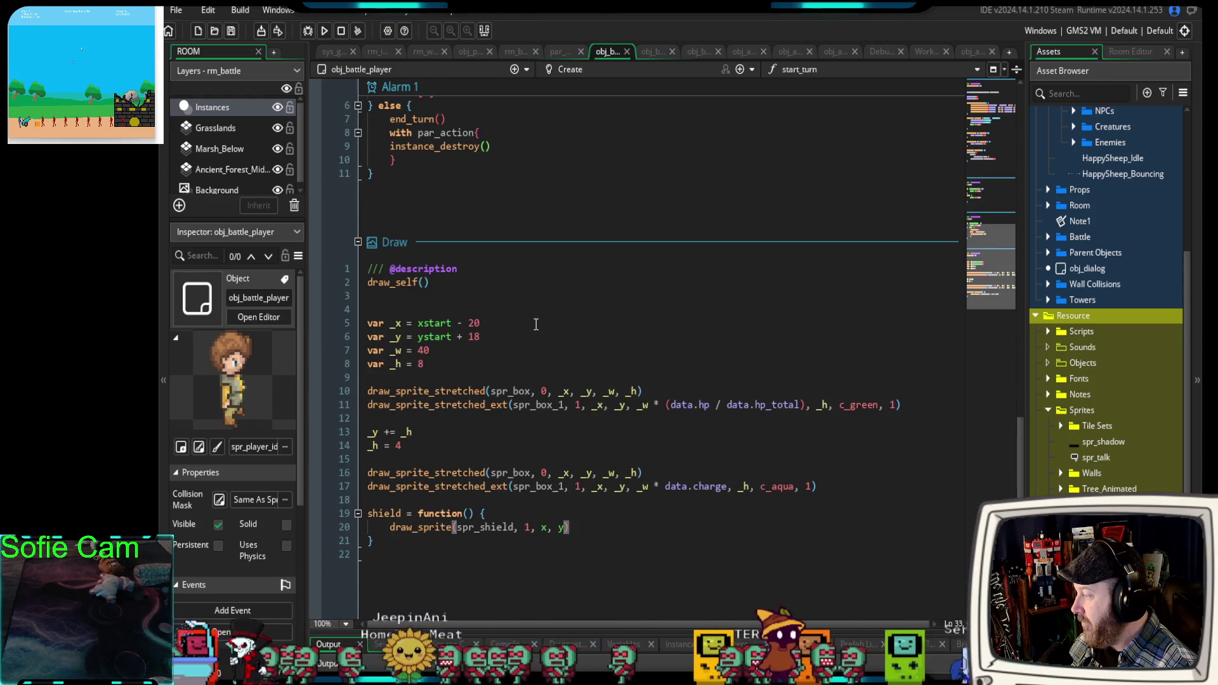
{"action": "scroll", "coordinate": [534, 327], "scroll_direction": "up", "scroll_amount": 12}
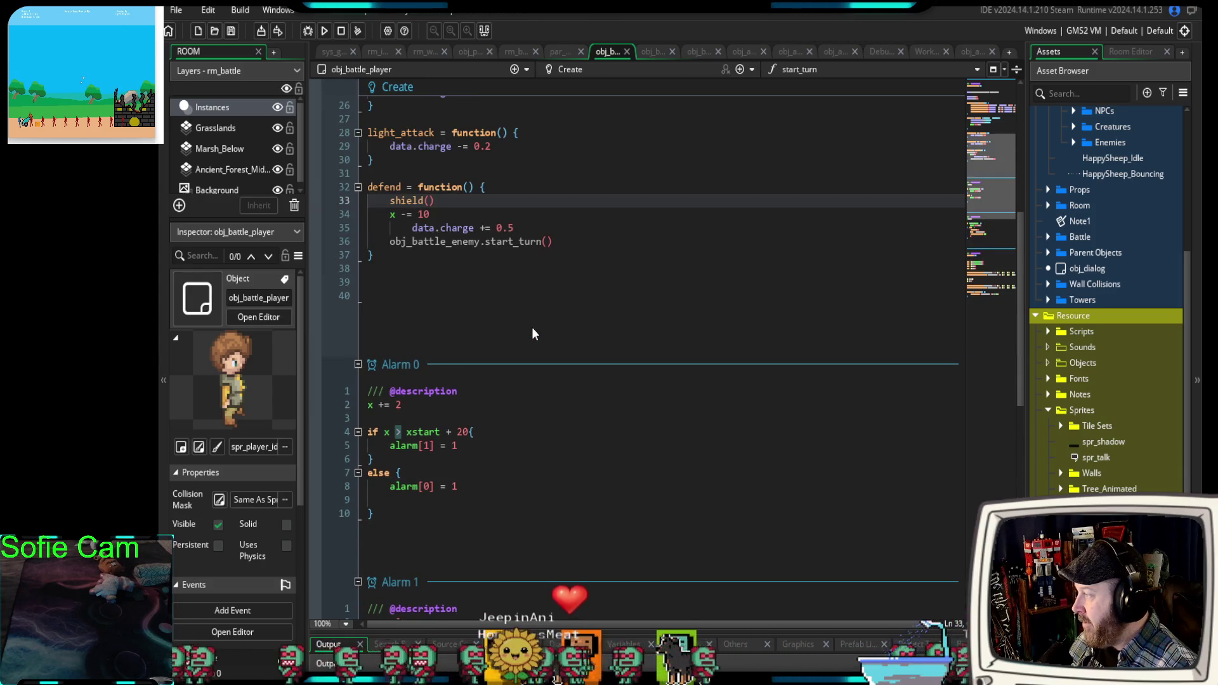
{"action": "scroll", "coordinate": [532, 326], "scroll_direction": "down", "scroll_amount": 10}
{"action": "scroll", "coordinate": [529, 328], "scroll_direction": "up", "scroll_amount": 8}
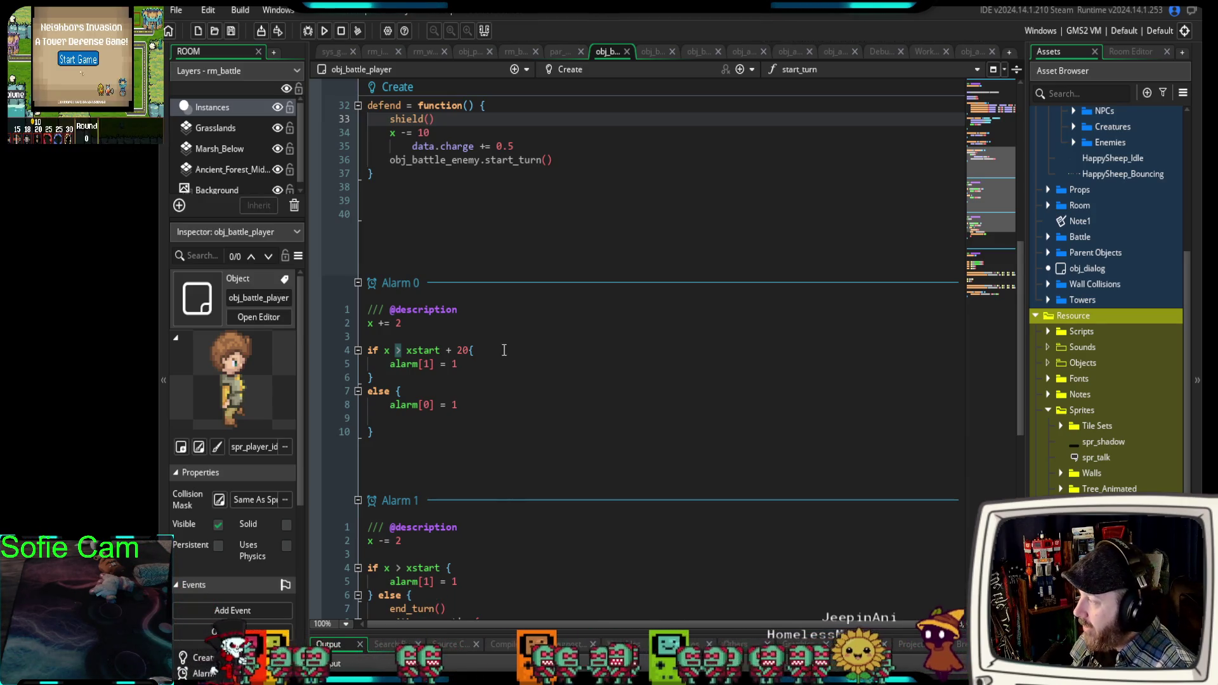
{"action": "scroll", "coordinate": [504, 345], "scroll_direction": "down", "scroll_amount": 12}
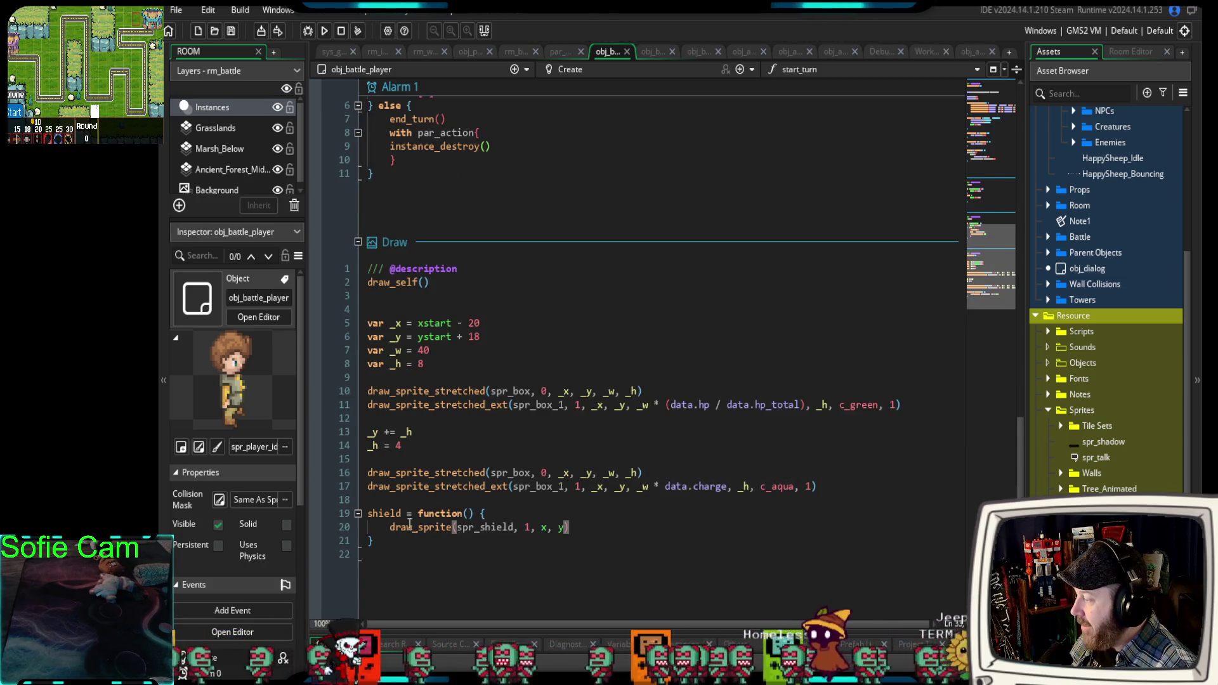
{"action": "left_click", "coordinate": [390, 542]}
Add blank lines below the shield function in Draw and start an if line.
{"action": "key", "text": "Return"}
{"action": "key", "text": "Return"}
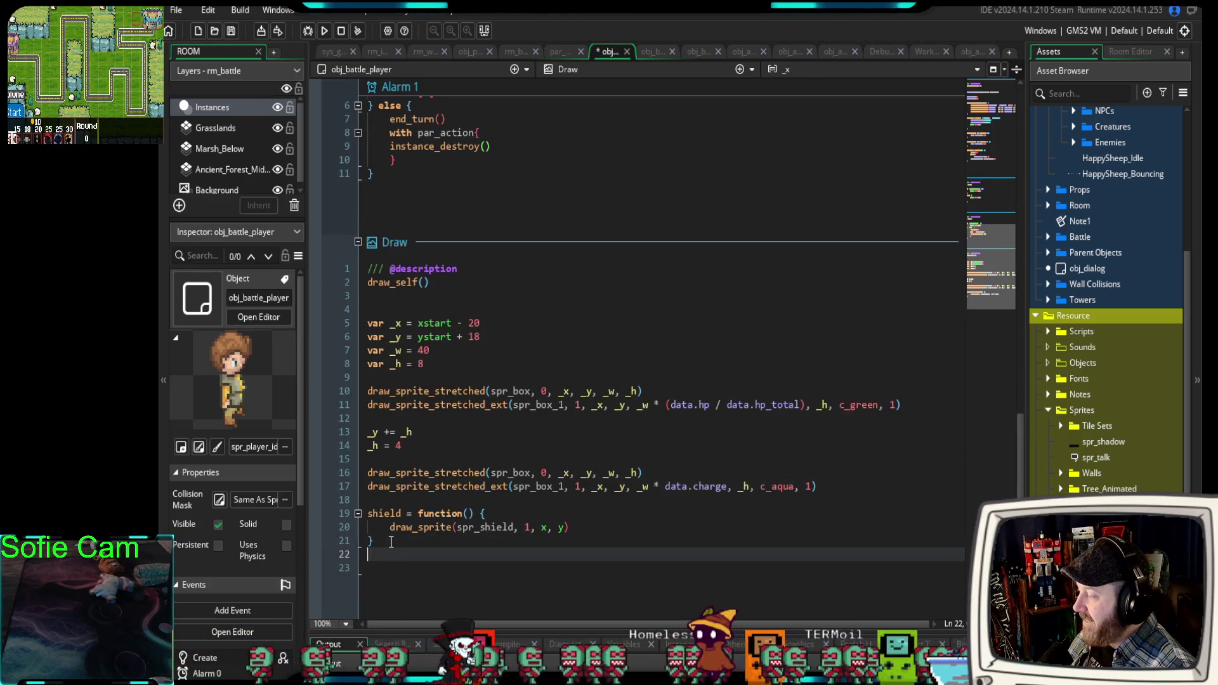
{"action": "type", "text": "if"}
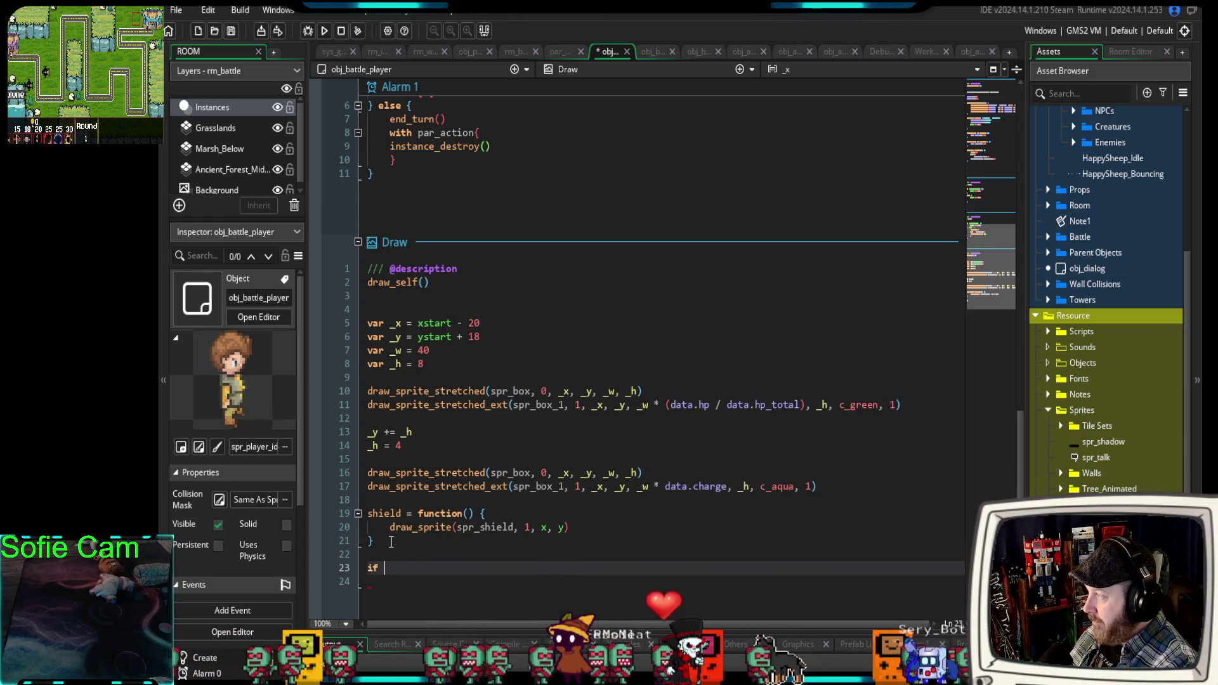
{"action": "type", "text": " def"}
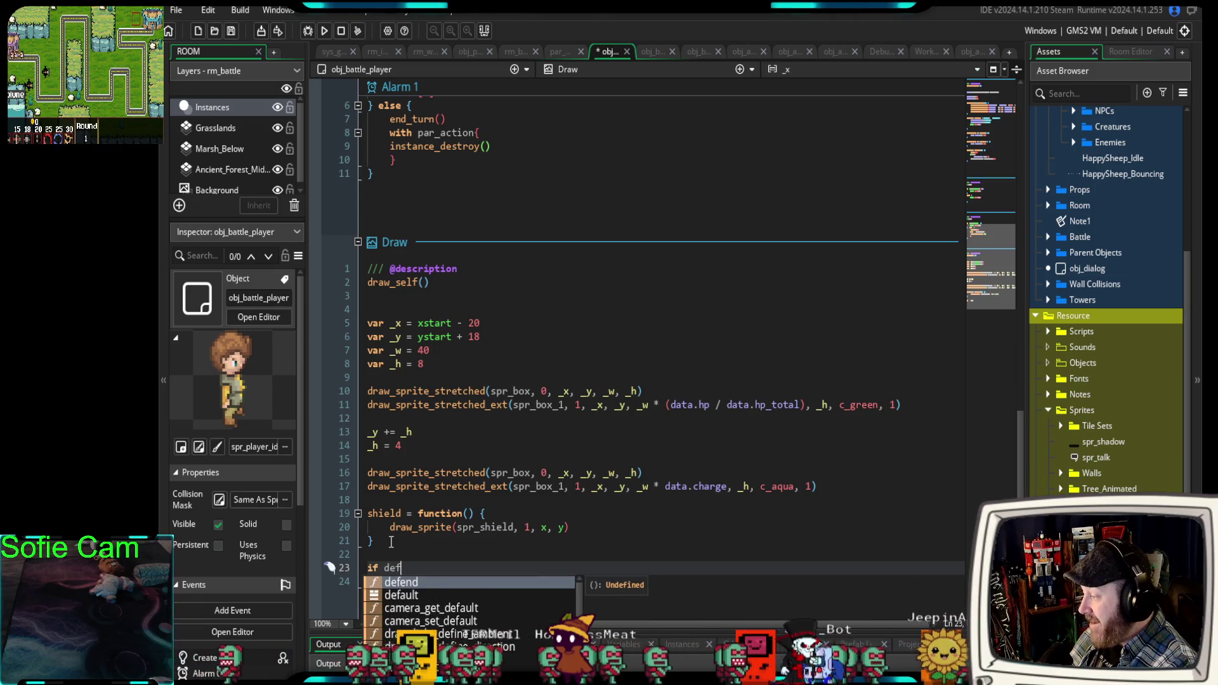
{"action": "type", "text": "end"}
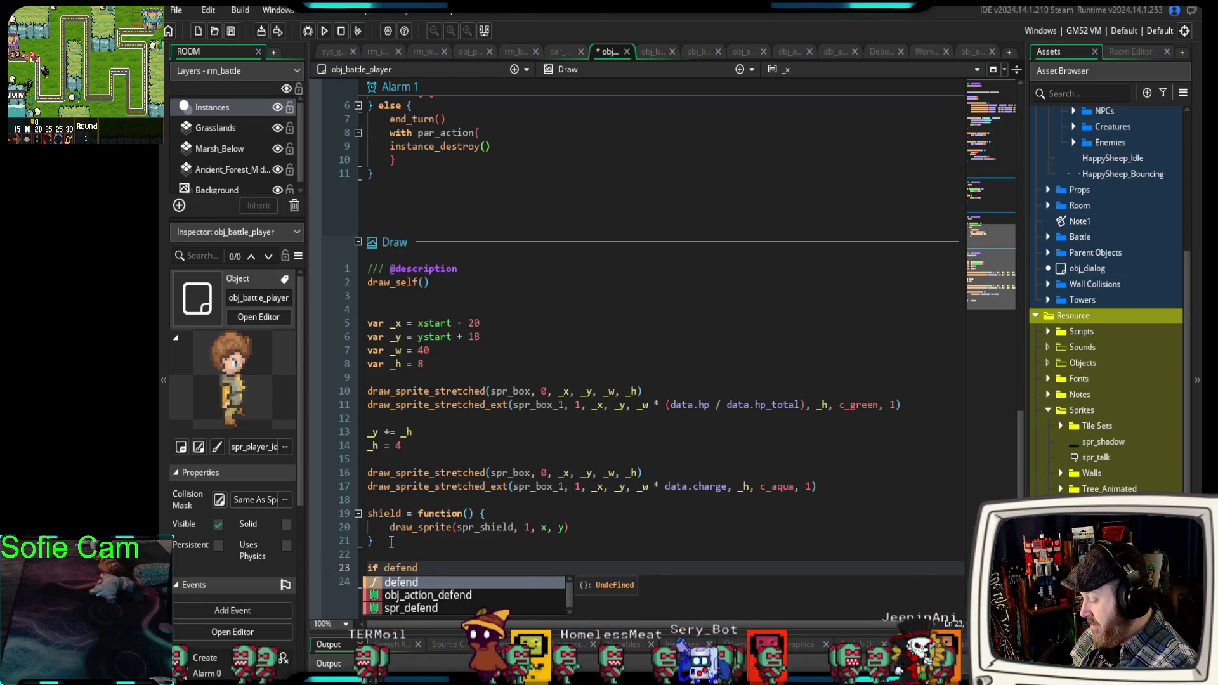
{"action": "type", "text": "("}
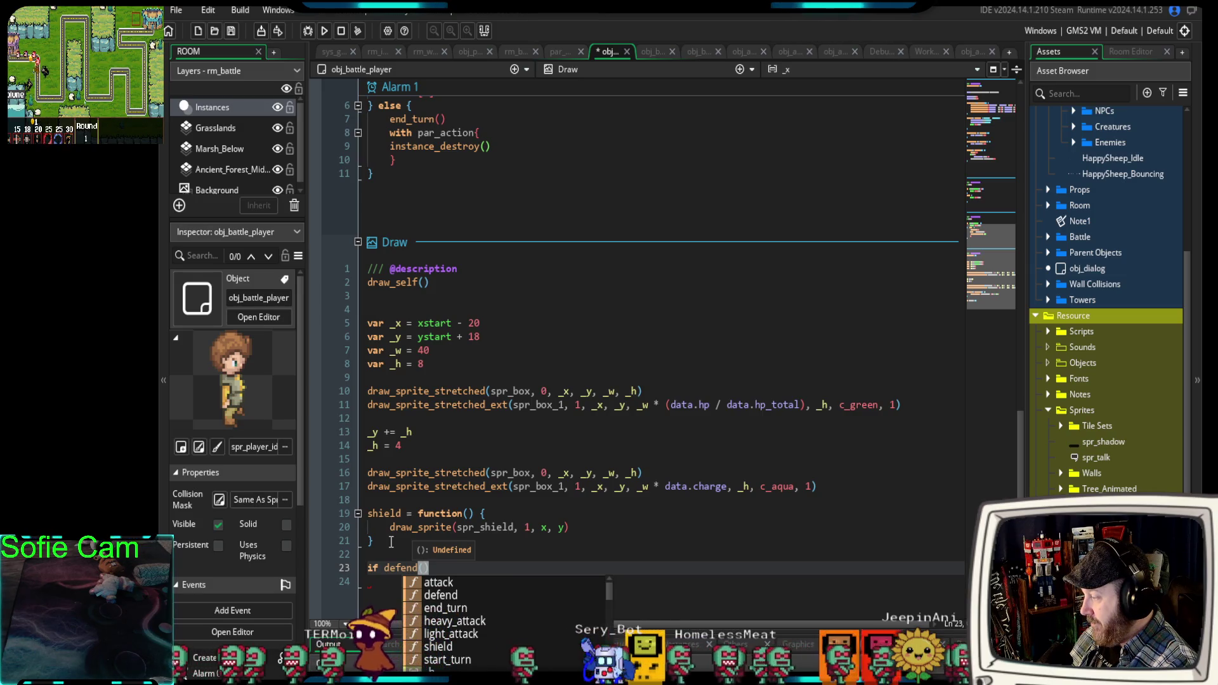
{"action": "key", "text": "BackSpace"}
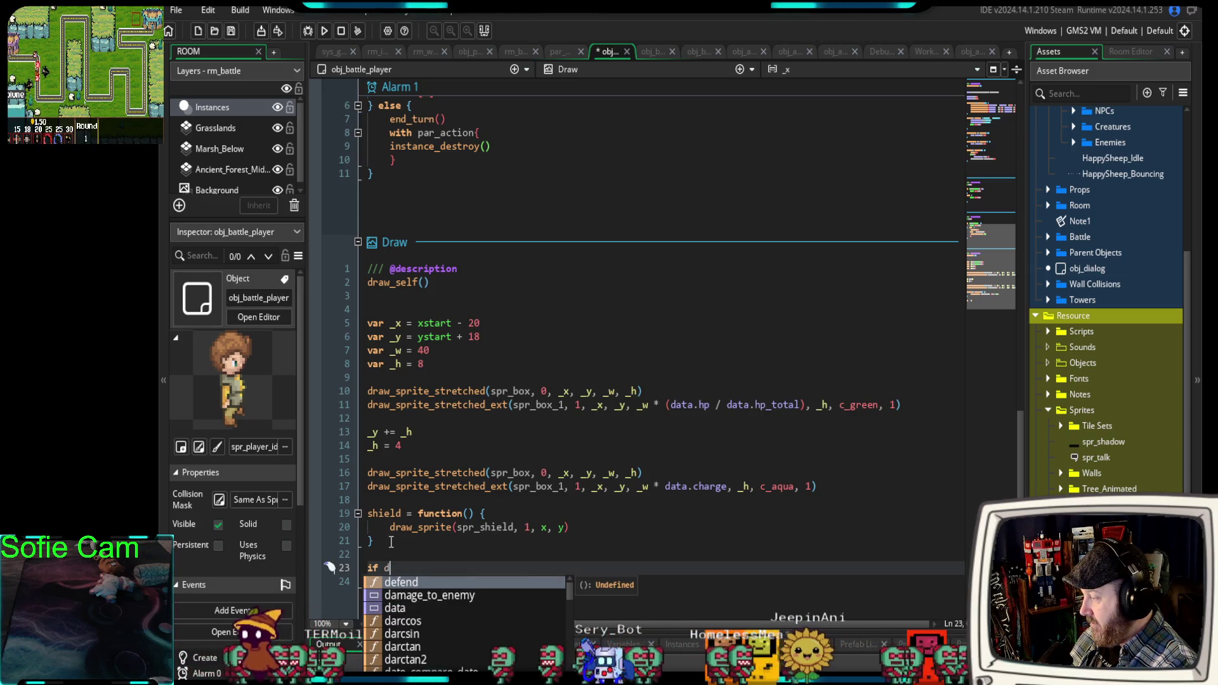
{"action": "key", "text": "BackSpace"}
In the defend function, replace the shield() call with shield = true.
{"action": "scroll", "coordinate": [500, 208], "scroll_direction": "up", "scroll_amount": 15}
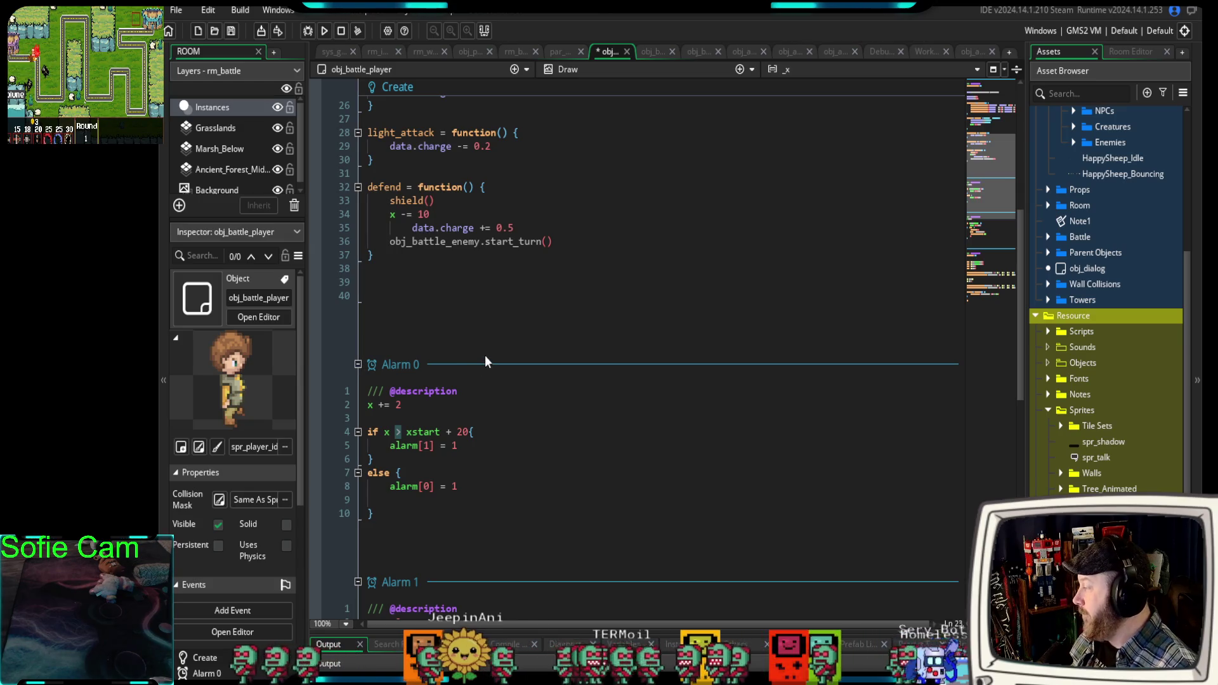
{"action": "left_click_drag", "start_coordinate": [435, 201], "coordinate": [390, 201]}
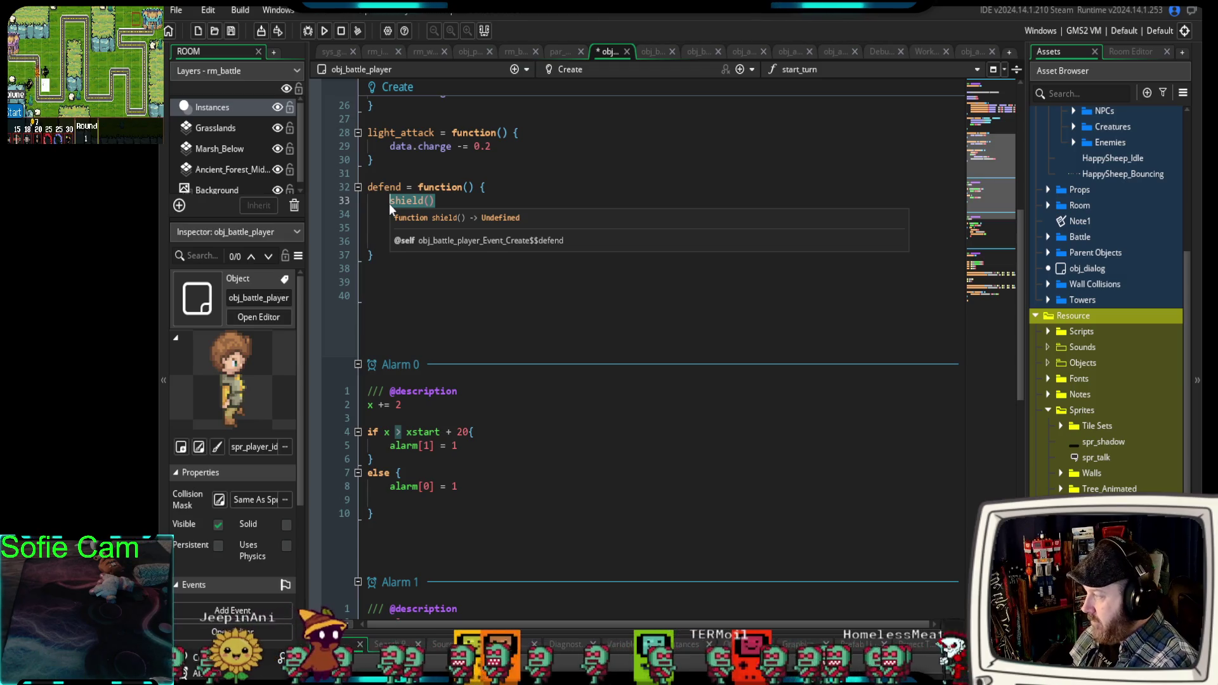
{"action": "type", "text": "shield "}
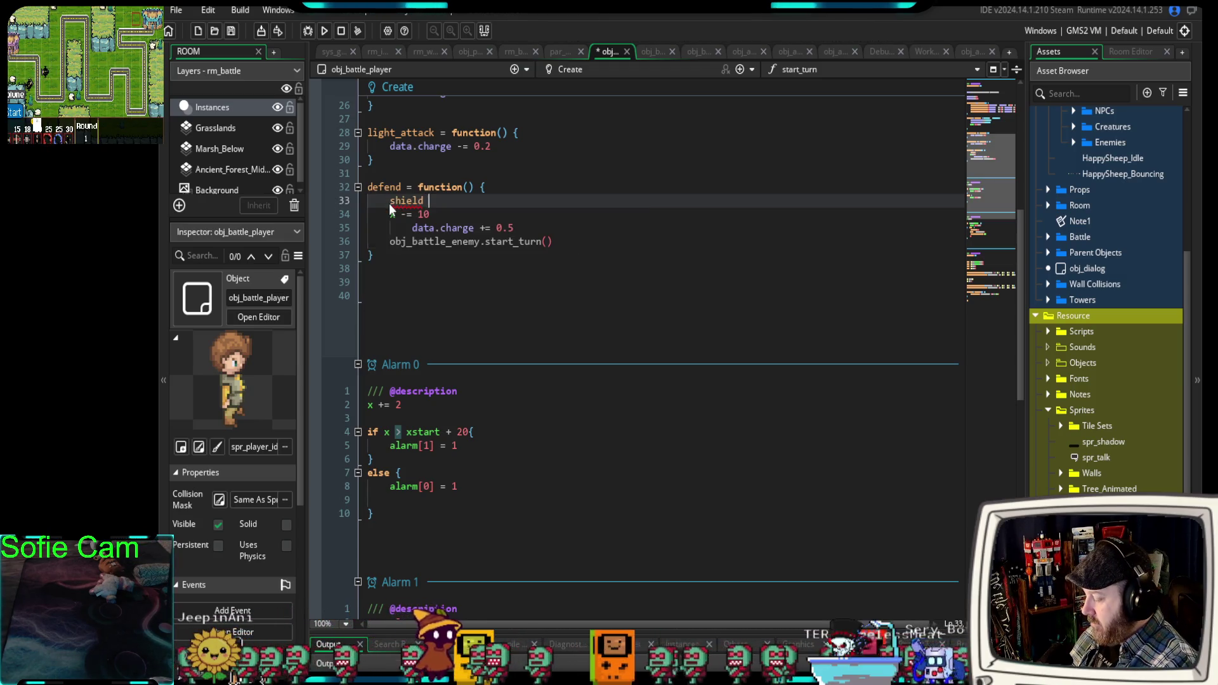
{"action": "type", "text": "= true"}
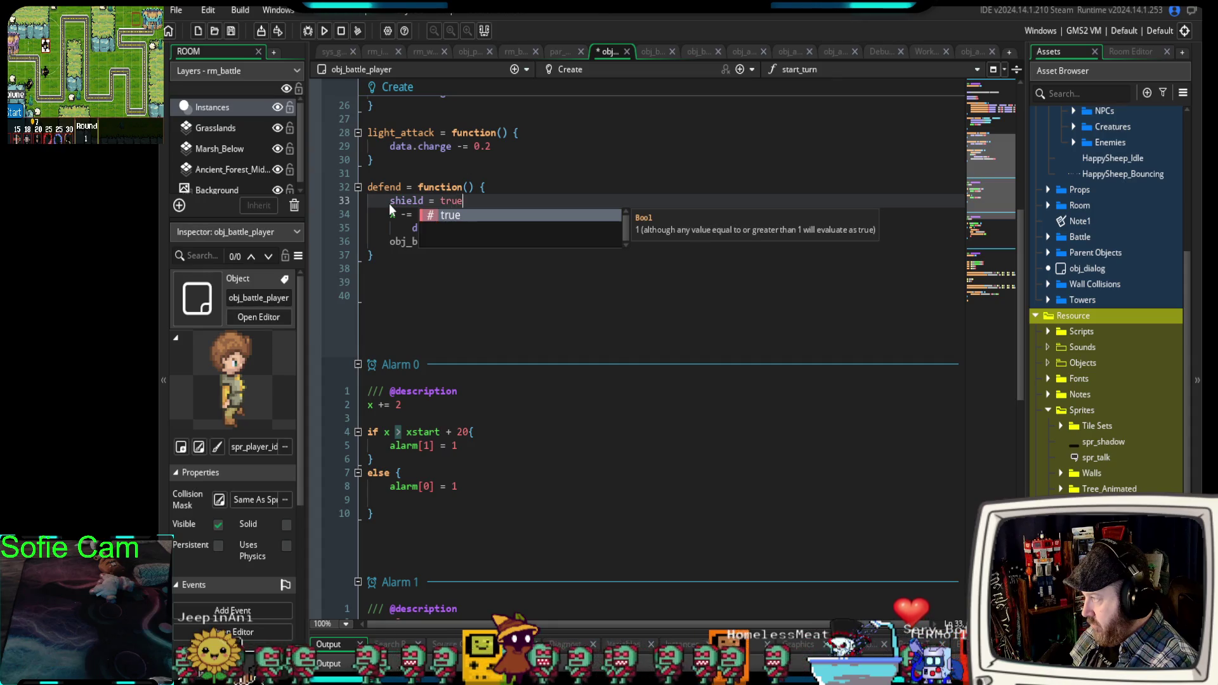
{"action": "scroll", "coordinate": [390, 204], "scroll_direction": "down", "scroll_amount": 15}
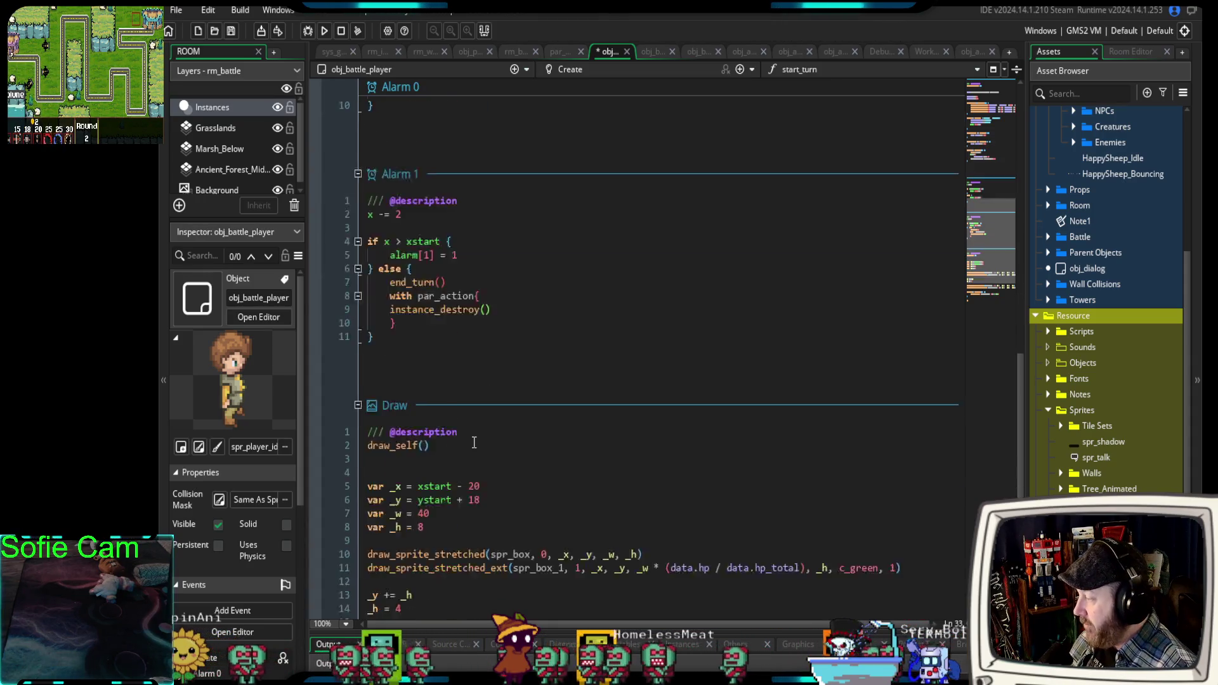
Write an if shield { block in Draw containing the pasted shield draw call.
{"action": "left_click", "coordinate": [391, 539]}
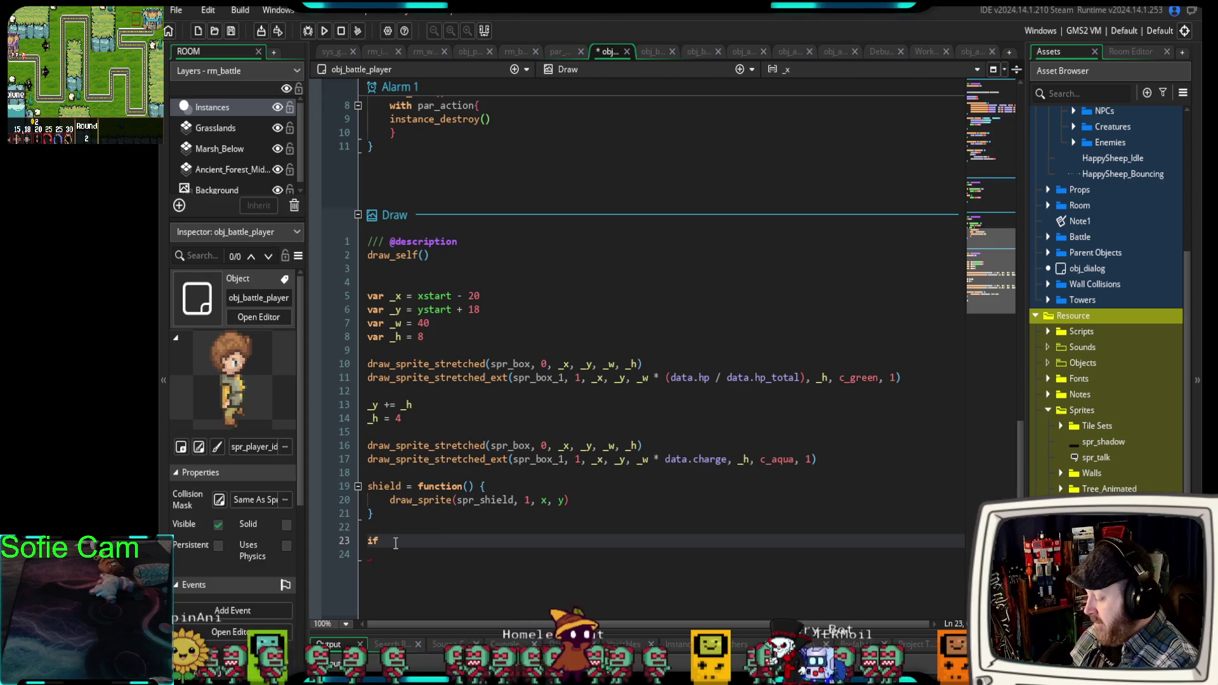
{"action": "type", "text": "shield "}
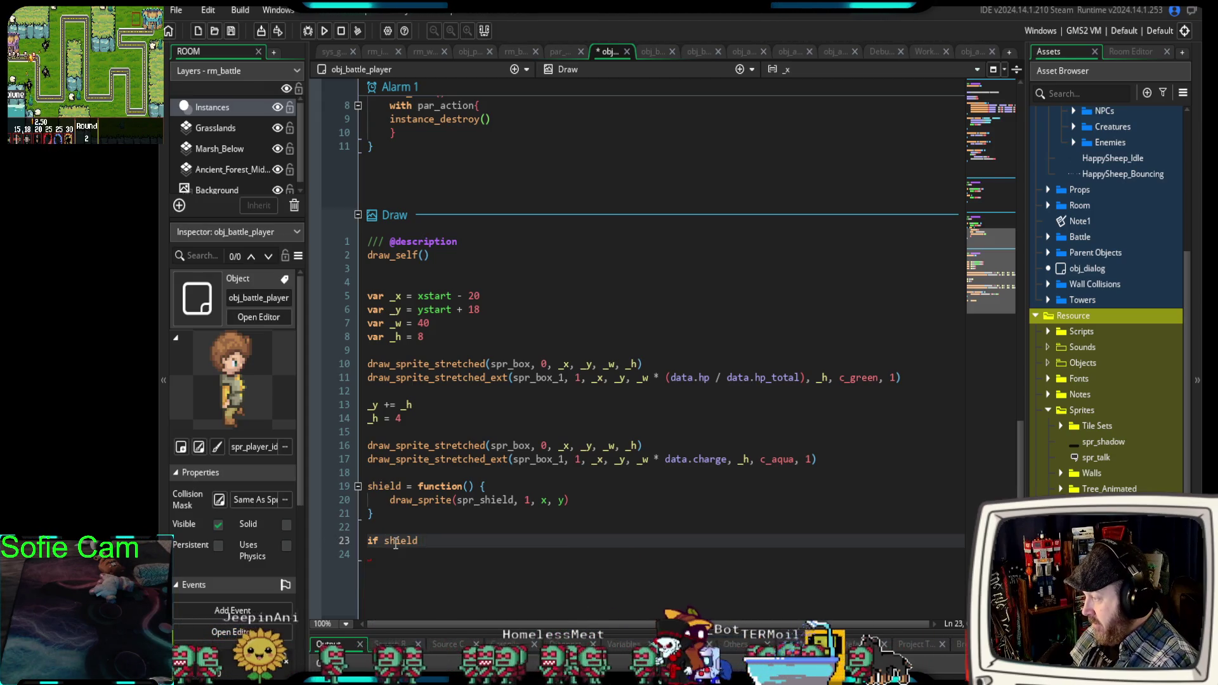
{"action": "type", "text": "= tru"}
{"action": "key", "text": "BackSpace"}
{"action": "key", "text": "BackSpace"}
{"action": "key", "text": "BackSpace"}
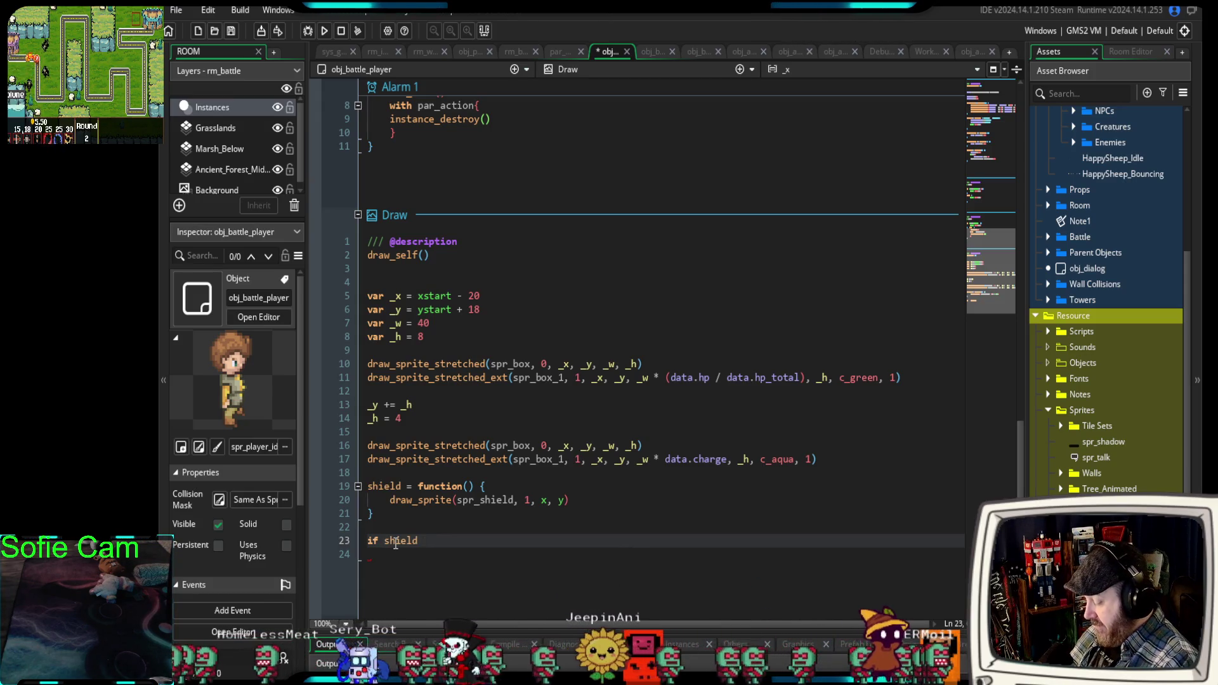
{"action": "type", "text": "{"}
{"action": "key", "text": "Return"}
{"action": "type", "text": "draw_sprite(spr_shield, 1, x, y)"}
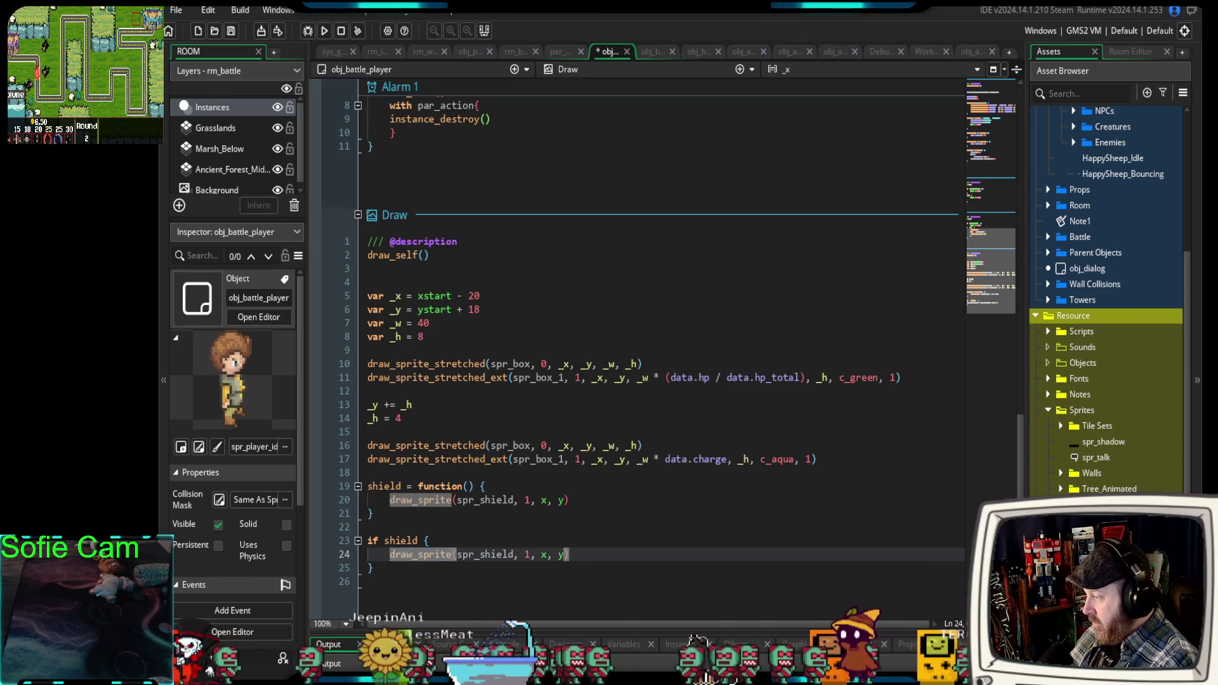
{"action": "type", "text": "_"}
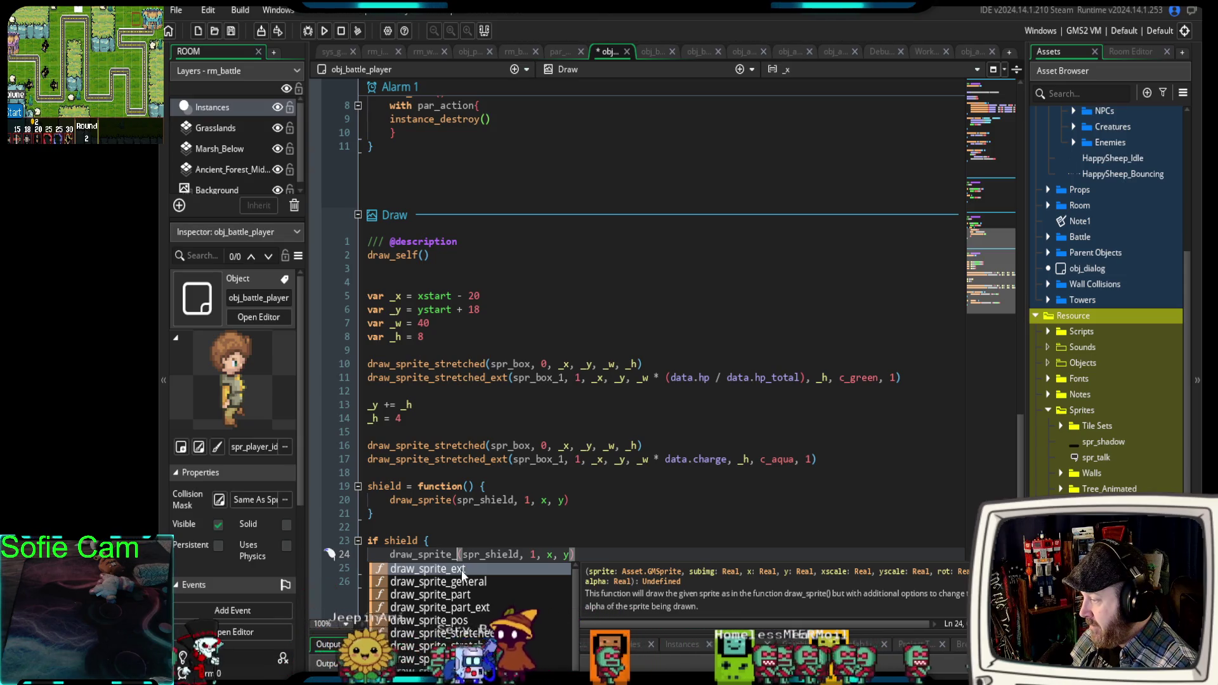
{"action": "key", "text": "Escape"}
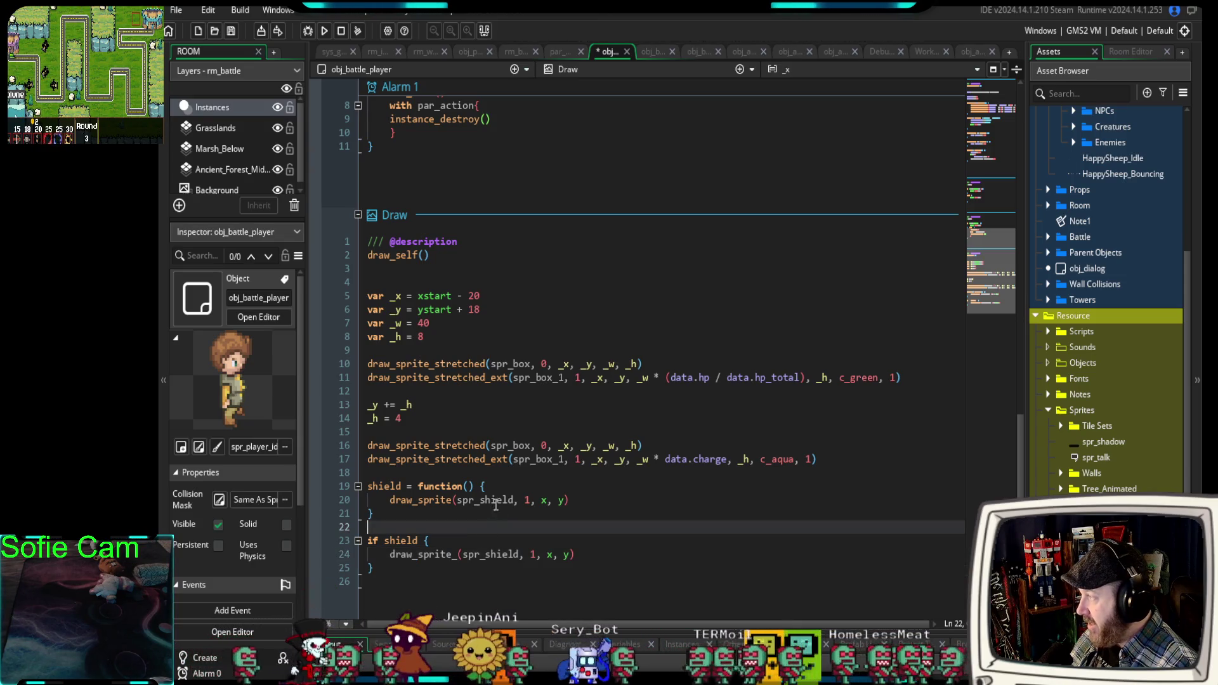
Delete the shield function on lines 19–21 and run the game in debug mode.
{"action": "scroll", "coordinate": [494, 502], "scroll_direction": "up", "scroll_amount": 5}
{"action": "scroll", "coordinate": [503, 492], "scroll_direction": "up", "scroll_amount": 7}
{"action": "scroll", "coordinate": [502, 492], "scroll_direction": "down", "scroll_amount": 13}
{"action": "scroll", "coordinate": [494, 507], "scroll_direction": "down", "scroll_amount": 2}
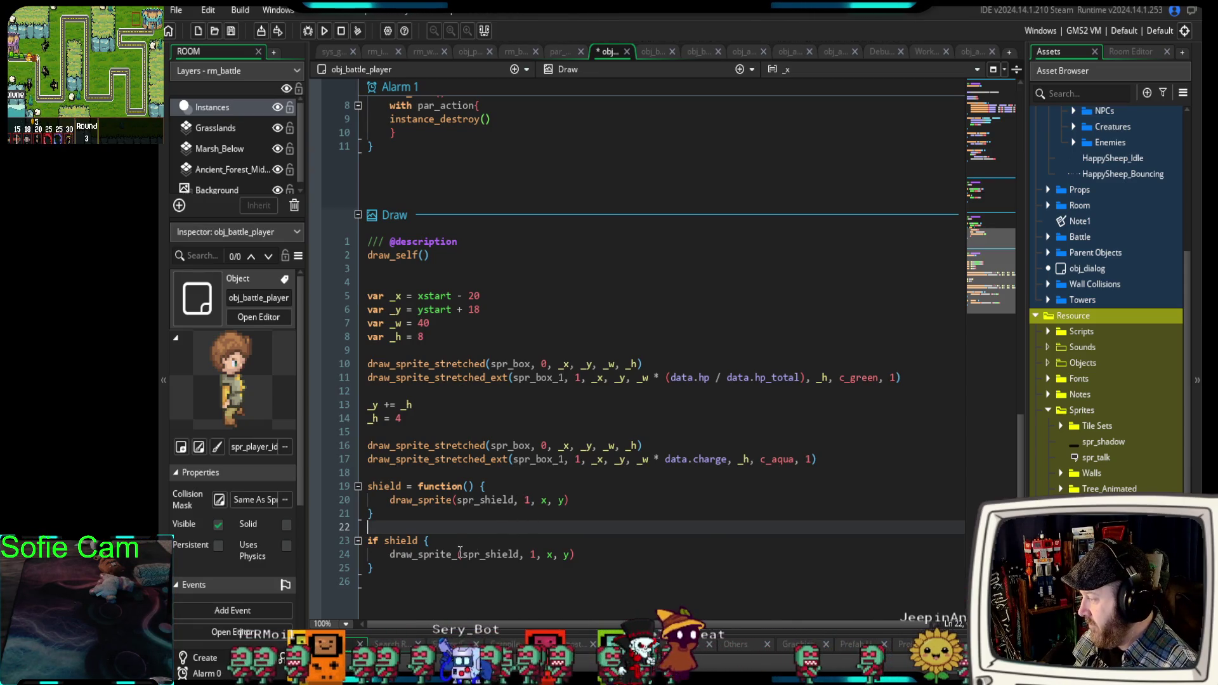
{"action": "left_click_drag", "start_coordinate": [396, 520], "coordinate": [329, 486]}
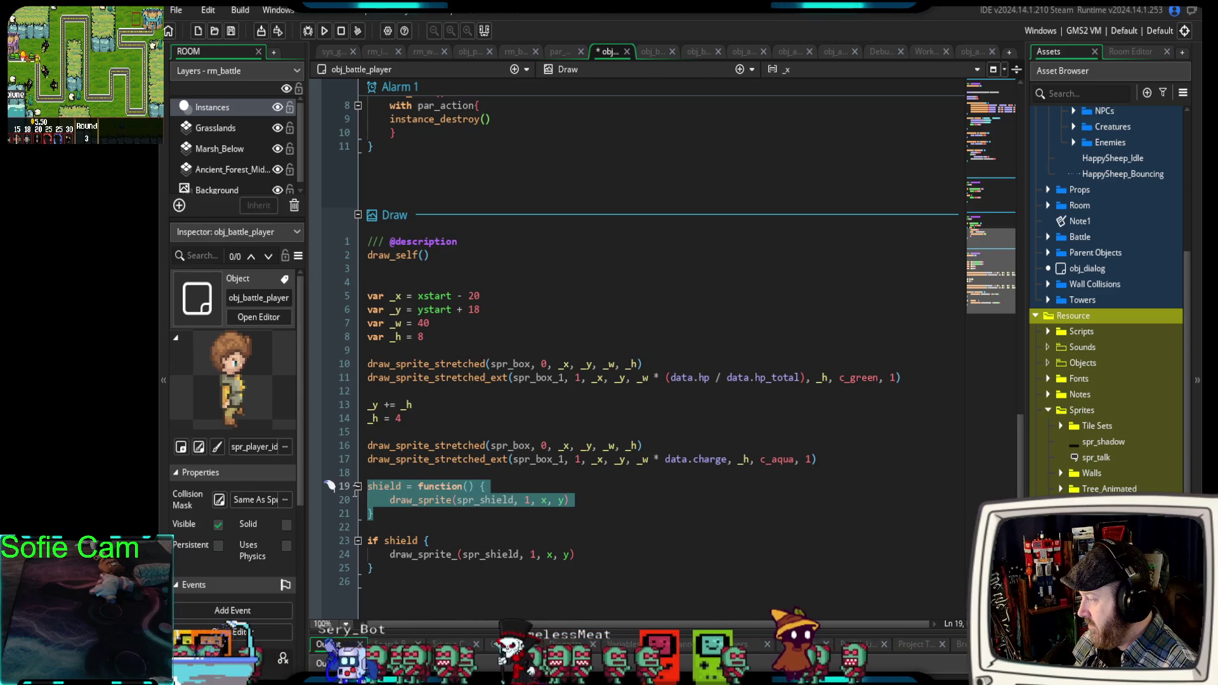
{"action": "key", "text": "Delete"}
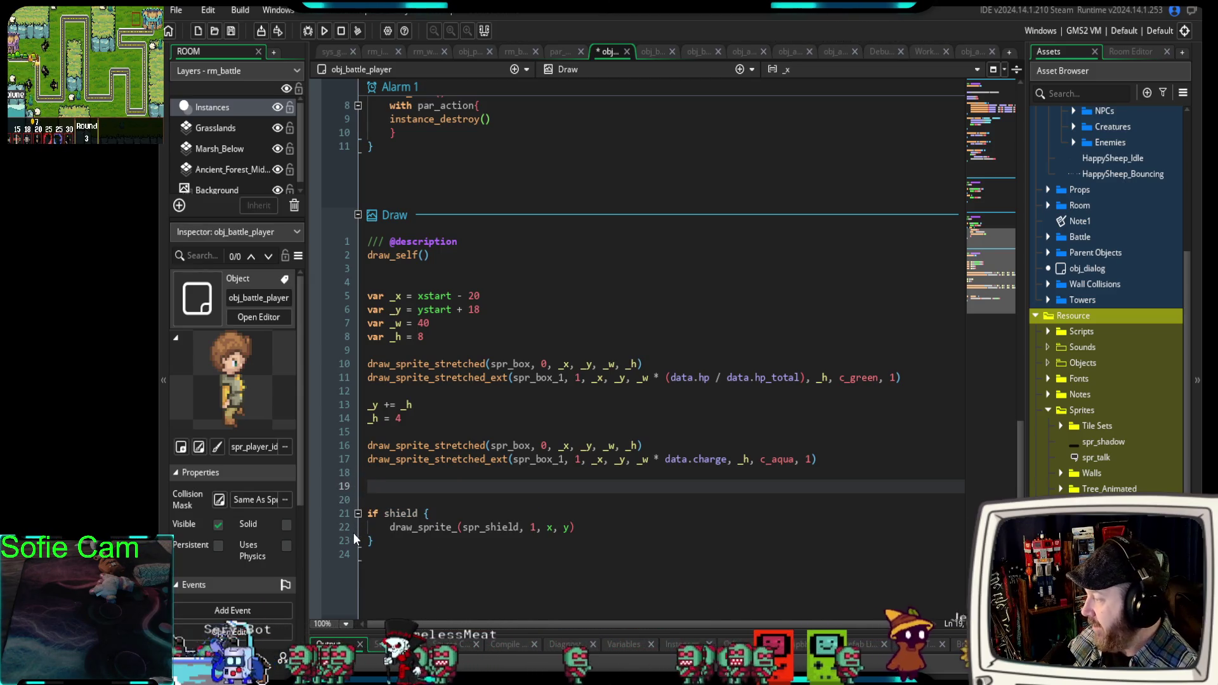
{"action": "key", "text": "Delete"}
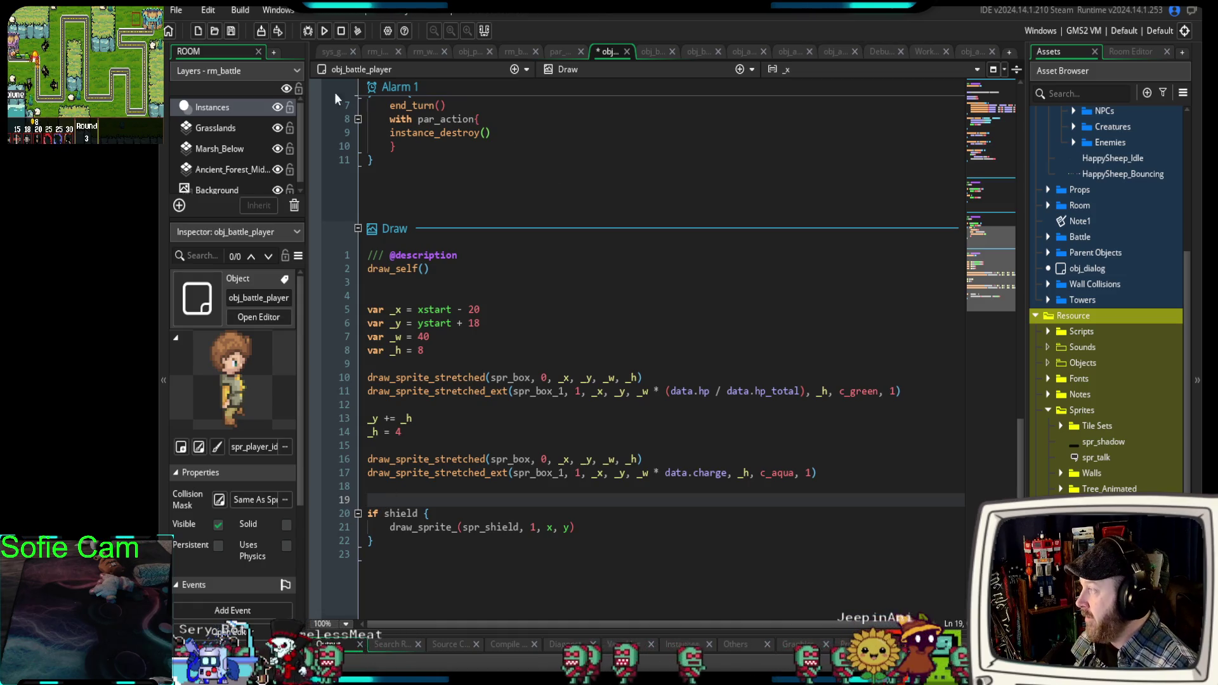
{"action": "left_click", "coordinate": [307, 35]}
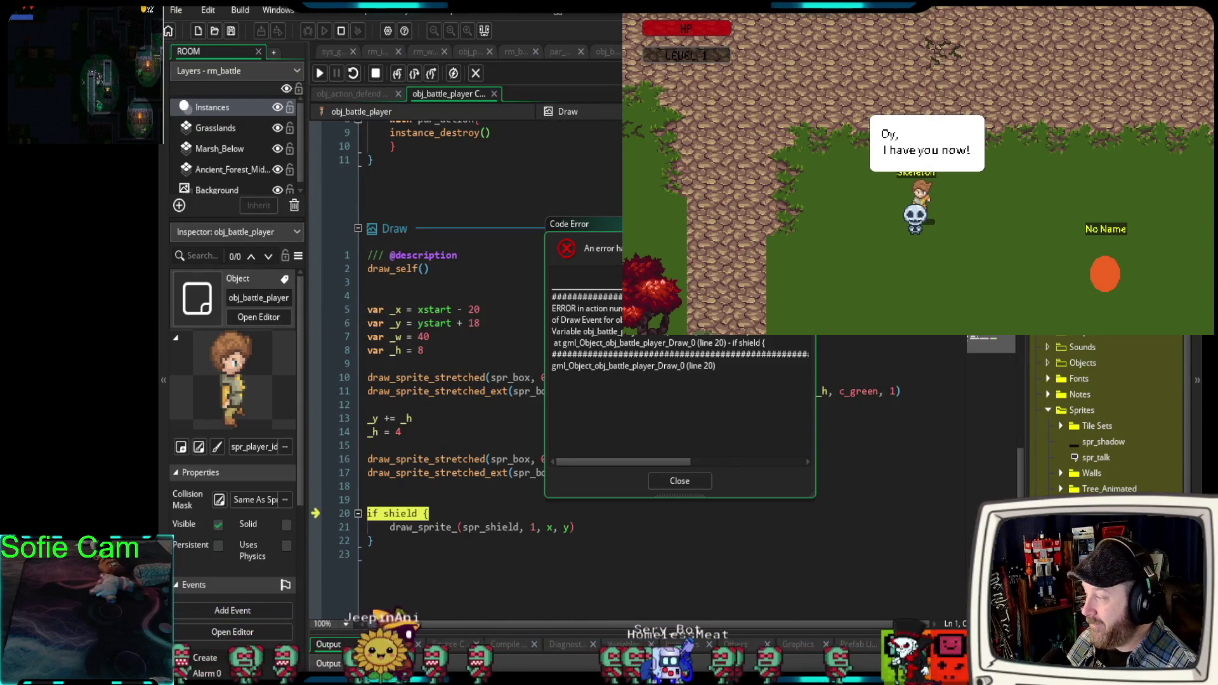
Close the crashed game and its code error dialog, then select shield on line 20.
{"action": "left_click", "coordinate": [1183, 9]}
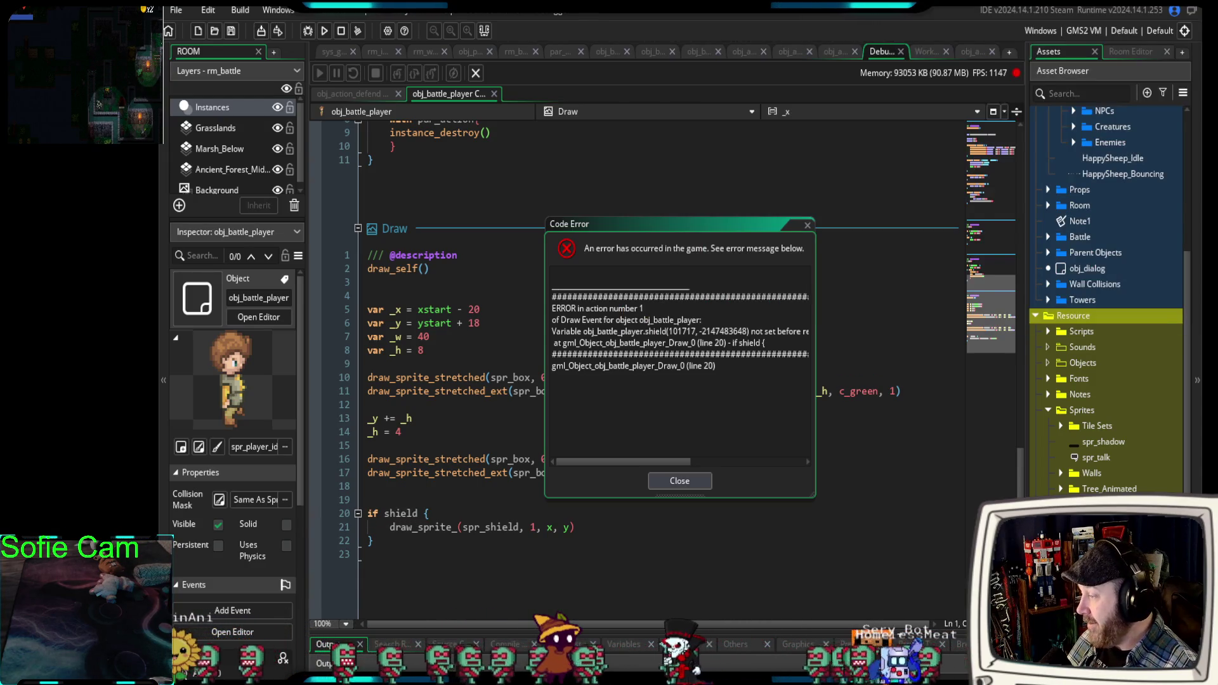
{"action": "left_click", "coordinate": [679, 481]}
{"action": "double_click", "coordinate": [406, 513]}
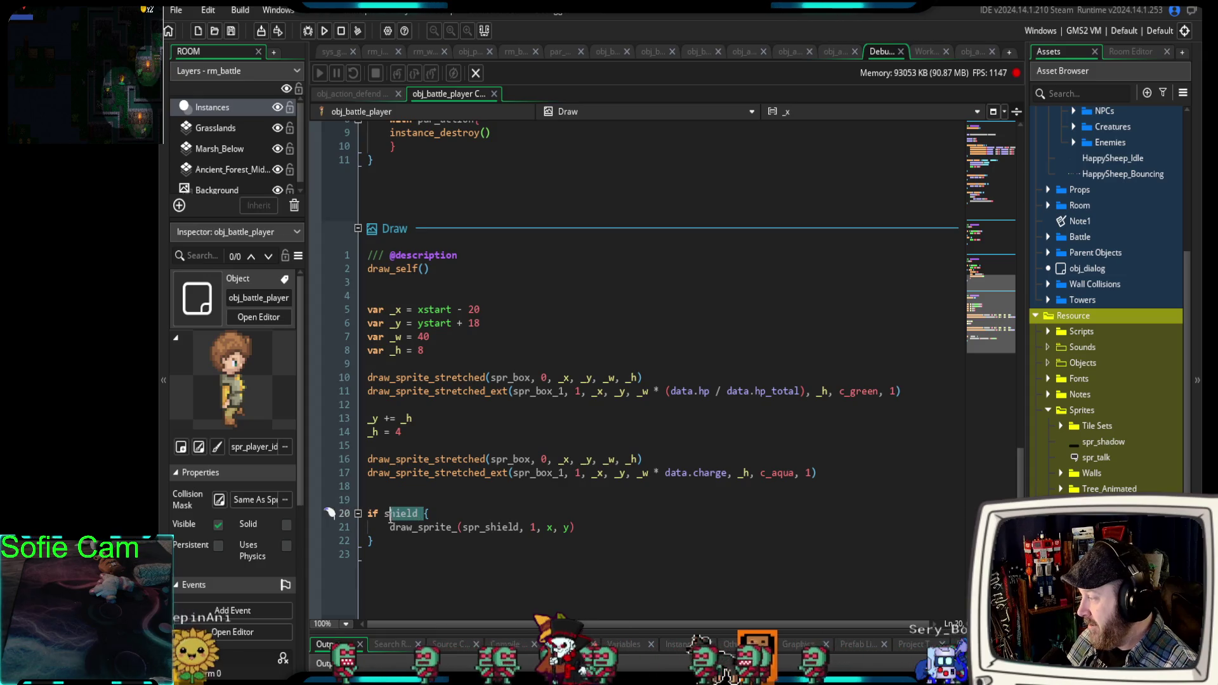
Change the line 20 condition to if defend() and run the game to test it.
{"action": "type", "text": "defend"}
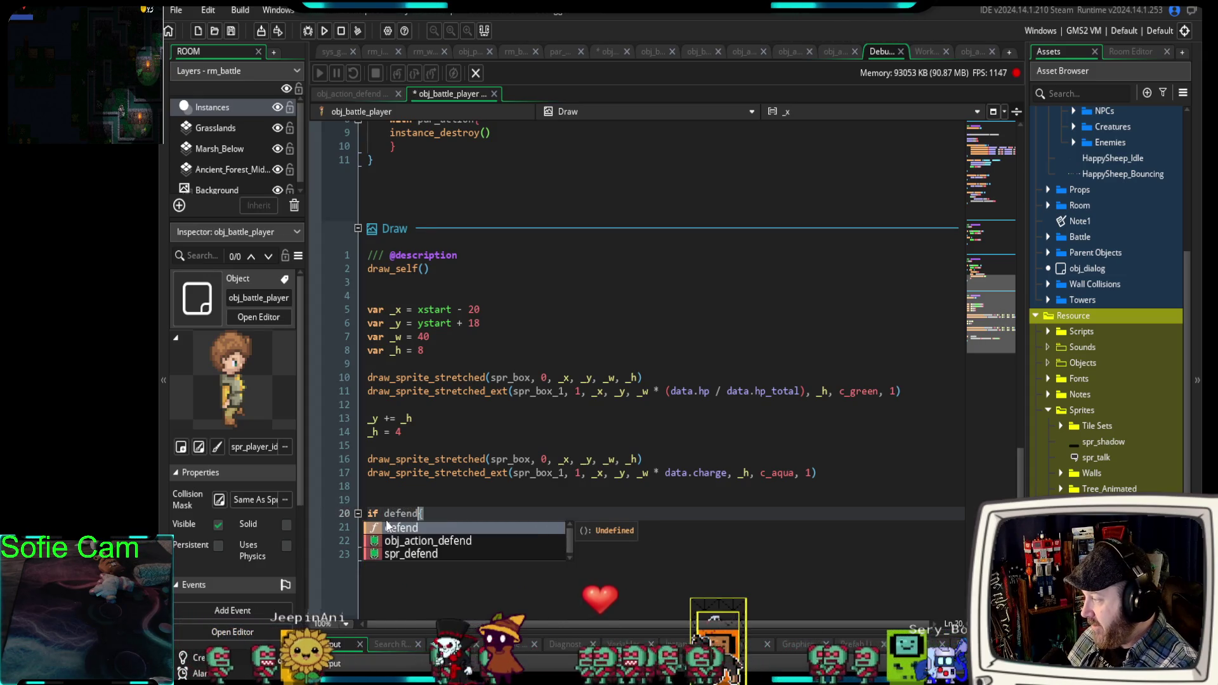
{"action": "type", "text": "("}
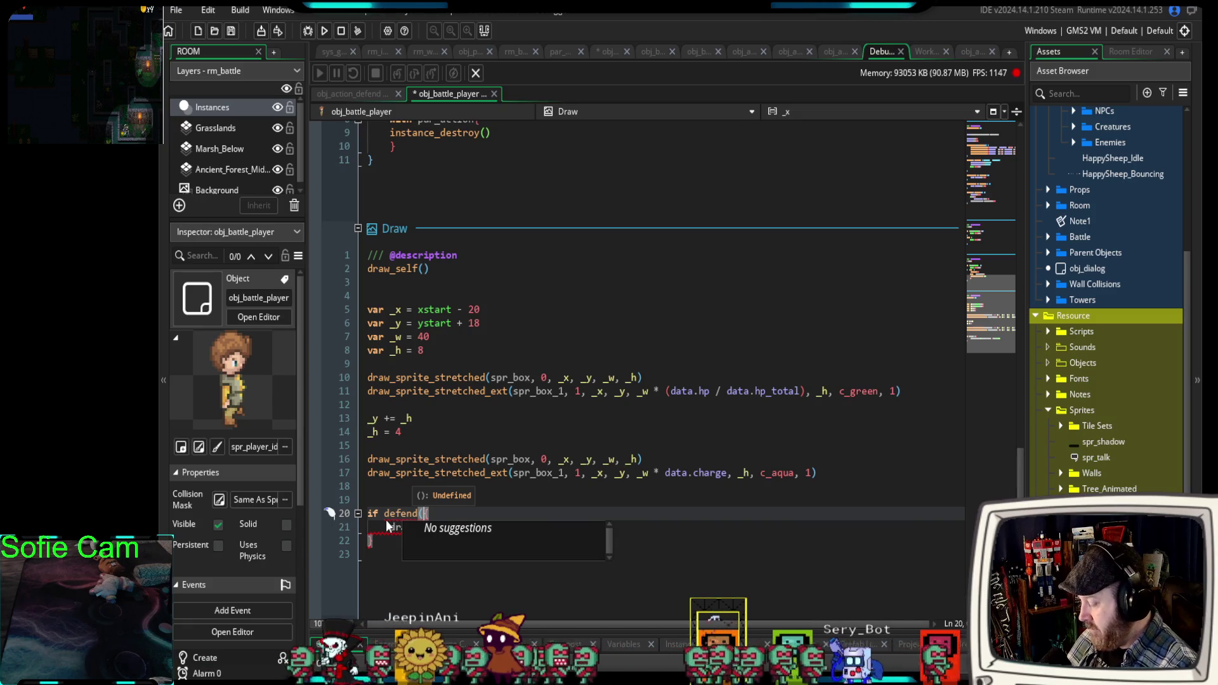
{"action": "type", "text": ") {"}
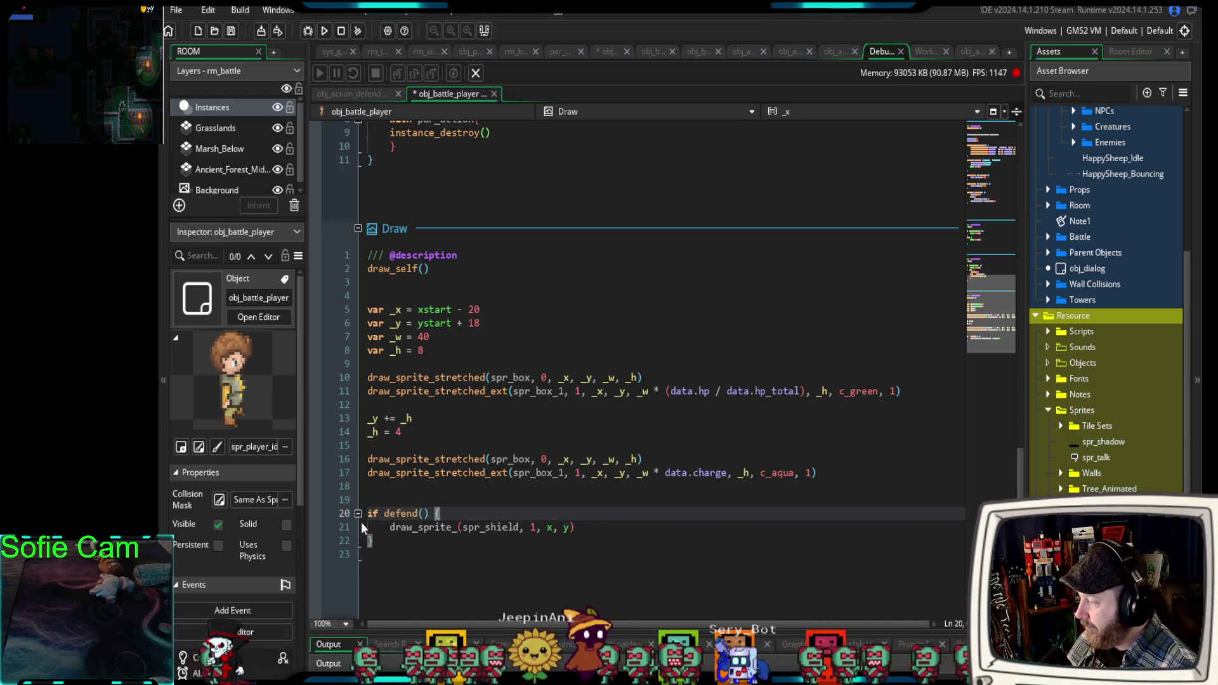
{"action": "left_click", "coordinate": [394, 542]}
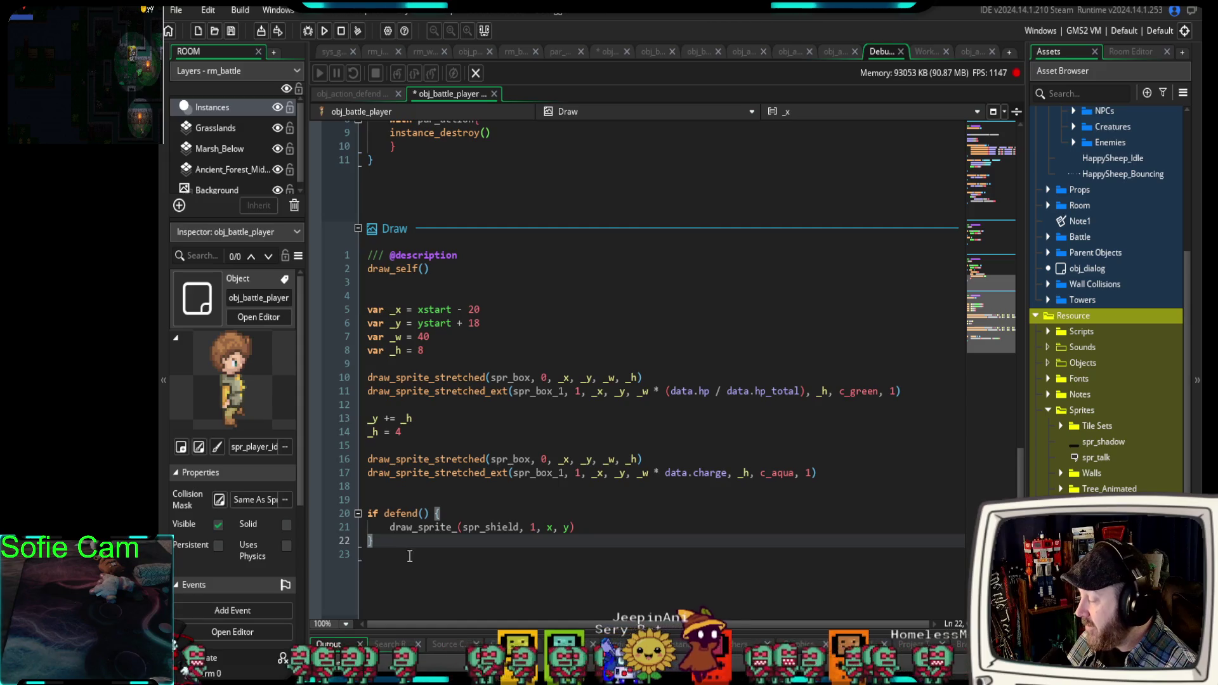
{"action": "left_click", "coordinate": [314, 29]}
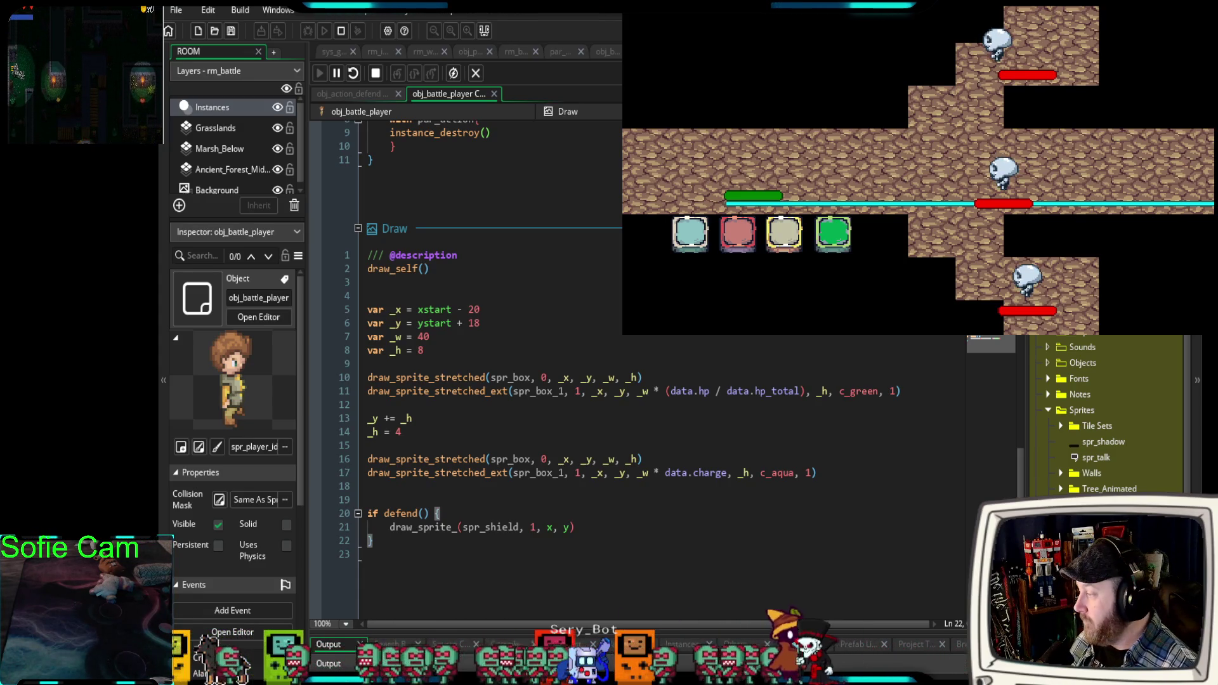
Stop the game and strip the old if defend() wrapper, leaving only the draw_sprite line.
{"action": "key", "text": "Escape"}
{"action": "left_click", "coordinate": [377, 537]}
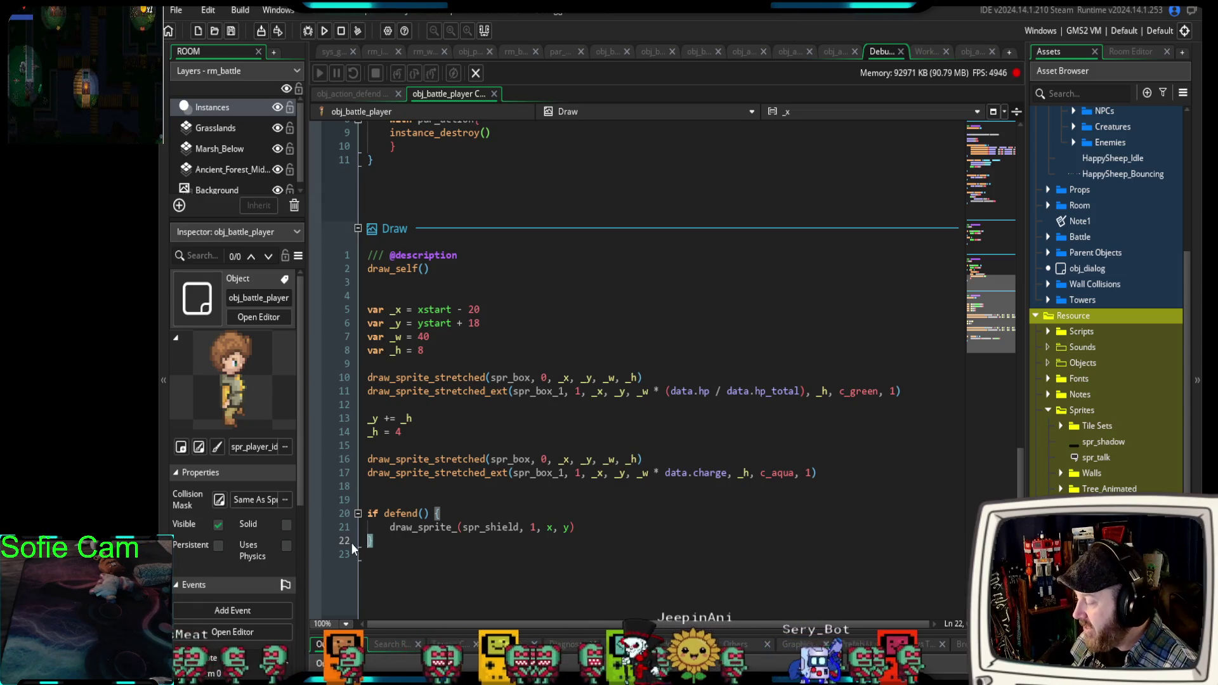
{"action": "left_click", "coordinate": [378, 541]}
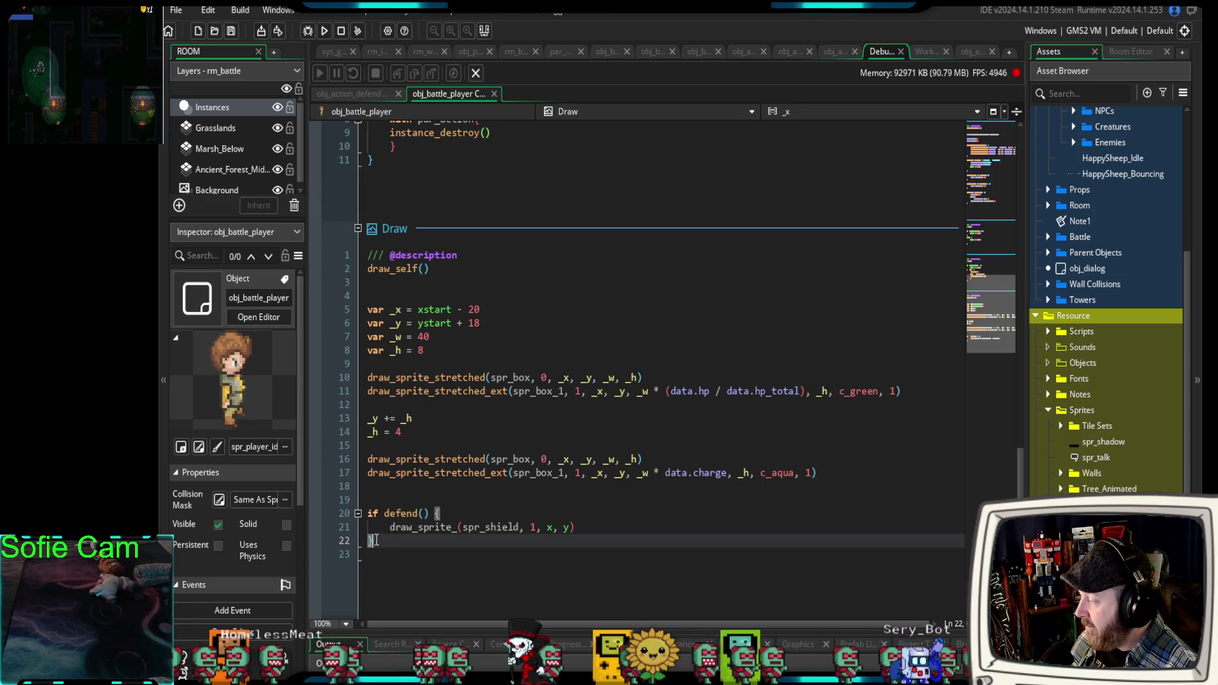
{"action": "left_click_drag", "start_coordinate": [378, 541], "coordinate": [355, 515]}
{"action": "key", "text": "ctrl+k"}
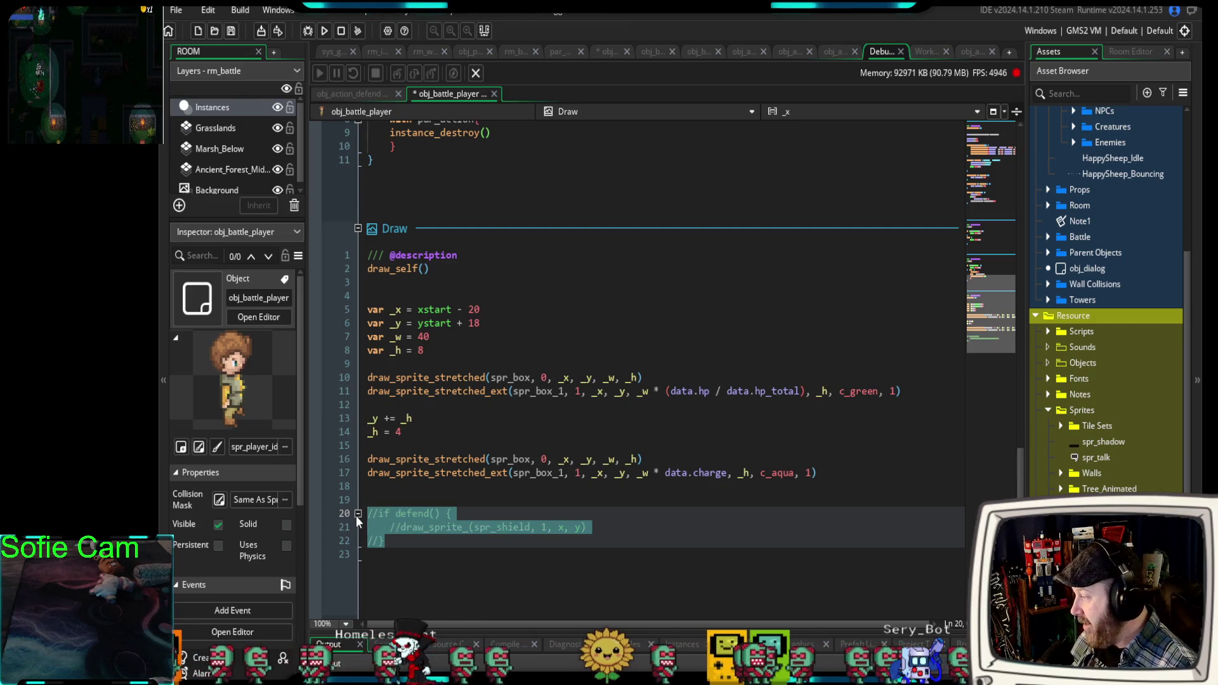
{"action": "left_click", "coordinate": [384, 538]}
{"action": "mouse_move", "coordinate": [452, 513]}
{"action": "left_mouse_down"}
{"action": "mouse_move", "coordinate": [364, 511]}
{"action": "mouse_move", "coordinate": [381, 527]}
{"action": "mouse_move", "coordinate": [367, 528]}
{"action": "left_mouse_up"}
{"action": "key", "text": "BackSpace"}
{"action": "key", "text": "ctrl+shift+k"}
{"action": "key", "text": "shift+Tab"}
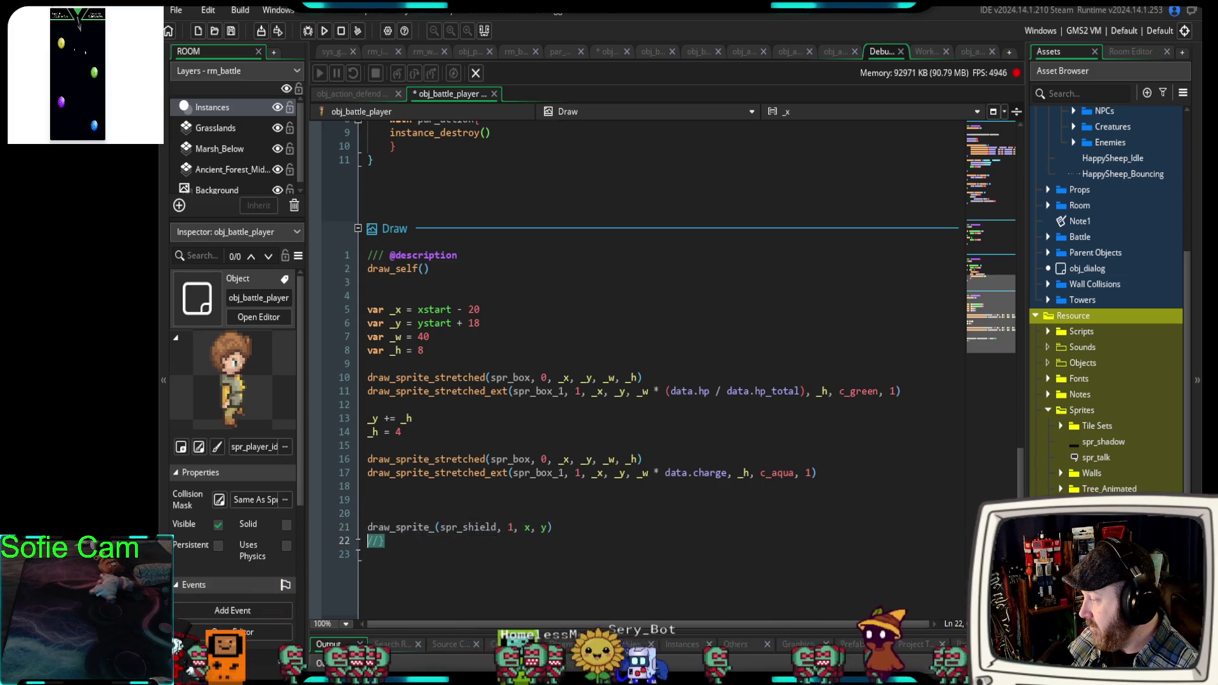
{"action": "key", "text": "BackSpace"}
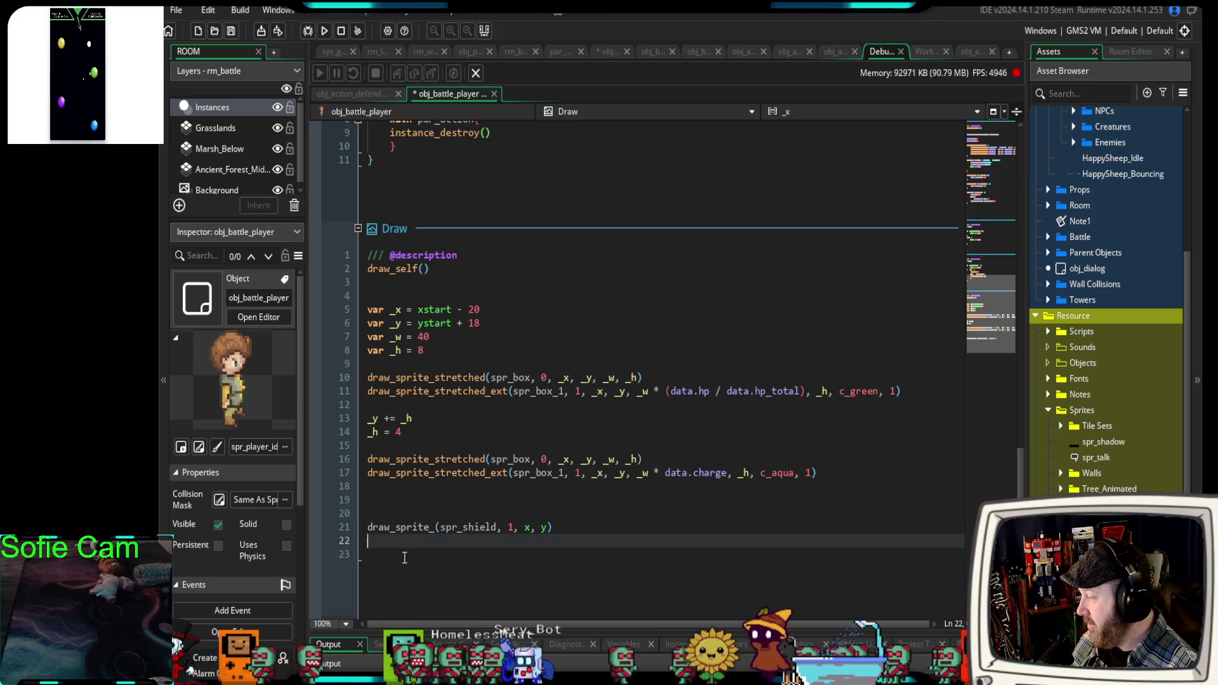
Wrap draw_sprite(spr_shield, 1, x, y) in if defend() { and remove the stray underscore.
{"action": "left_click", "coordinate": [435, 527]}
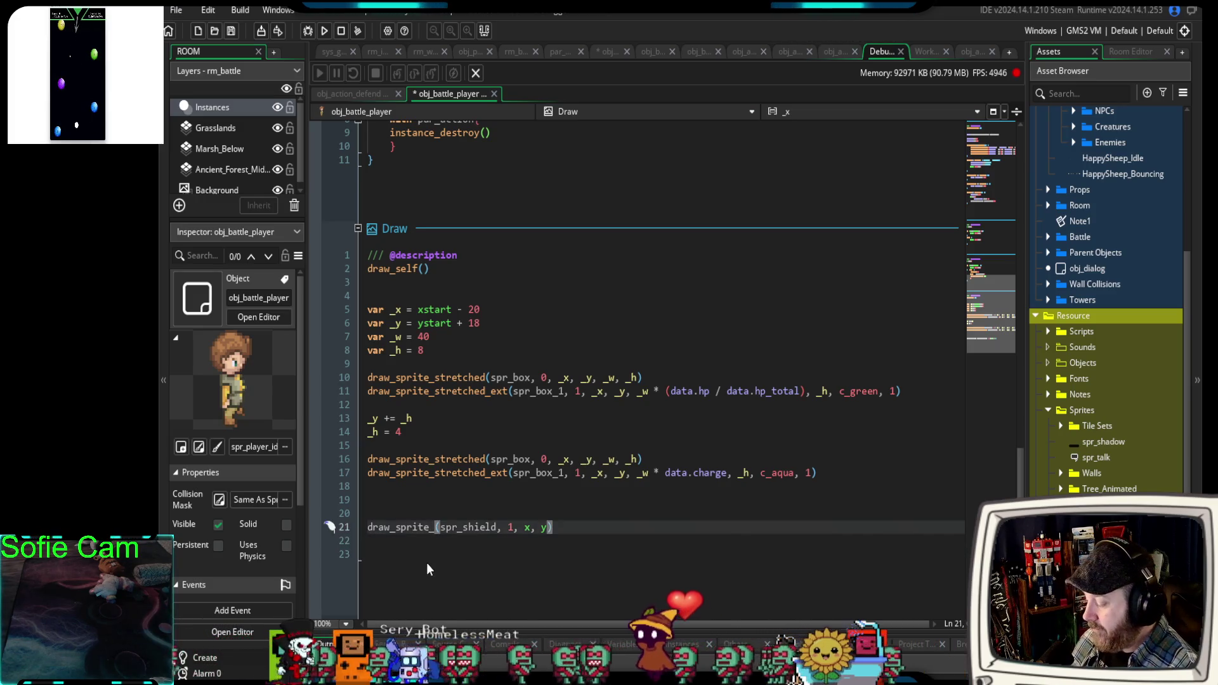
{"action": "key", "text": "BackSpace"}
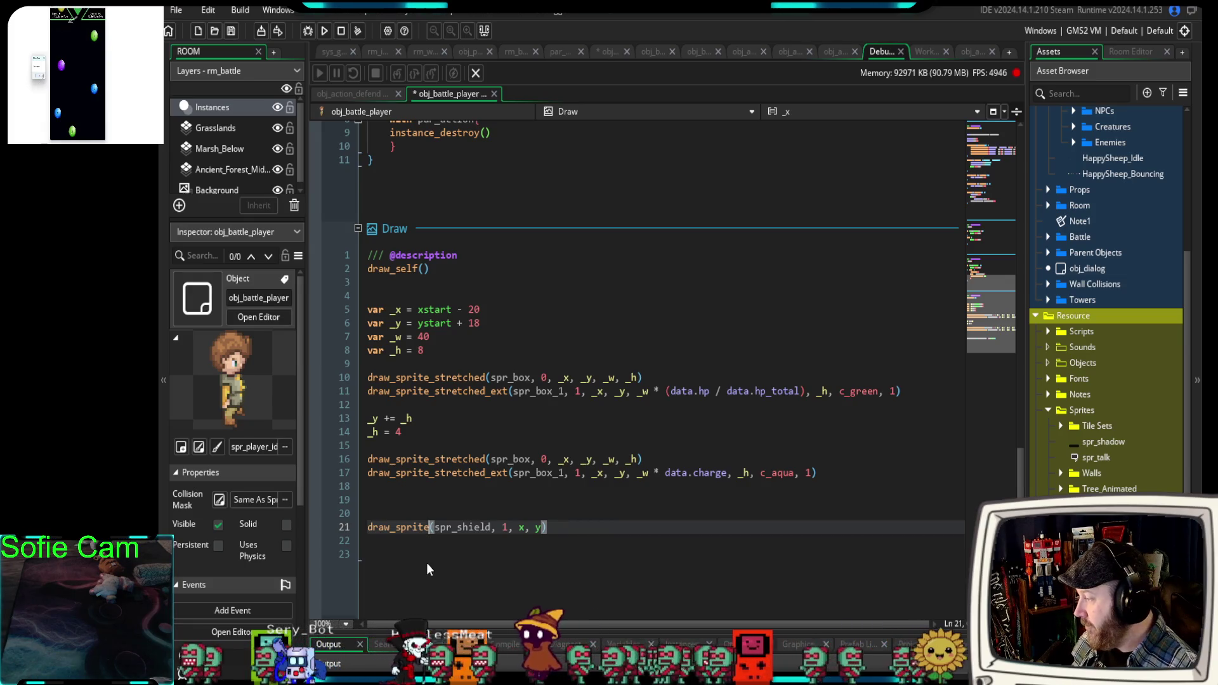
{"action": "type", "text": "_"}
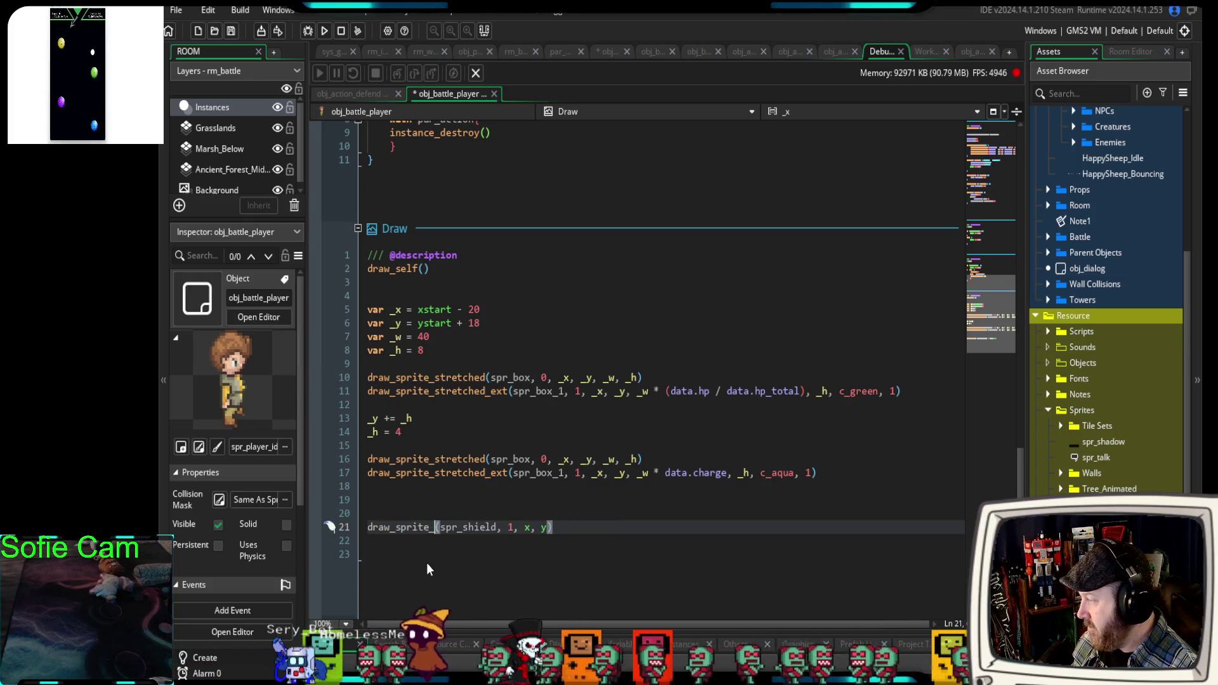
{"action": "key", "text": "shift+Home"}
{"action": "type", "text": "if defend() {"}
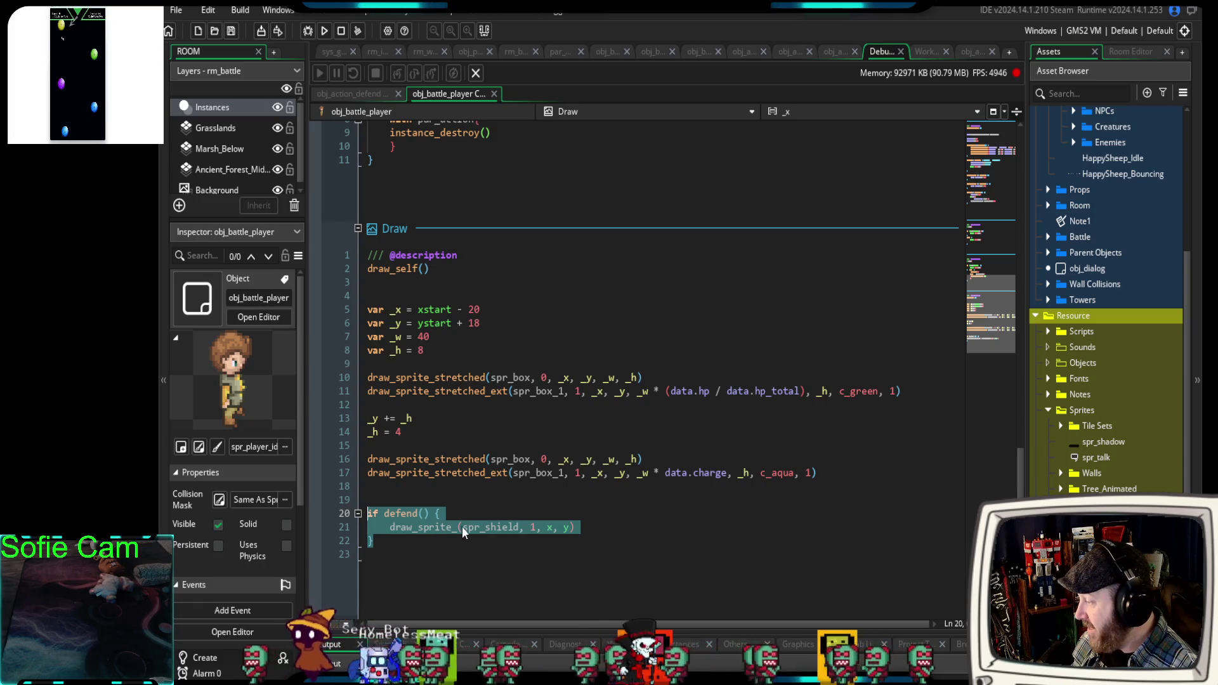
{"action": "key", "text": "Right"}
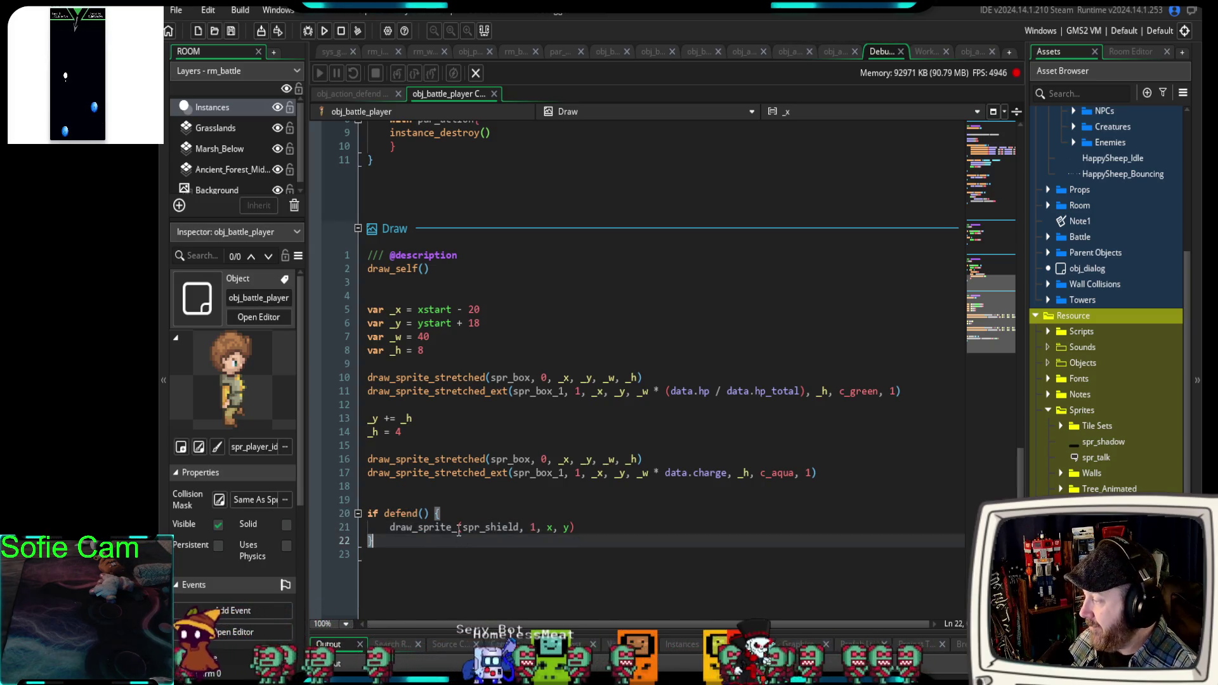
{"action": "left_click", "coordinate": [458, 532]}
{"action": "key", "text": "BackSpace"}
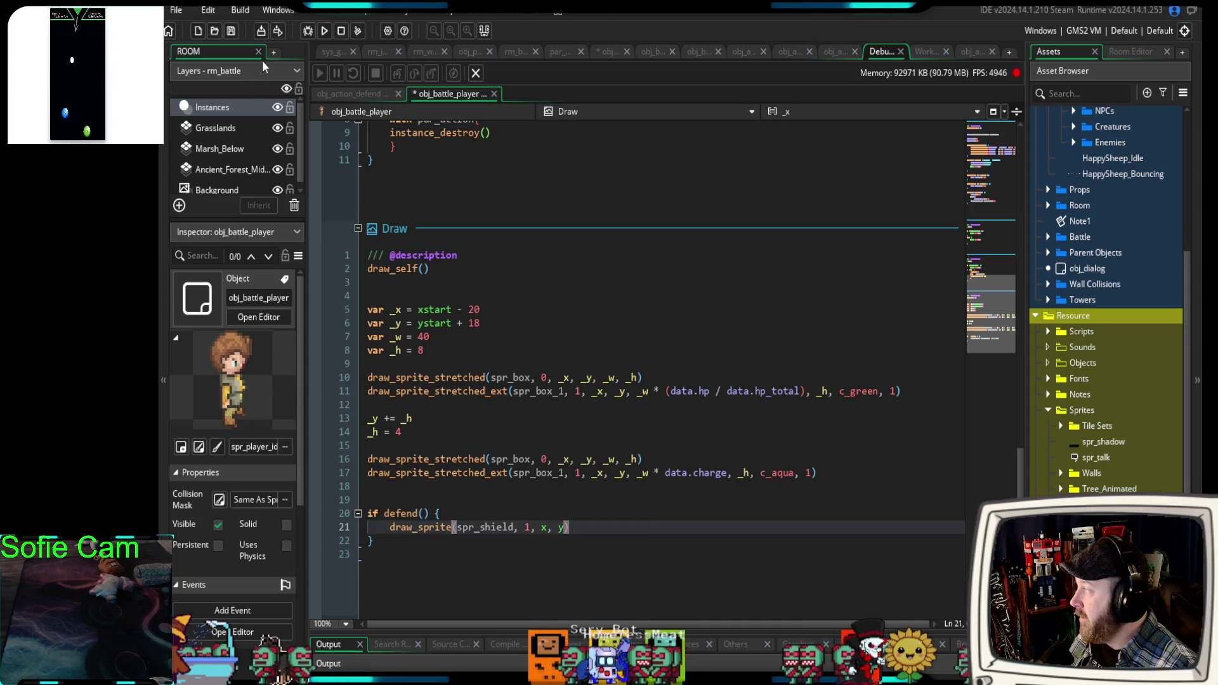
Run the game again and walk the player outdoors toward a battle.
{"action": "left_click", "coordinate": [306, 31]}
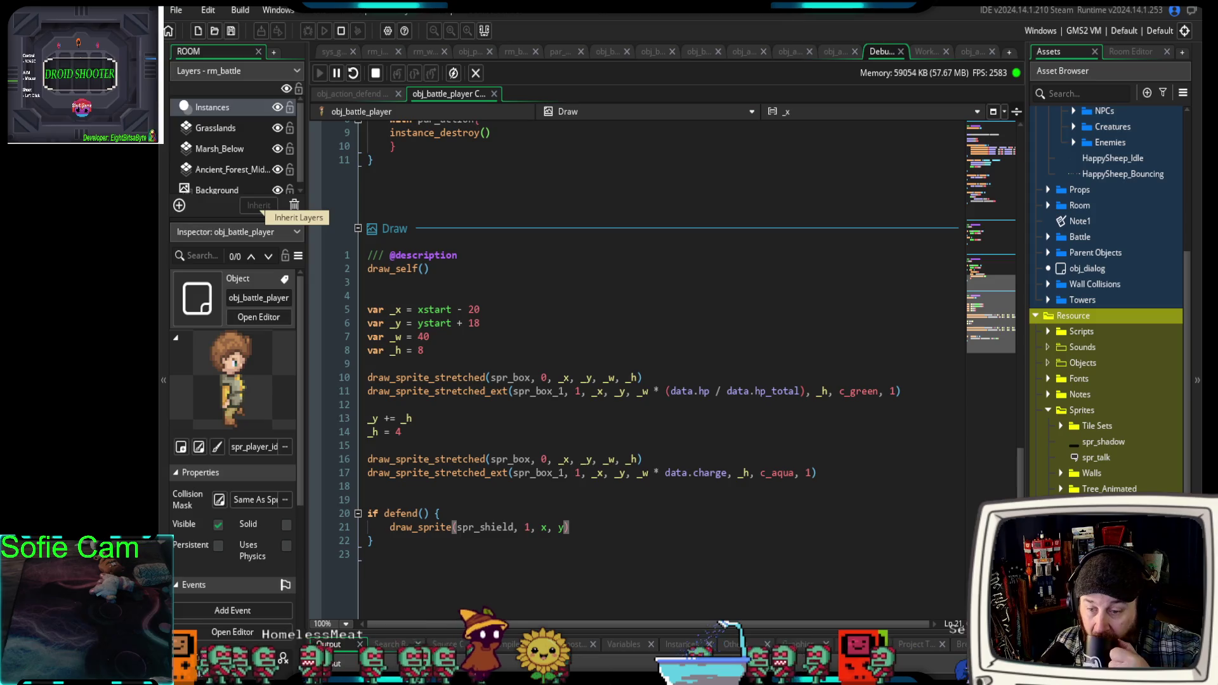
{"action": "key", "text": "Return"}
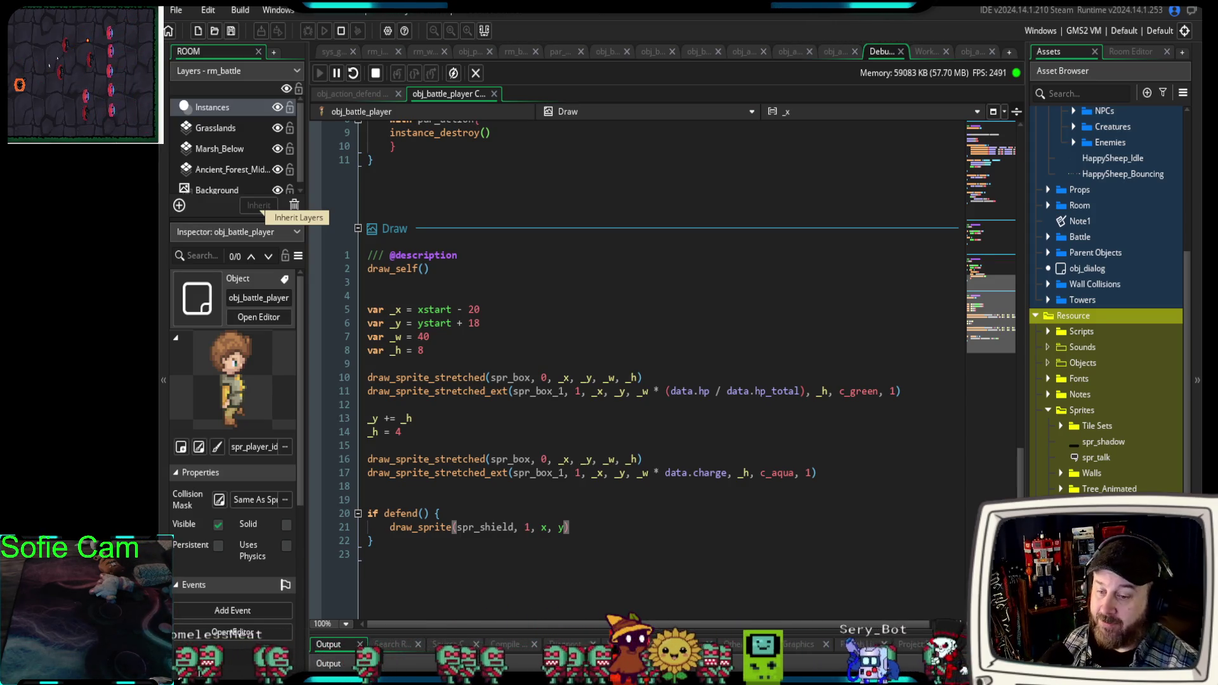
{"action": "key", "text": "e"}
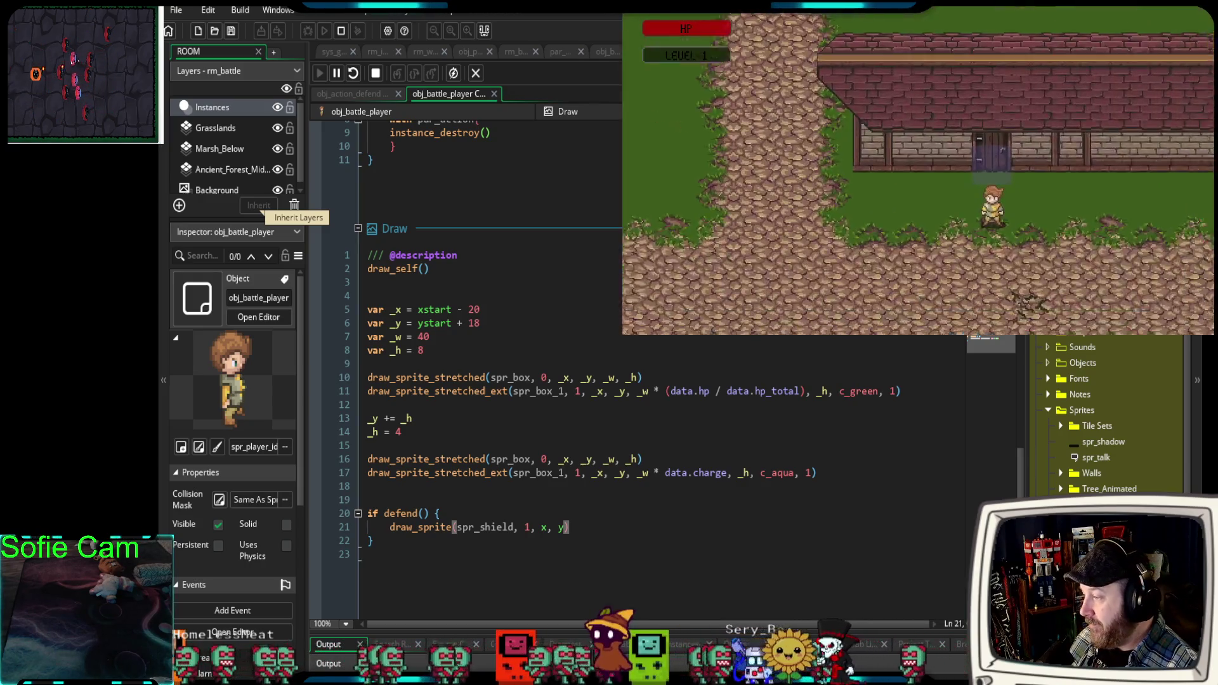